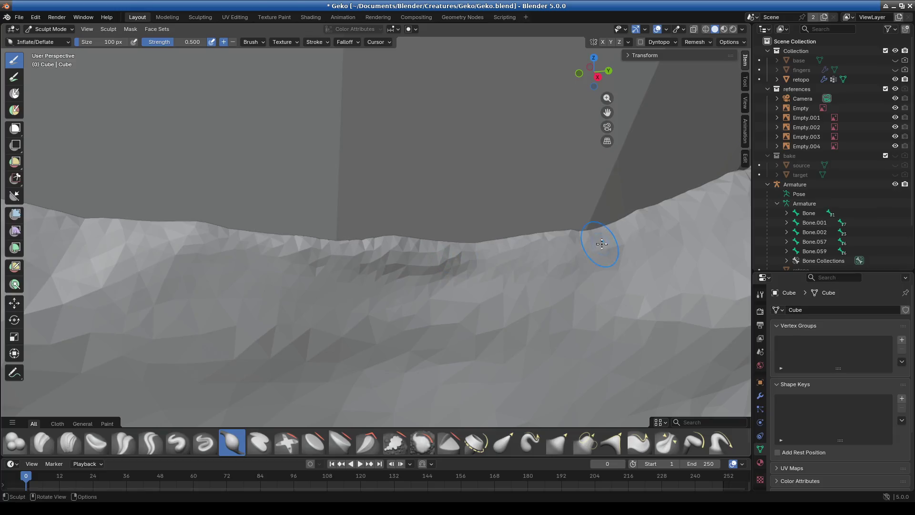
Orbit, pan and zoom to inspect the sculpted eye rim from several angles
mouse_move(501, 257)
middle_down()
mouse_move(449, 272)
mouse_move(310, 270)
middle_up()
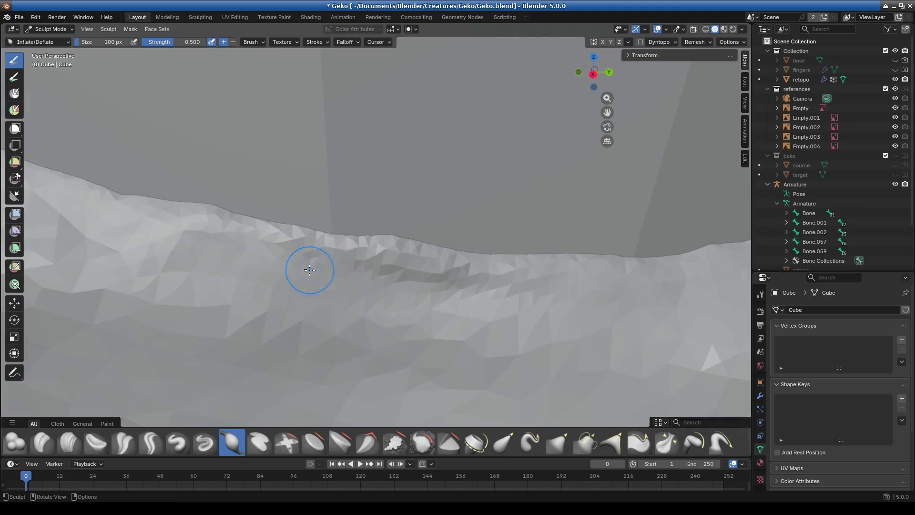
scroll(576, 290, up, 3)
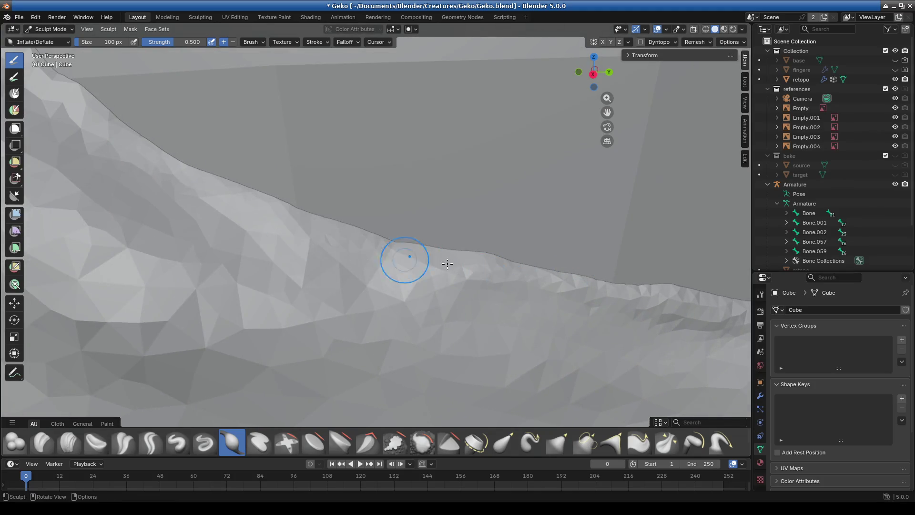
shift+middle_drag(445, 266, 284, 271)
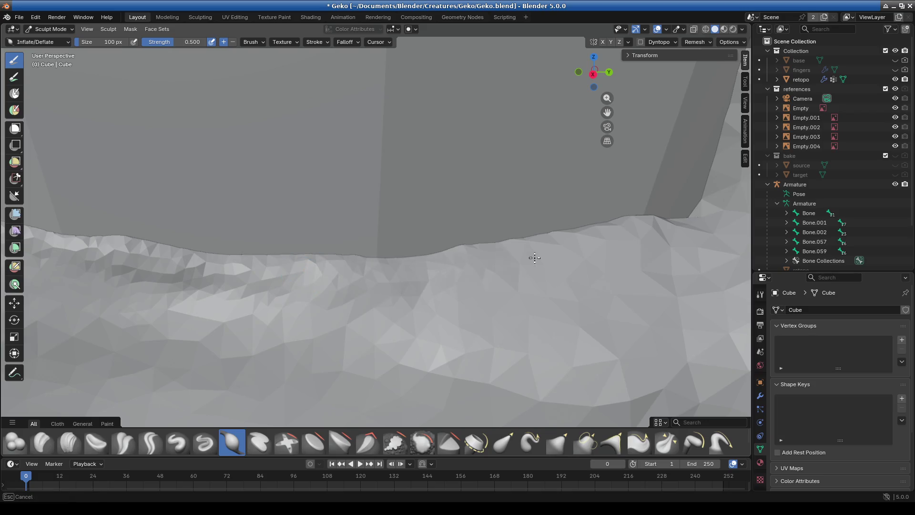
mouse_move(559, 251)
shift+middle_down()
mouse_move(256, 272)
mouse_move(359, 290)
mouse_move(391, 281)
mouse_move(308, 313)
shift+middle_up()
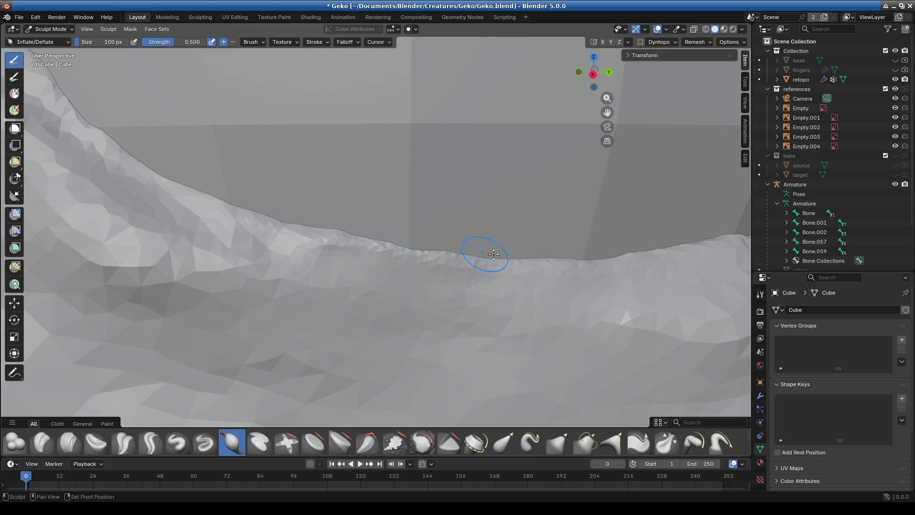
mouse_move(384, 239)
shift+middle_down()
mouse_move(306, 283)
mouse_move(495, 327)
mouse_move(512, 312)
shift+middle_up()
scroll(542, 297, down, 8)
scroll(509, 313, up, 8)
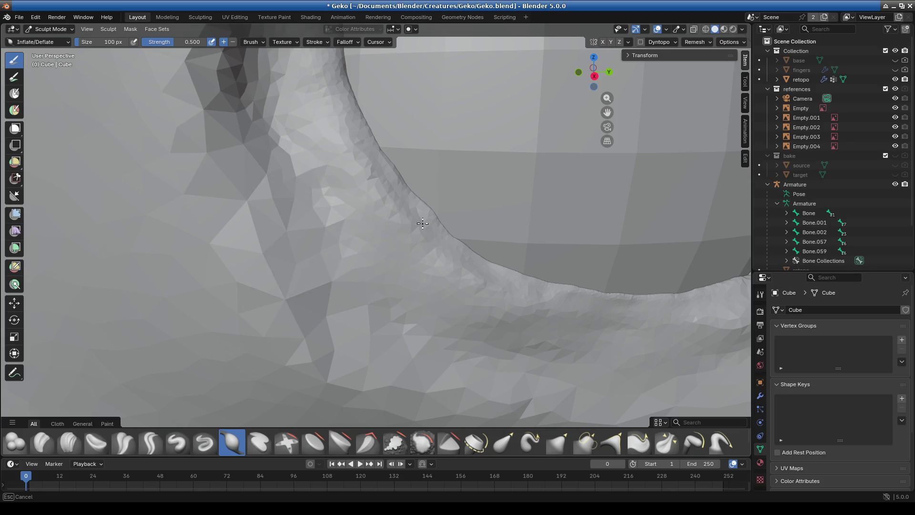
mouse_move(320, 213)
middle_down()
mouse_move(471, 255)
mouse_move(369, 280)
middle_up()
Frame the whole eye opening and select the Elastic Grab brush
mouse_move(417, 113)
middle_down()
mouse_move(470, 167)
mouse_move(382, 127)
middle_up()
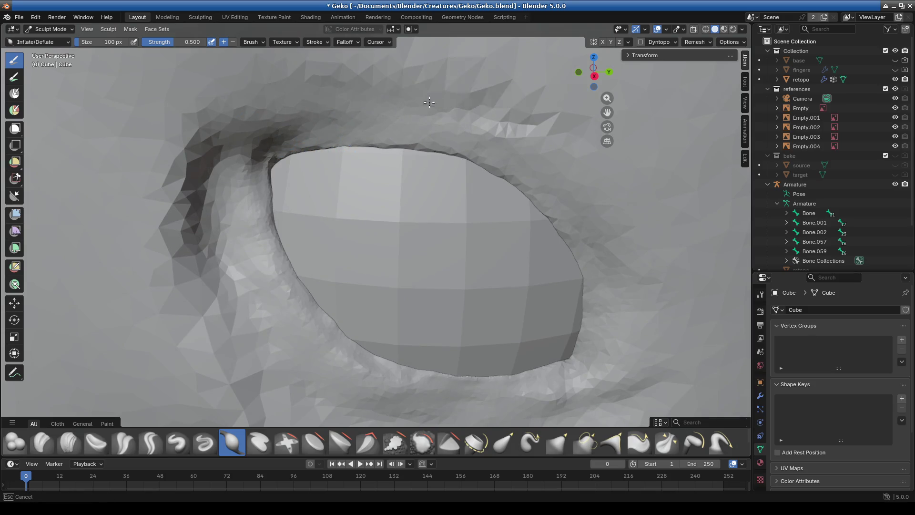
shift+middle_drag(542, 120, 495, 80)
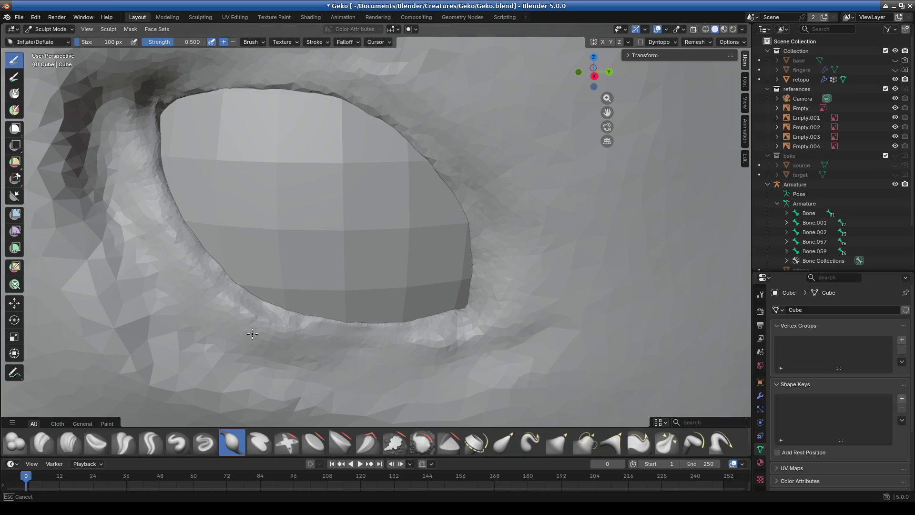
scroll(245, 352, up, 6)
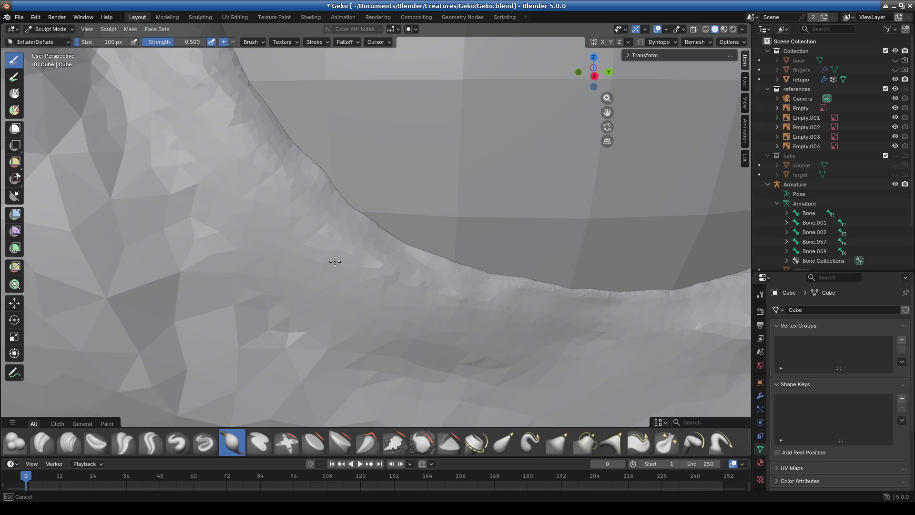
scroll(399, 302, down, 3)
mouse_move(398, 302)
middle_down()
mouse_move(416, 286)
mouse_move(359, 208)
middle_up()
scroll(359, 209, up, 4)
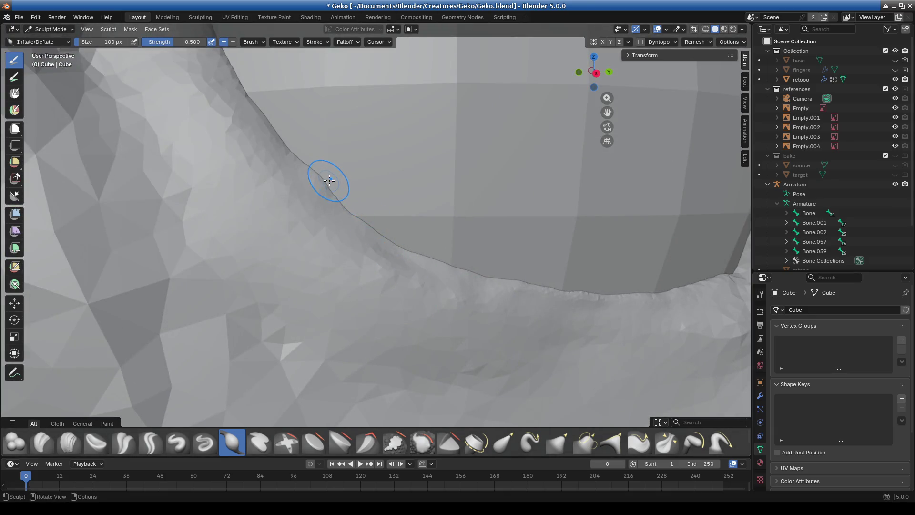
click(513, 448)
scroll(359, 265, down, 2)
Reshape stretches of the eye rim with several Elastic Grab pulls
mouse_move(342, 202)
mouse_down()
mouse_move(381, 233)
mouse_move(469, 268)
mouse_move(494, 268)
mouse_up()
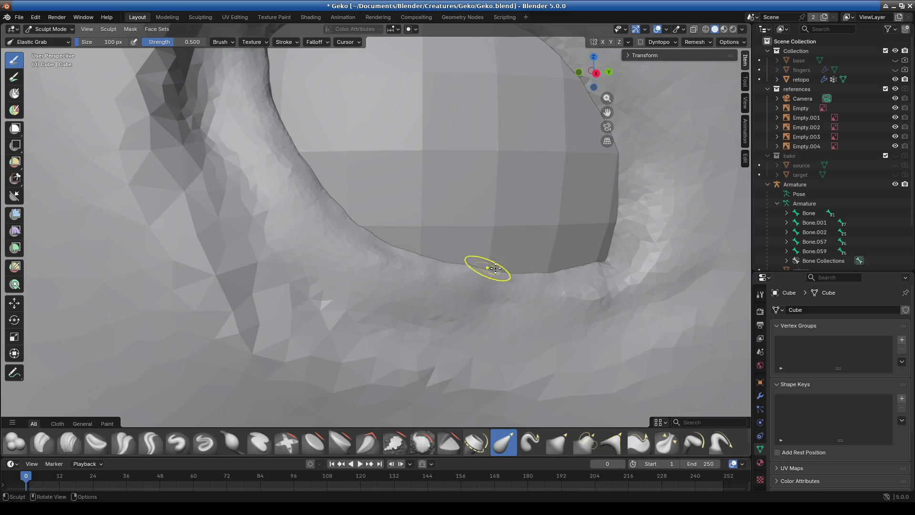
scroll(477, 285, up, 5)
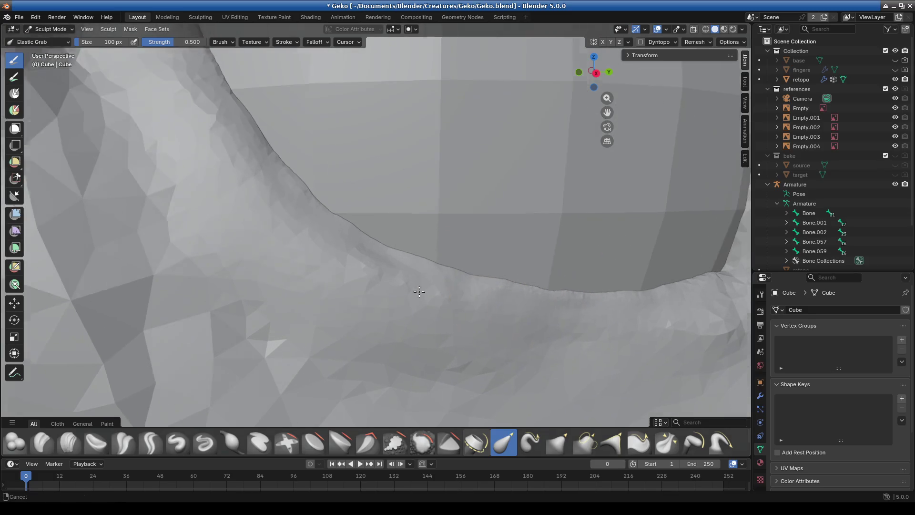
drag(437, 210, 420, 208)
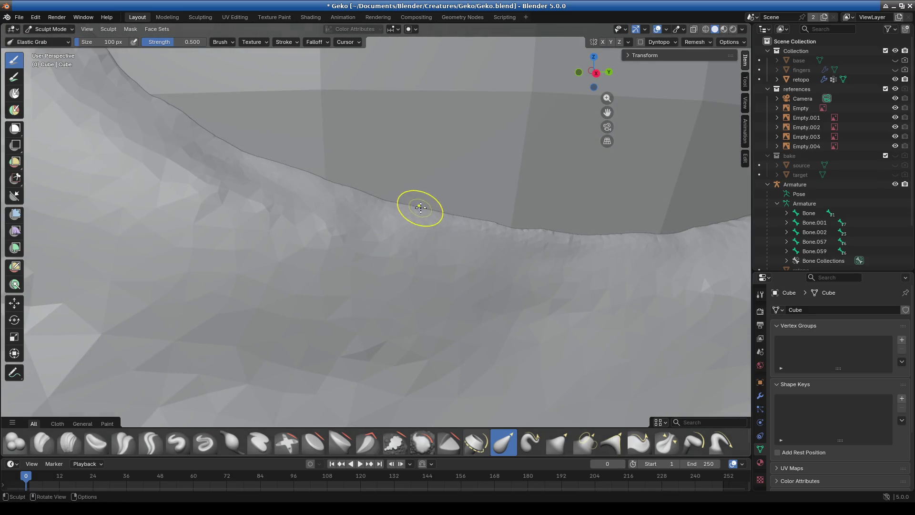
mouse_move(490, 219)
mouse_down()
mouse_move(537, 236)
mouse_move(367, 229)
mouse_up()
drag(386, 177, 450, 182)
drag(580, 185, 646, 180)
middle_drag(627, 208, 476, 222)
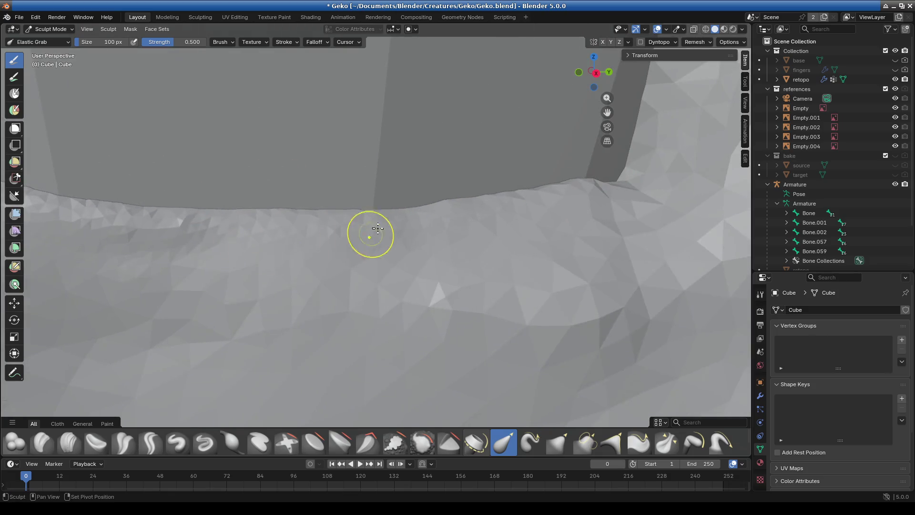
drag(450, 198, 488, 196)
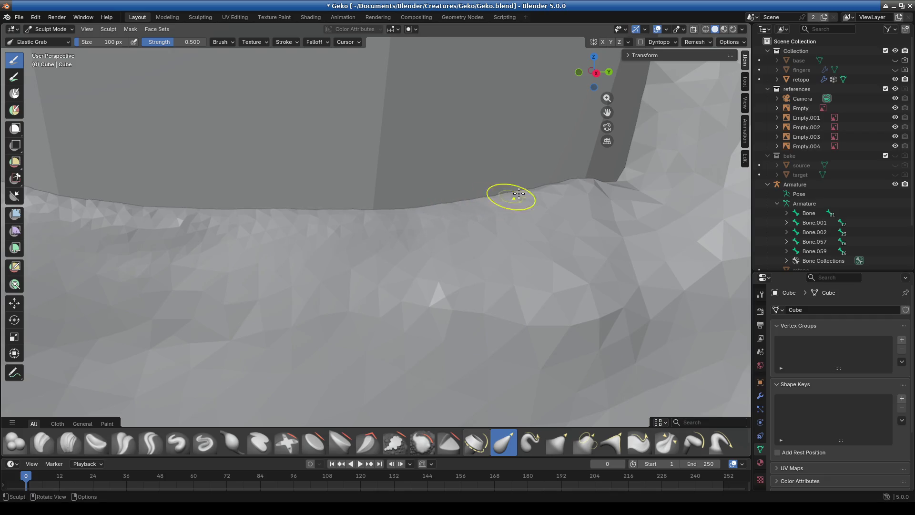
mouse_move(552, 188)
mouse_down()
mouse_move(582, 183)
mouse_move(605, 200)
mouse_up()
Pull the rim into a fold near the socket's corner
middle_drag(606, 199, 330, 226)
mouse_move(396, 206)
mouse_down()
mouse_move(421, 218)
mouse_move(369, 208)
mouse_up()
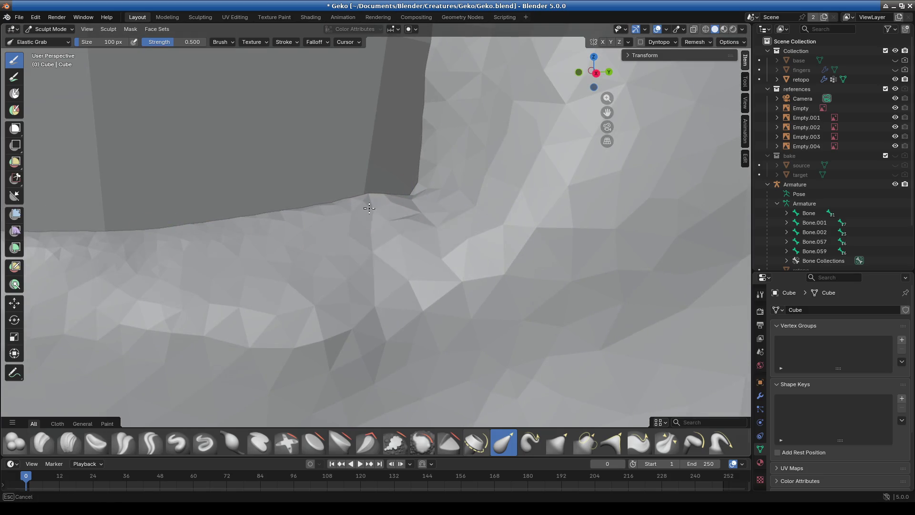
drag(425, 189, 375, 203)
mouse_move(451, 202)
mouse_down()
mouse_move(476, 204)
mouse_move(435, 196)
mouse_up()
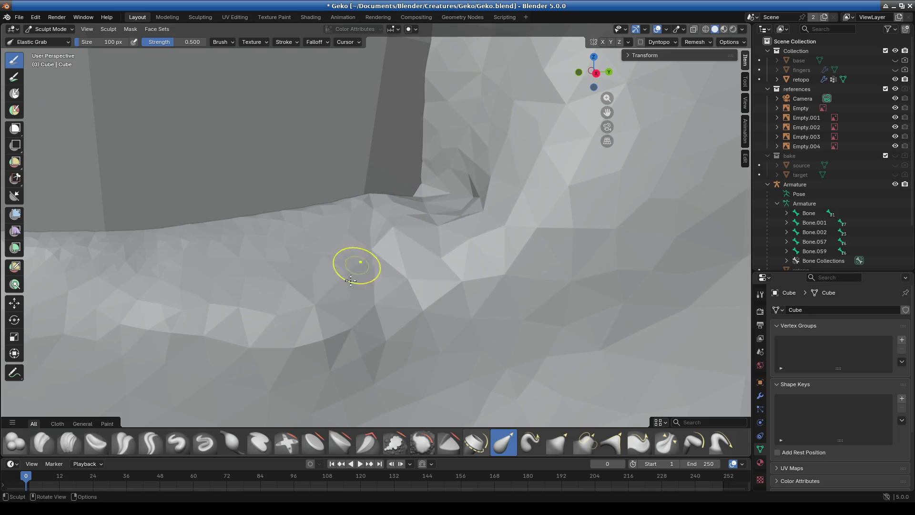
mouse_move(336, 252)
middle_down()
mouse_move(352, 286)
mouse_move(300, 281)
mouse_move(365, 301)
mouse_move(417, 291)
middle_up()
mouse_move(417, 291)
mouse_down()
mouse_move(378, 294)
mouse_move(394, 313)
mouse_move(449, 328)
mouse_move(352, 317)
mouse_move(398, 312)
mouse_move(432, 327)
mouse_move(433, 337)
mouse_move(362, 326)
mouse_move(460, 337)
mouse_move(385, 331)
mouse_up()
Carve a sharp crease down the rim with the Crease Sharp brush
mouse_move(437, 334)
middle_down()
mouse_move(470, 351)
mouse_move(393, 327)
mouse_move(508, 328)
mouse_move(384, 280)
mouse_move(337, 274)
mouse_move(348, 259)
middle_up()
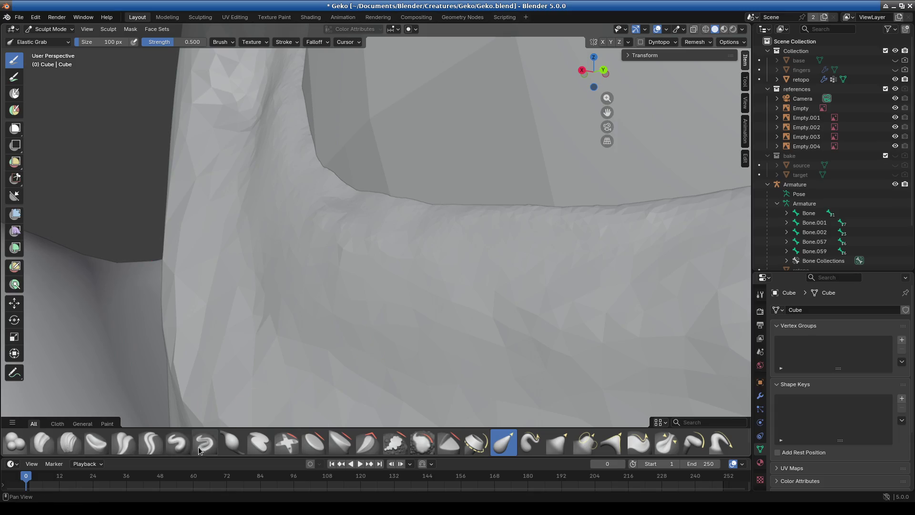
click(149, 443)
mouse_move(239, 198)
mouse_down()
mouse_move(281, 286)
mouse_move(305, 311)
mouse_up()
Crease the faces below the lower eye rim with the Crease Polish brush
click(125, 444)
drag(309, 344, 271, 261)
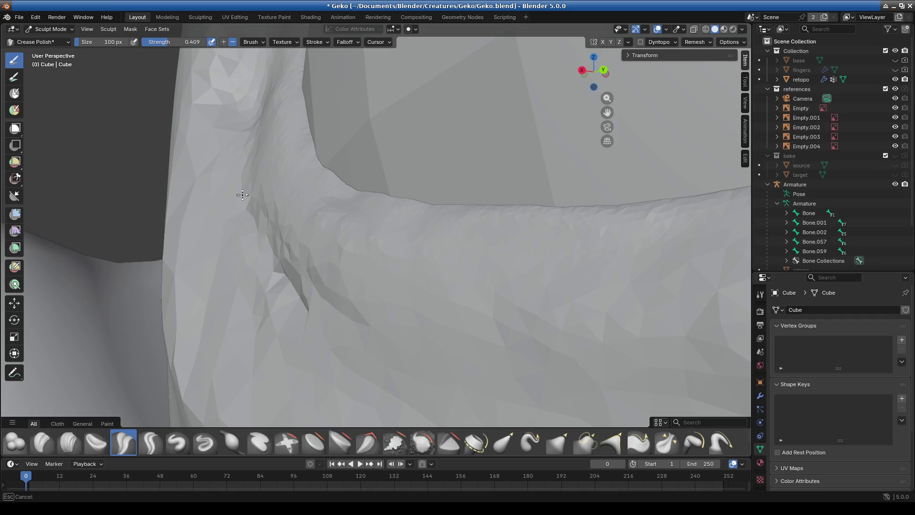
middle_drag(283, 228, 422, 320)
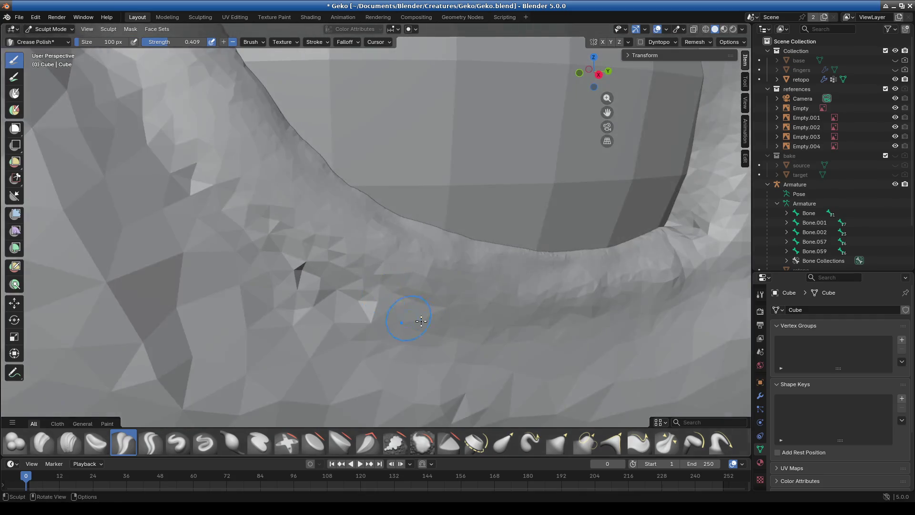
drag(316, 312, 254, 261)
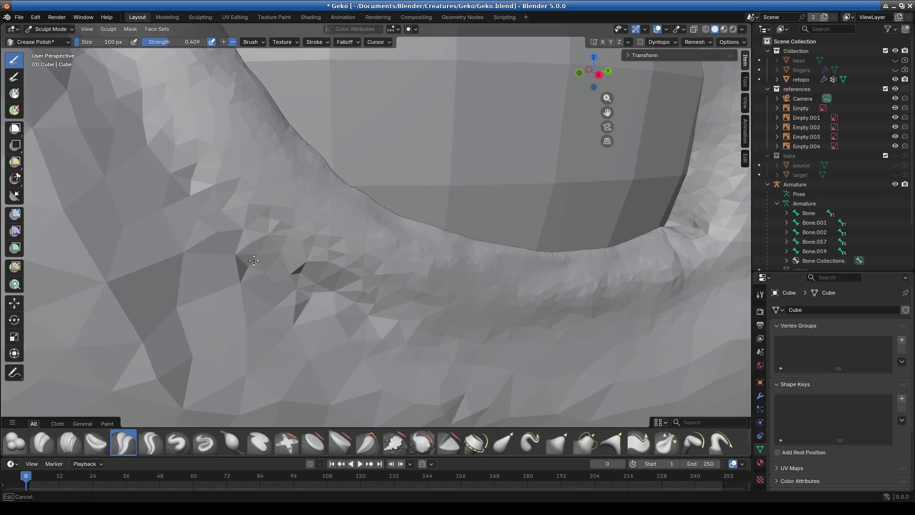
drag(263, 299, 227, 281)
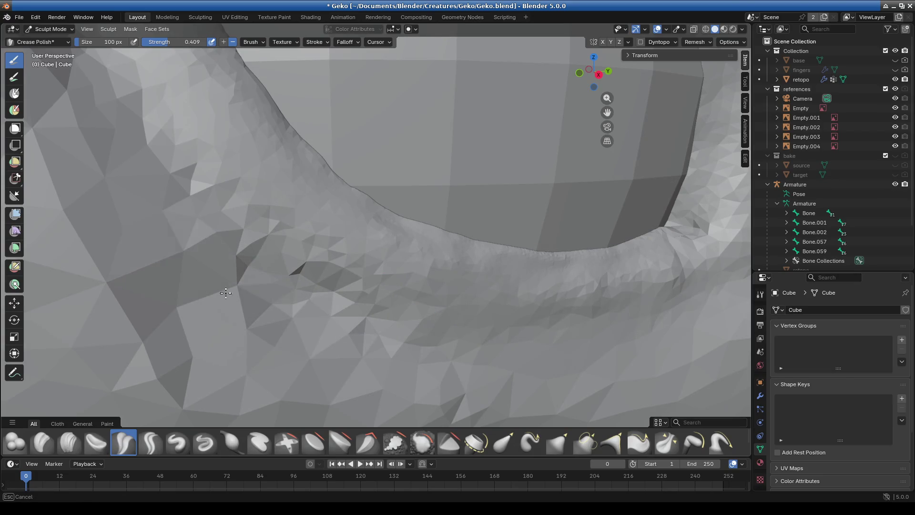
Crease along the ridge, lower rim and left rim, and set brush size to 298 px
mouse_move(159, 192)
shift+middle_down()
mouse_move(249, 296)
mouse_move(409, 343)
shift+middle_up()
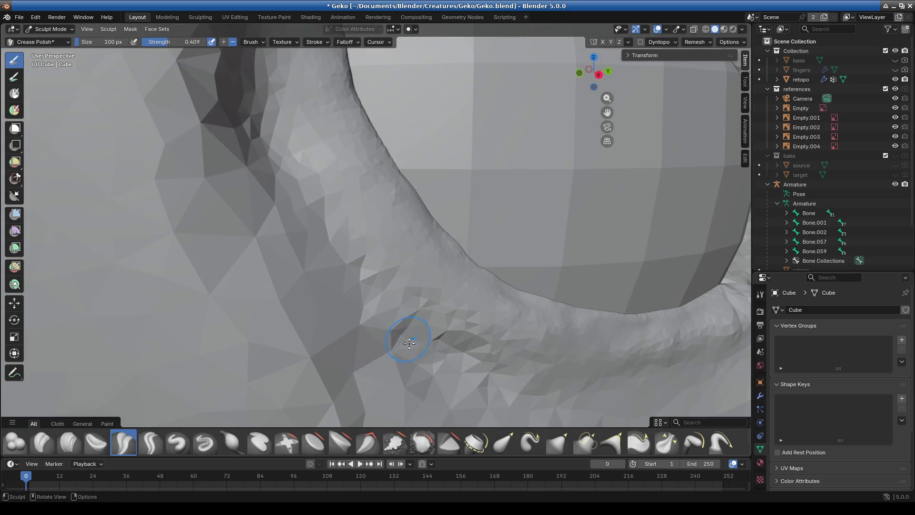
mouse_move(303, 258)
mouse_down()
mouse_move(274, 214)
mouse_move(259, 157)
mouse_move(286, 248)
mouse_move(348, 308)
mouse_move(529, 396)
mouse_move(592, 387)
mouse_up()
shift+middle_drag(593, 387, 392, 320)
mouse_move(392, 320)
mouse_down()
mouse_move(524, 305)
mouse_move(464, 325)
mouse_move(334, 319)
mouse_up()
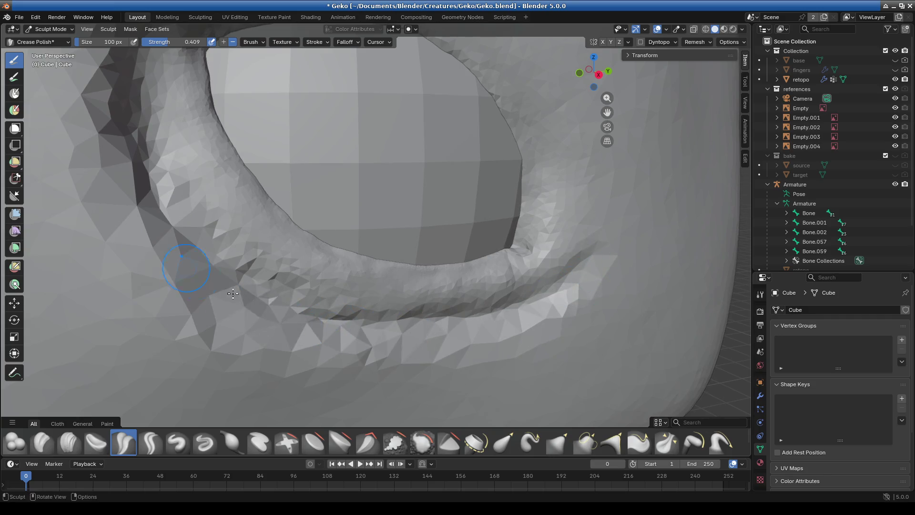
mouse_move(152, 190)
shift+middle_down()
mouse_move(222, 253)
mouse_move(262, 339)
shift+middle_up()
mouse_move(263, 340)
mouse_down()
mouse_move(234, 236)
mouse_move(233, 277)
mouse_move(258, 329)
mouse_up()
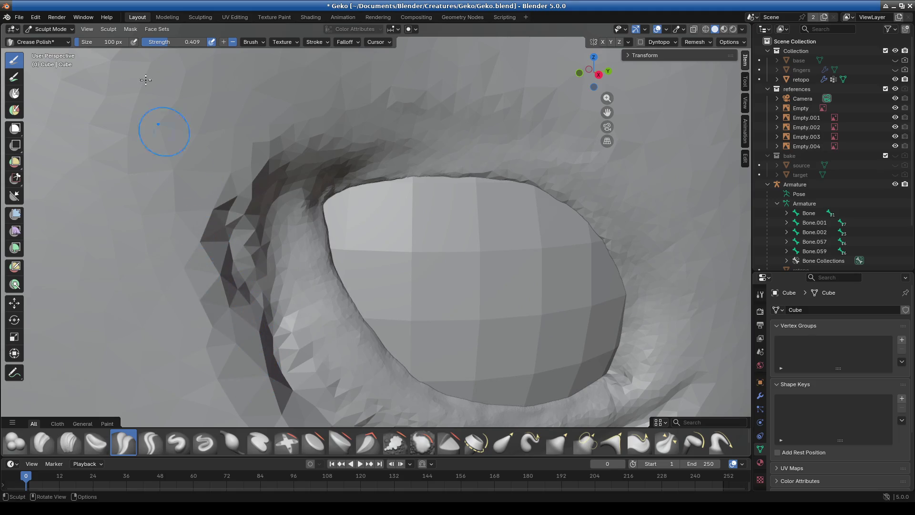
drag(96, 41, 154, 51)
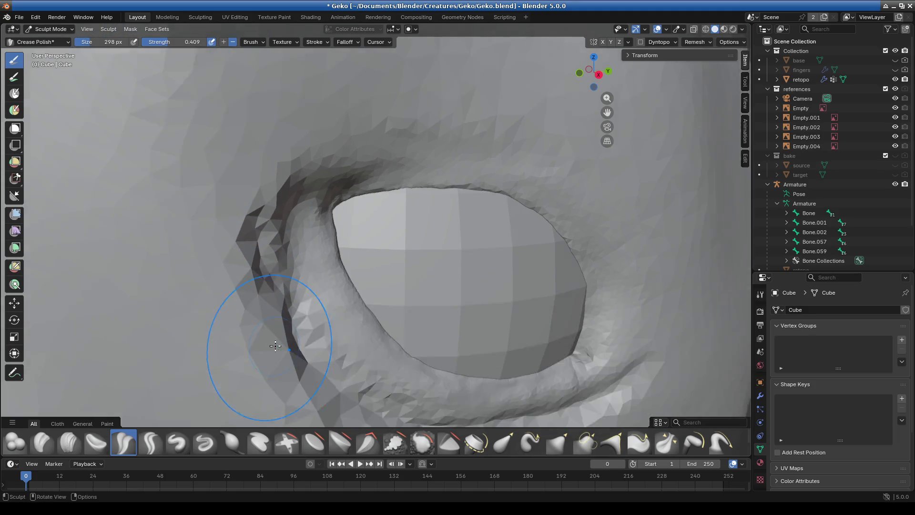
Crease and smooth the surface left of the eye, undoing one stroke
scroll(266, 337, down, 2)
shift+middle_drag(266, 337, 245, 265)
drag(286, 328, 158, 219)
mouse_move(244, 290)
mouse_down()
mouse_move(143, 128)
mouse_move(205, 215)
mouse_up()
mouse_move(205, 214)
middle_down()
mouse_move(164, 180)
mouse_move(286, 266)
mouse_move(223, 217)
mouse_move(225, 204)
middle_up()
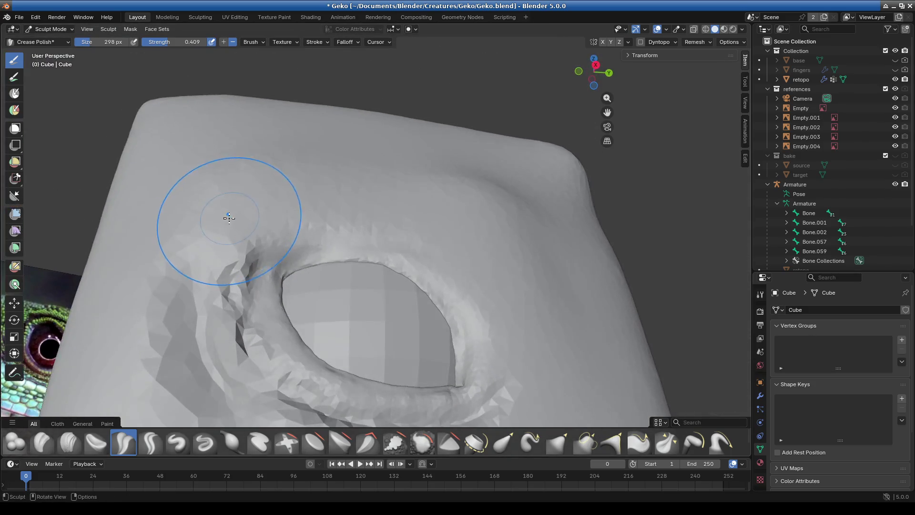
drag(219, 224, 194, 204)
key(ctrl+z)
mouse_move(205, 281)
mouse_down()
mouse_move(216, 194)
mouse_move(388, 174)
mouse_move(511, 220)
mouse_move(476, 184)
mouse_up()
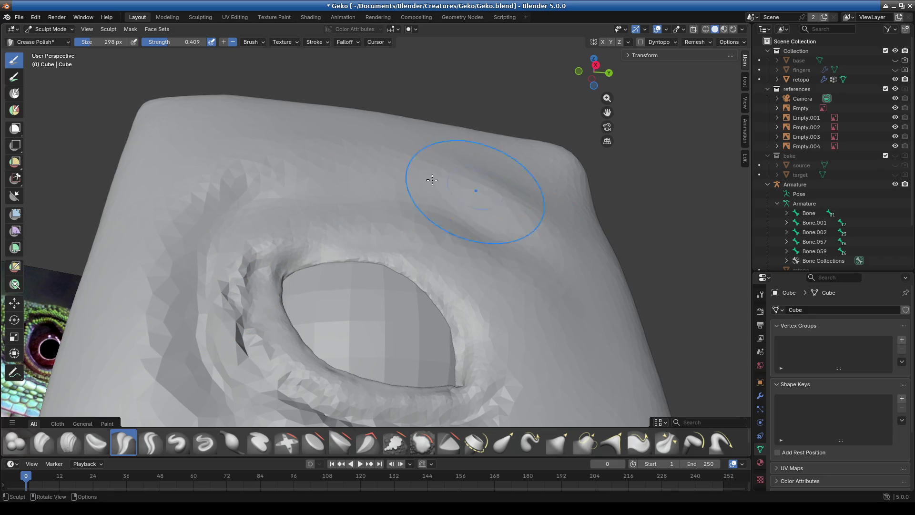
Carve a crease groove above the eye down toward the lower-left rim
drag(528, 265, 552, 333)
middle_drag(552, 333, 500, 310)
mouse_move(501, 310)
mouse_down()
mouse_move(465, 188)
mouse_move(427, 164)
mouse_move(229, 145)
mouse_move(184, 153)
mouse_move(200, 241)
mouse_move(162, 305)
mouse_move(175, 225)
mouse_move(197, 220)
mouse_move(215, 234)
mouse_move(215, 225)
mouse_up()
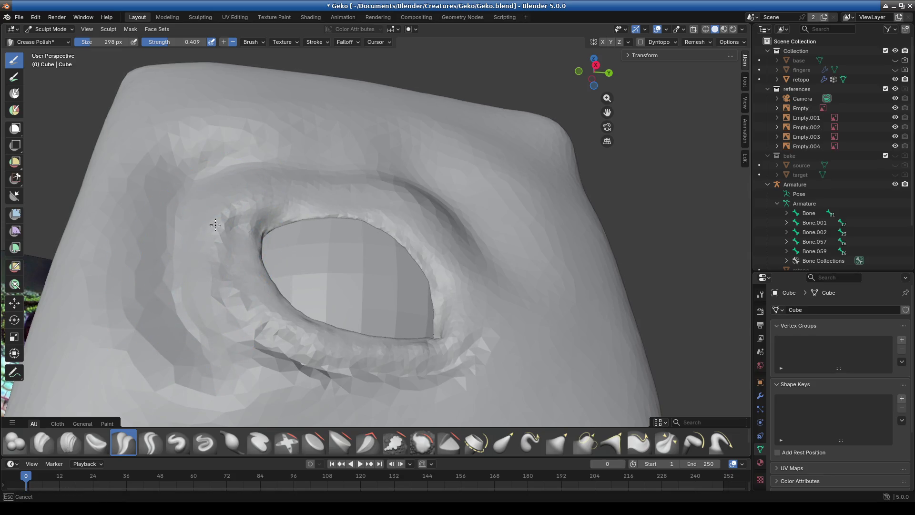
drag(206, 323, 207, 322)
Orbit and zoom until the eye opening's upper-left rim fills the view
mouse_move(335, 405)
middle_down()
mouse_move(380, 388)
mouse_move(362, 364)
mouse_move(399, 390)
mouse_move(368, 208)
mouse_move(287, 302)
middle_up()
mouse_move(514, 301)
middle_down()
mouse_move(436, 354)
mouse_move(317, 347)
mouse_move(398, 334)
mouse_move(399, 314)
middle_up()
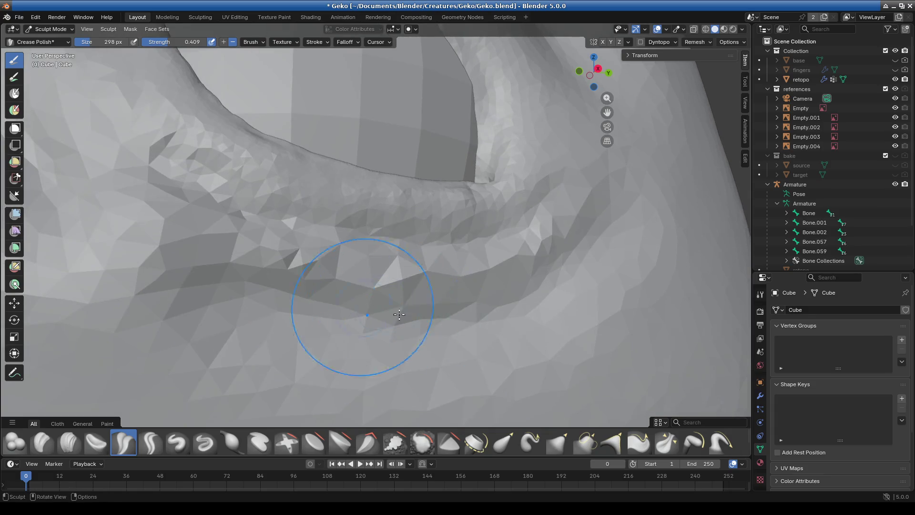
mouse_move(521, 280)
middle_down()
mouse_move(219, 331)
mouse_move(398, 337)
mouse_move(210, 264)
mouse_move(495, 278)
mouse_move(404, 292)
middle_up()
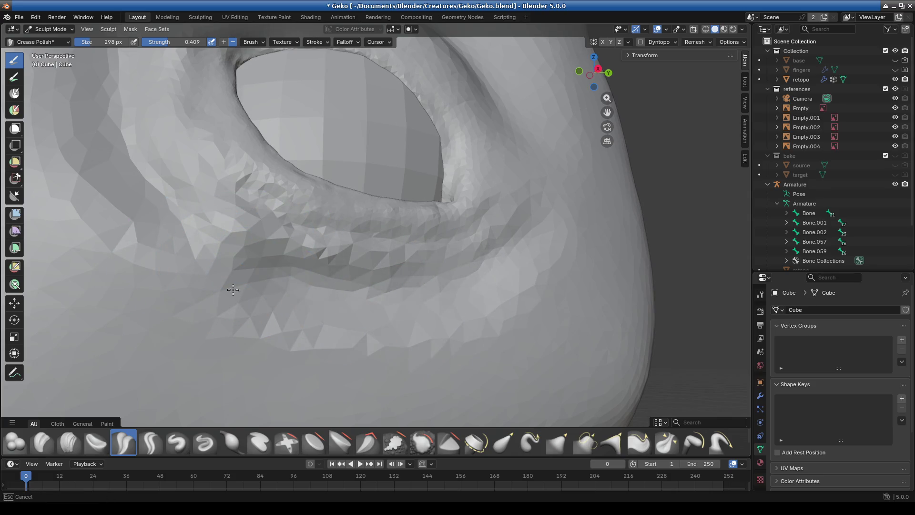
mouse_move(290, 271)
middle_down()
mouse_move(270, 282)
mouse_move(287, 276)
mouse_move(306, 244)
middle_up()
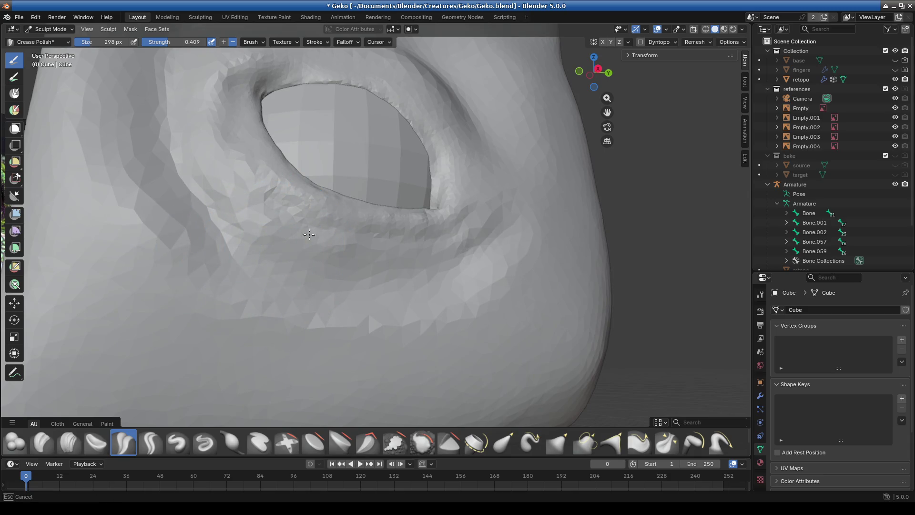
mouse_move(284, 255)
middle_down()
mouse_move(221, 221)
mouse_move(359, 286)
middle_up()
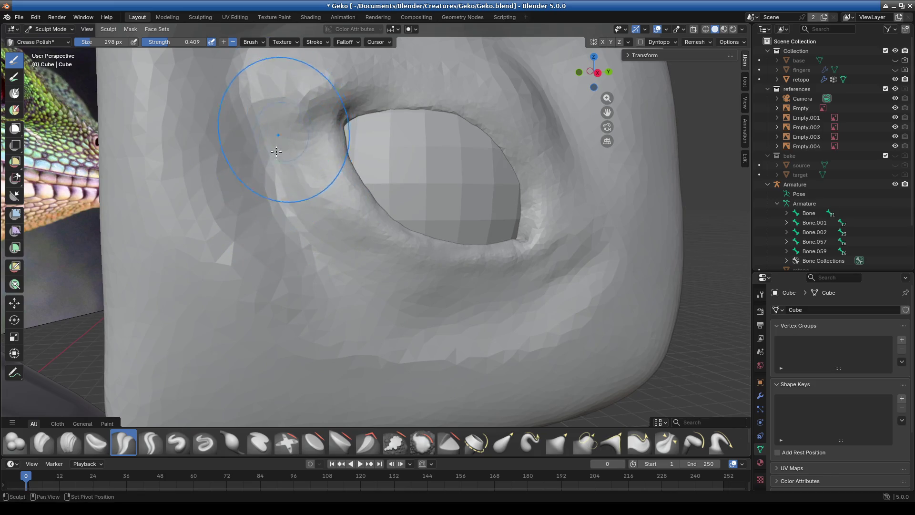
middle_drag(276, 152, 249, 204)
middle_drag(296, 122, 461, 120)
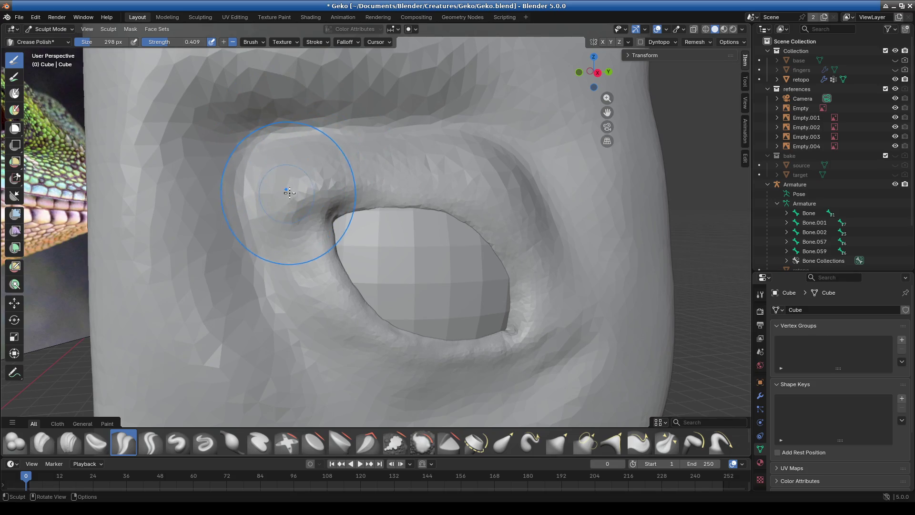
scroll(319, 193, up, 3)
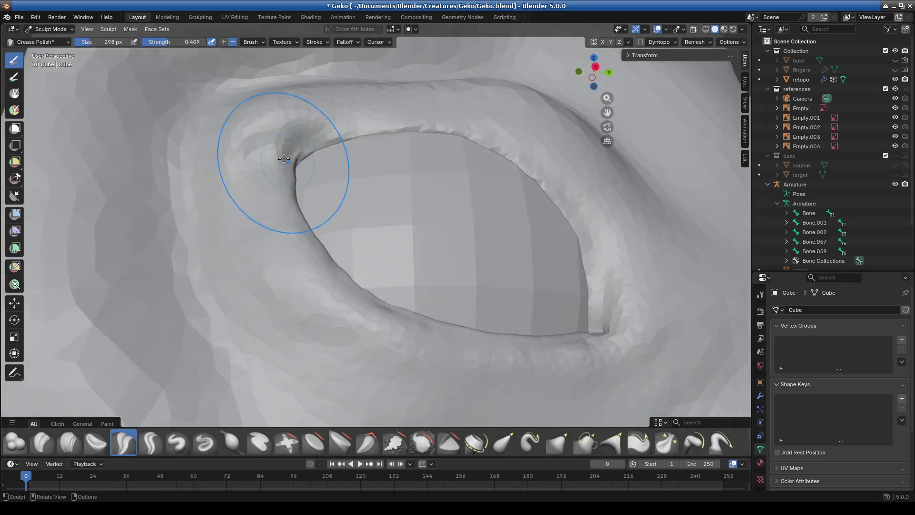
Polish and sharpen the crease ridge above the eye, checking the rim from several angles
scroll(333, 194, up, 4)
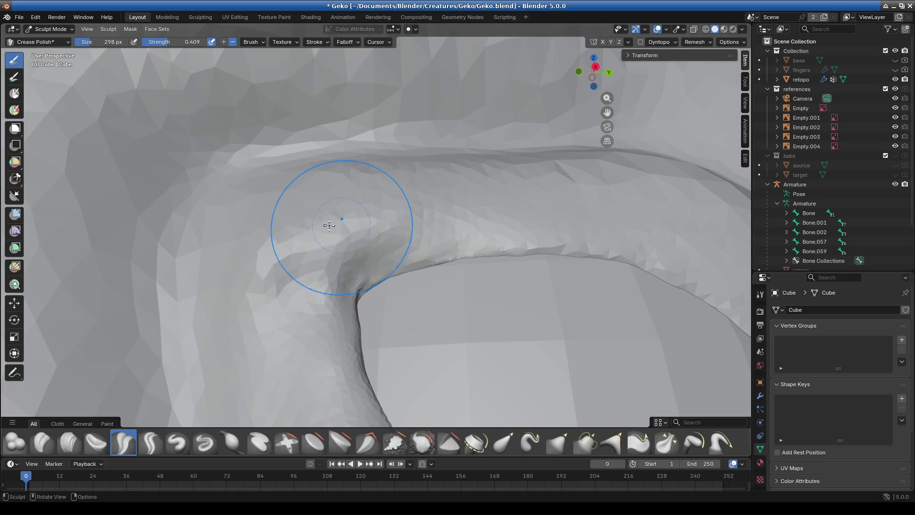
mouse_move(525, 228)
shift+middle_down()
mouse_move(480, 194)
mouse_move(382, 153)
shift+middle_up()
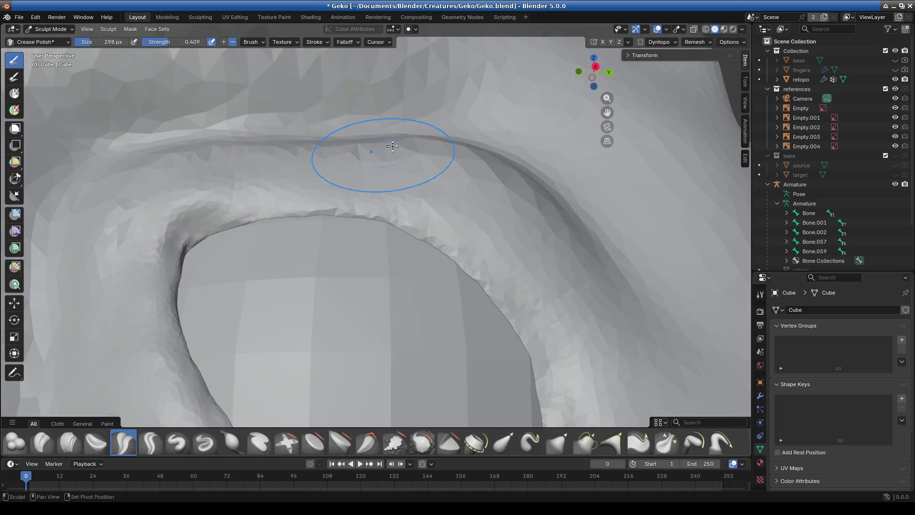
mouse_move(437, 133)
mouse_down()
mouse_move(419, 127)
mouse_move(575, 212)
mouse_move(567, 218)
mouse_up()
scroll(542, 235, down, 4)
middle_drag(435, 239, 447, 231)
scroll(447, 230, up, 8)
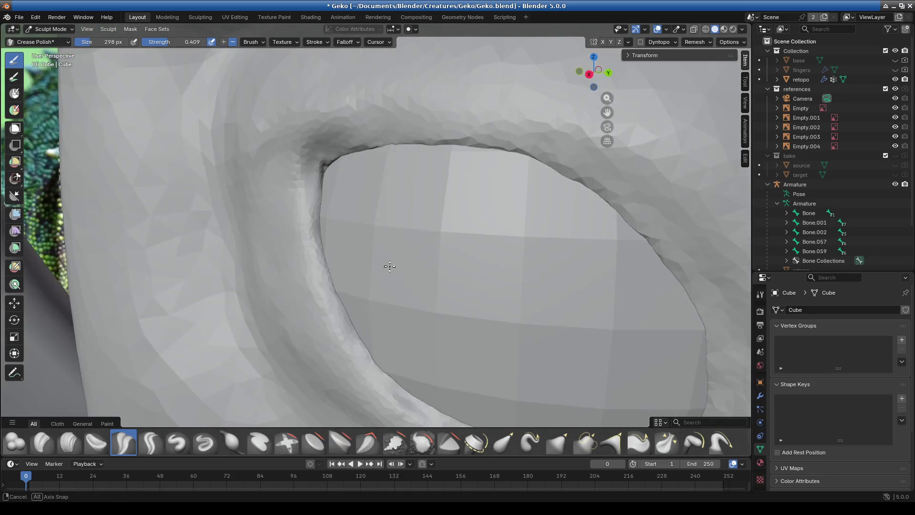
mouse_move(388, 262)
middle_down()
mouse_move(259, 273)
mouse_move(402, 210)
middle_up()
scroll(310, 292, down, 3)
middle_drag(282, 261, 279, 260)
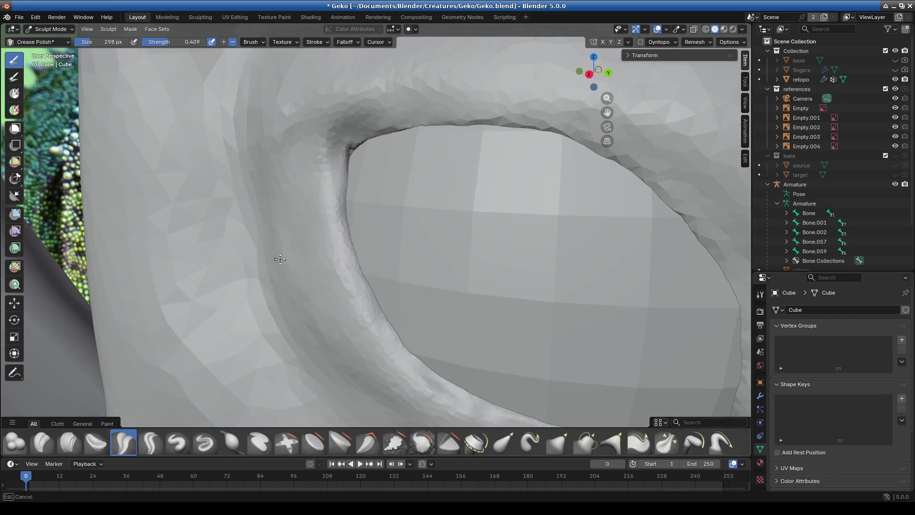
mouse_move(365, 181)
middle_down()
mouse_move(402, 259)
mouse_move(415, 174)
mouse_move(403, 136)
middle_up()
middle_drag(321, 155, 457, 148)
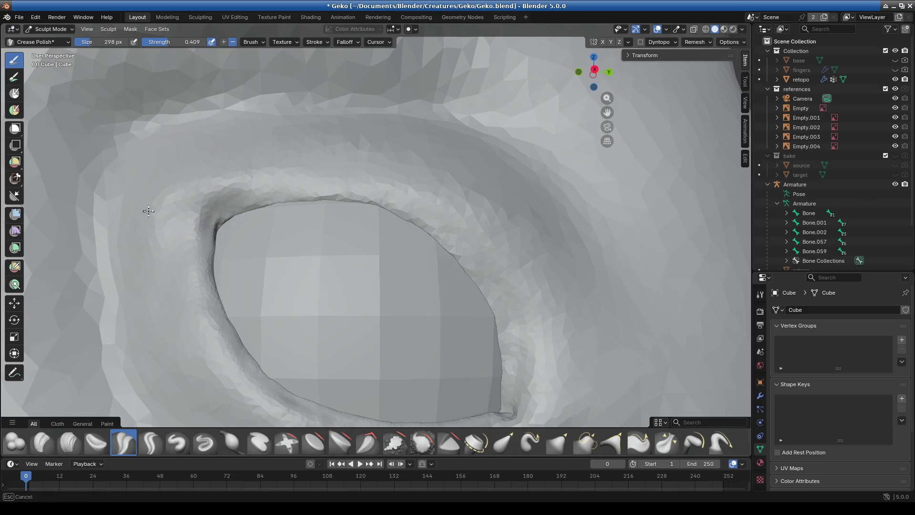
scroll(239, 286, down, 5)
mouse_move(316, 296)
middle_down()
mouse_move(384, 300)
mouse_move(317, 246)
mouse_move(363, 346)
mouse_move(404, 184)
middle_up()
Sharpen the socket crease and carve a dark crease up along the socket
mouse_move(386, 152)
mouse_down()
mouse_move(368, 204)
mouse_move(419, 259)
mouse_move(419, 333)
mouse_move(427, 269)
mouse_up()
scroll(410, 253, down, 5)
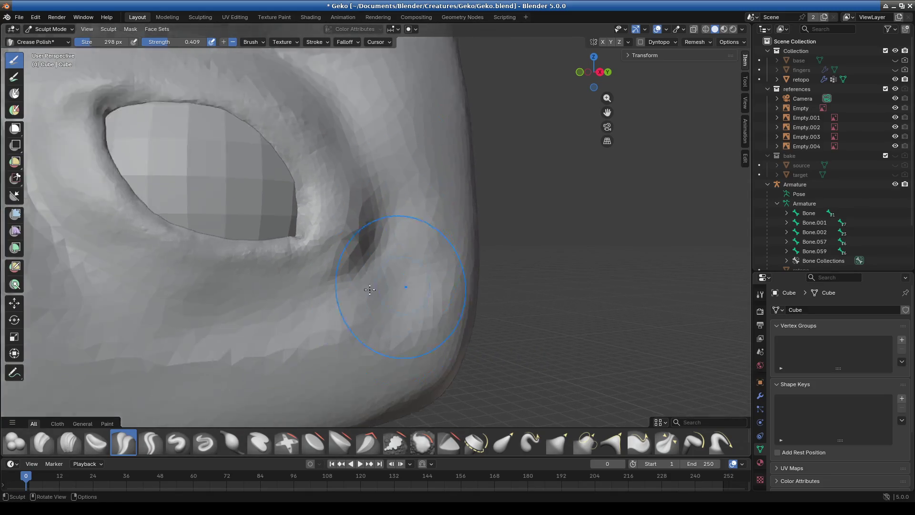
scroll(388, 308, up, 3)
scroll(380, 303, up, 6)
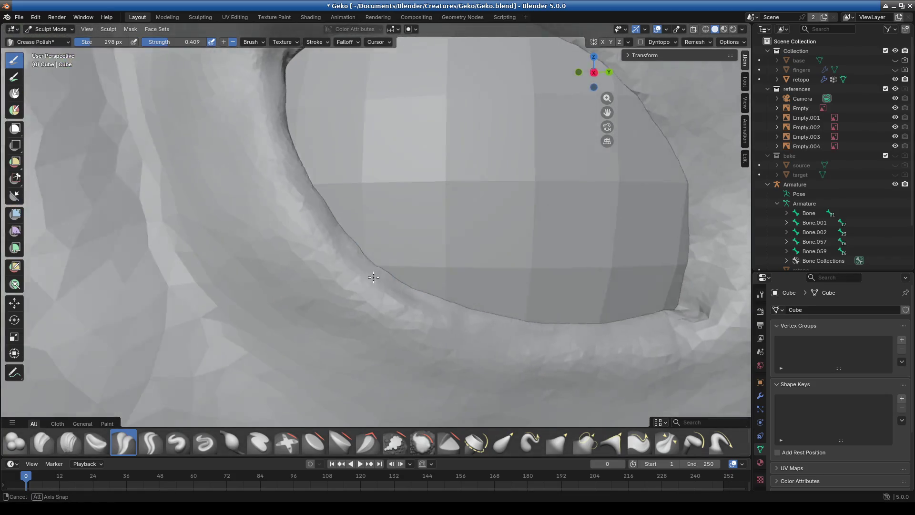
scroll(373, 275, down, 4)
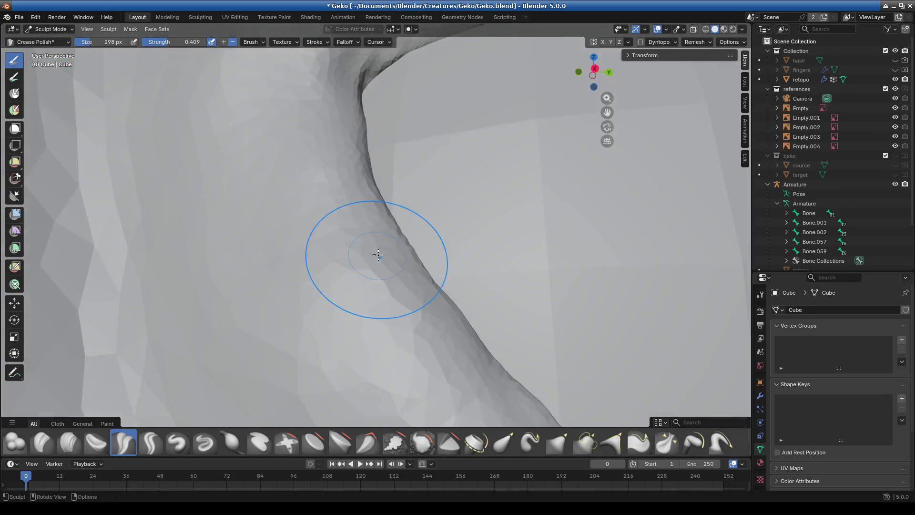
middle_drag(376, 255, 426, 267)
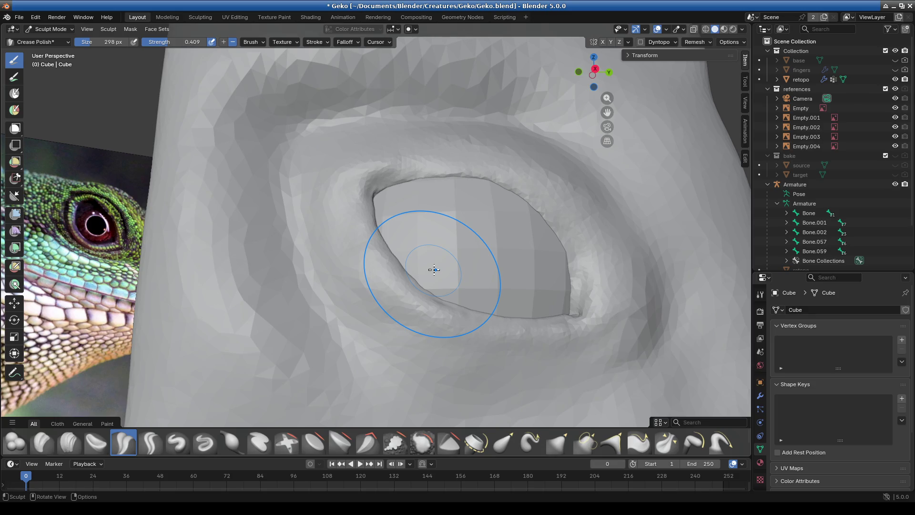
scroll(484, 281, down, 5)
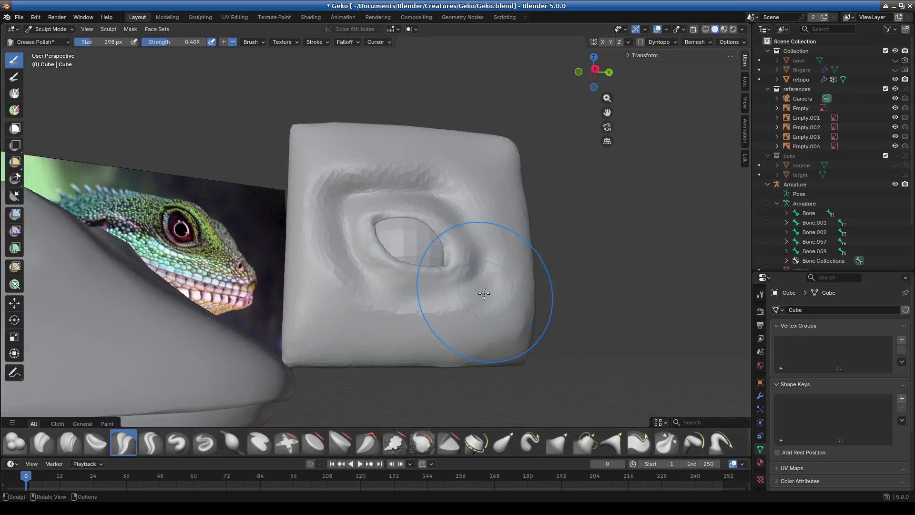
scroll(472, 298, up, 5)
mouse_move(393, 229)
middle_down()
mouse_move(453, 286)
mouse_move(443, 306)
mouse_move(547, 317)
mouse_move(380, 307)
mouse_move(371, 264)
middle_up()
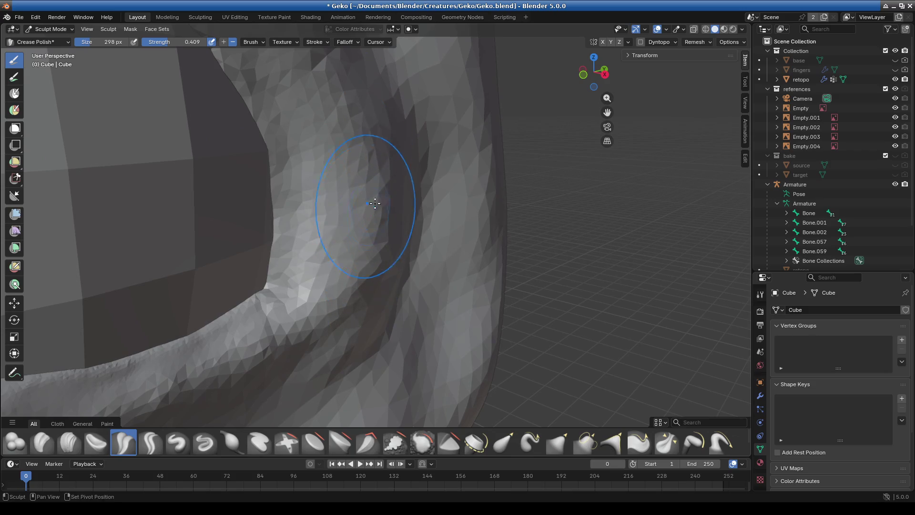
drag(374, 310, 389, 169)
drag(386, 271, 395, 165)
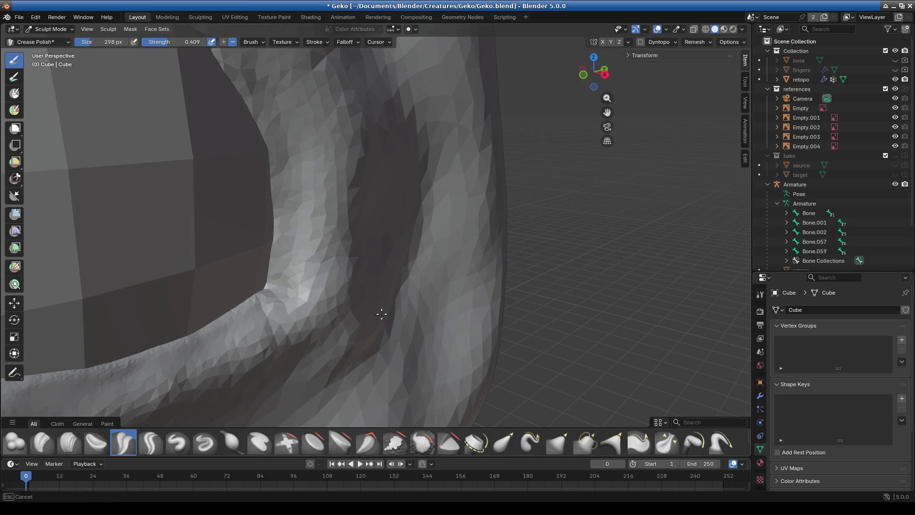
scroll(389, 339, down, 5)
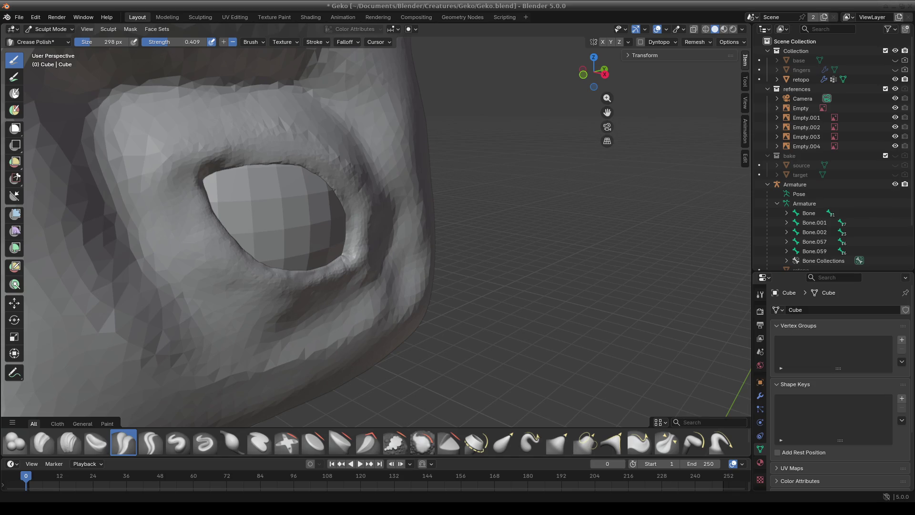
scroll(239, 214, up, 3)
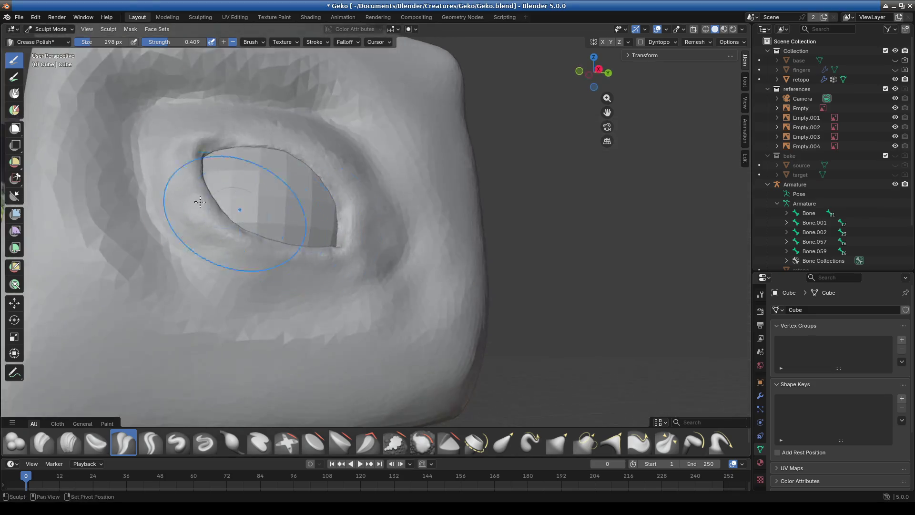
Orbit around the rim beside the lizard reference and deepen the crease groove up the rim
middle_drag(239, 215, 477, 331)
scroll(453, 291, up, 3)
scroll(446, 225, down, 4)
mouse_move(458, 262)
middle_down()
mouse_move(472, 299)
mouse_move(517, 302)
middle_up()
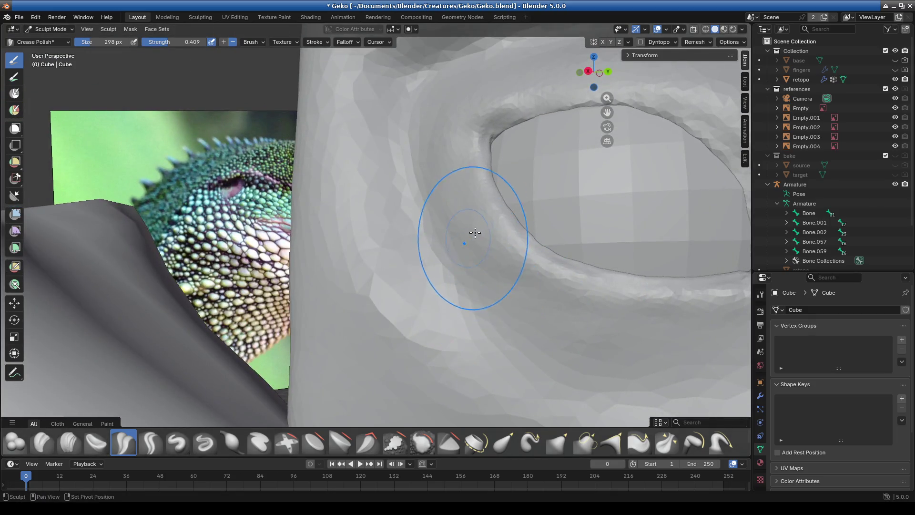
middle_drag(470, 239, 444, 303)
scroll(374, 170, up, 2)
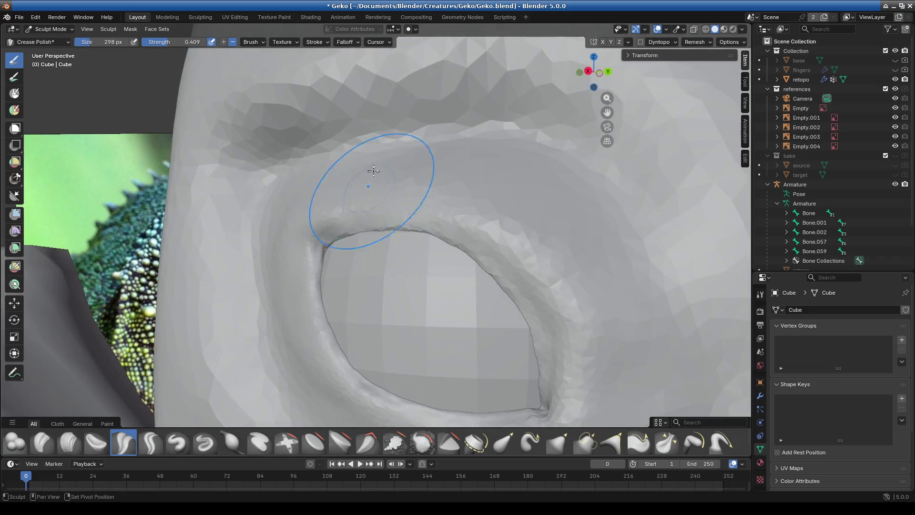
mouse_move(629, 250)
middle_down()
mouse_move(542, 212)
mouse_move(562, 267)
middle_up()
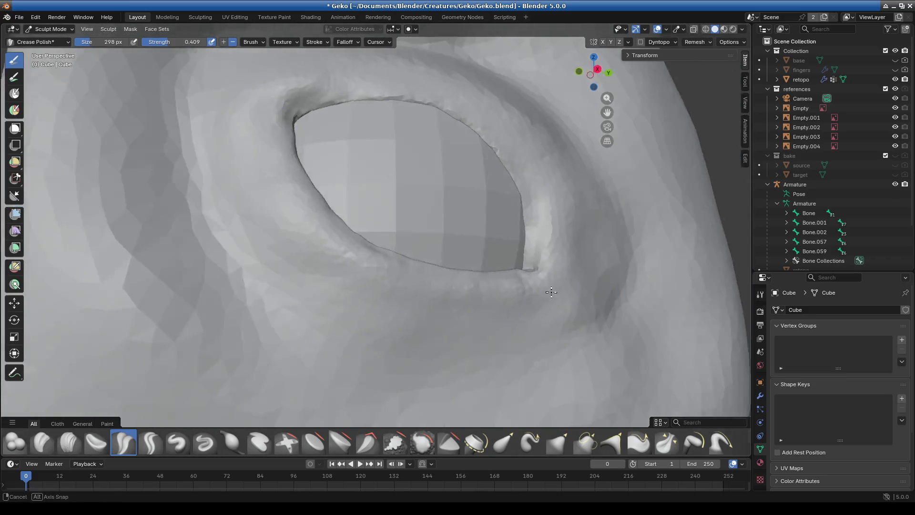
scroll(579, 299, up, 4)
mouse_move(579, 298)
middle_down()
mouse_move(306, 308)
mouse_move(378, 186)
mouse_move(450, 147)
mouse_move(372, 281)
mouse_move(319, 206)
middle_up()
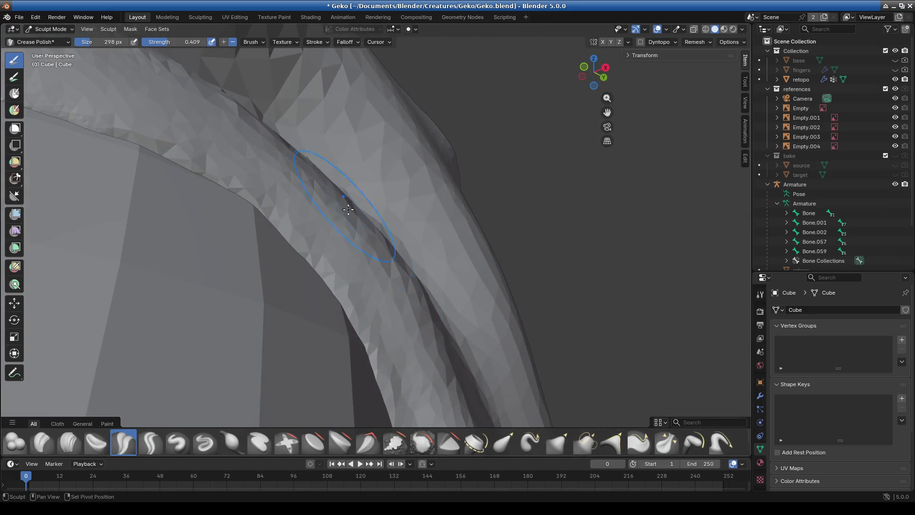
mouse_move(302, 136)
middle_down()
mouse_move(419, 322)
mouse_move(358, 241)
mouse_move(332, 317)
middle_up()
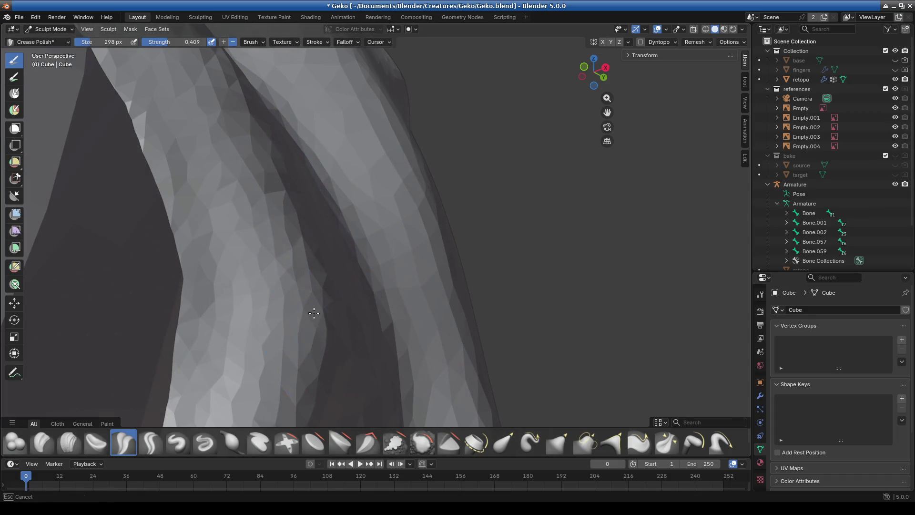
mouse_move(367, 283)
middle_down()
mouse_move(371, 343)
mouse_move(364, 316)
mouse_move(374, 281)
mouse_move(370, 215)
mouse_move(372, 306)
middle_up()
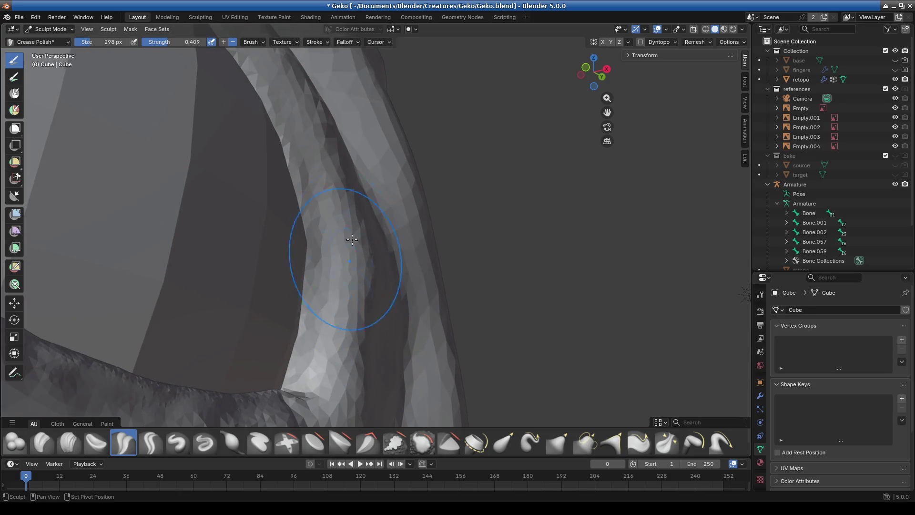
mouse_move(360, 374)
mouse_down()
mouse_move(371, 298)
mouse_move(356, 361)
mouse_up()
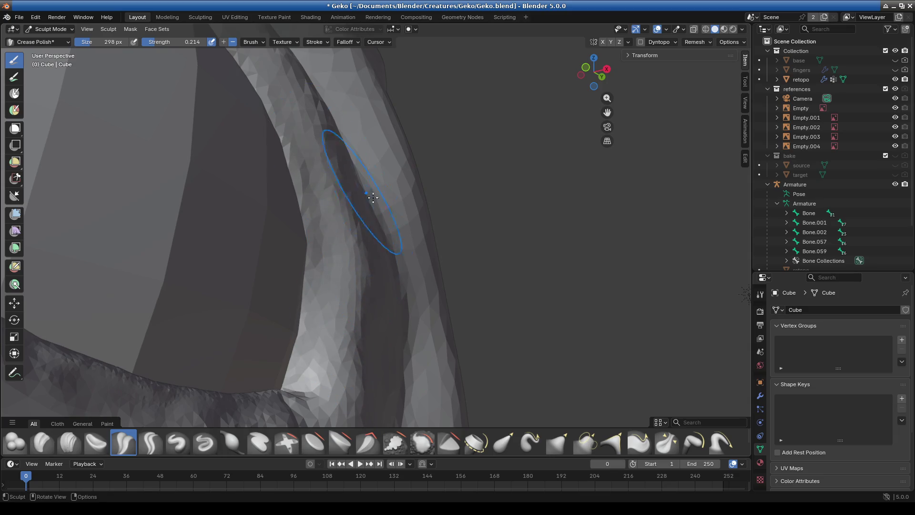
Carve a new crease groove beside the eye socket
middle_drag(373, 197, 332, 231)
mouse_move(238, 129)
middle_down()
mouse_move(311, 225)
mouse_move(362, 235)
middle_up()
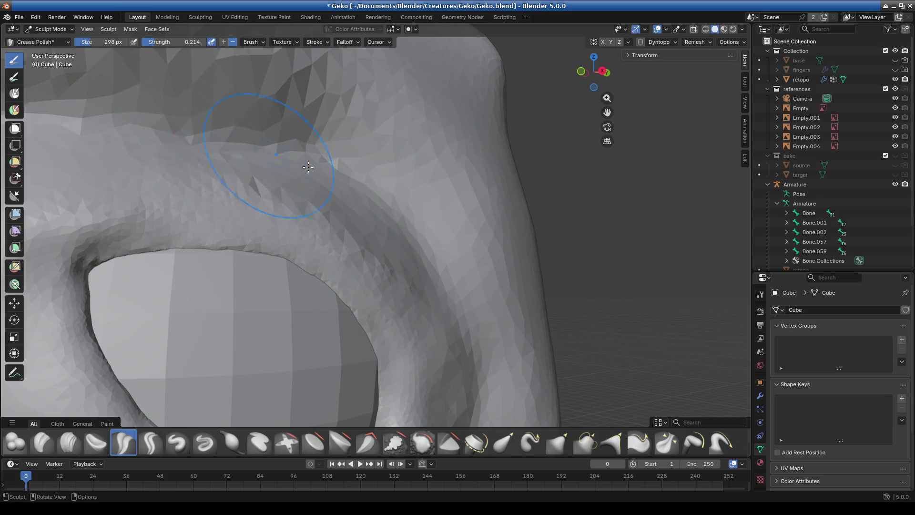
mouse_move(408, 261)
middle_down()
mouse_move(409, 327)
mouse_move(394, 265)
mouse_move(410, 201)
middle_up()
drag(405, 157, 416, 339)
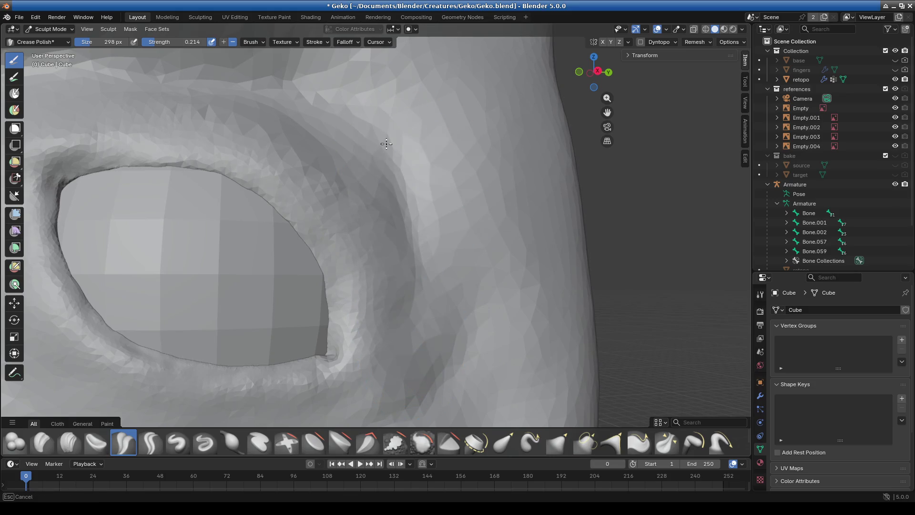
scroll(429, 348, down, 3)
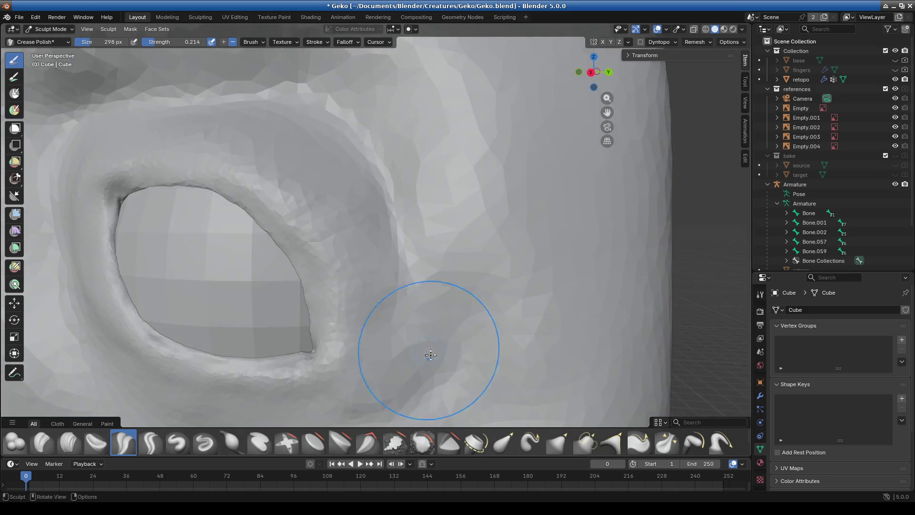
scroll(415, 310, up, 1)
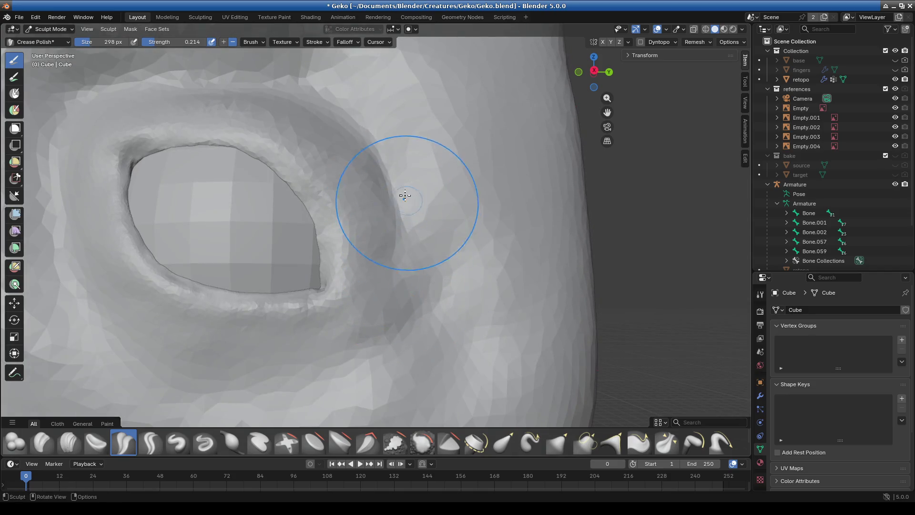
Sharpen the crease along the eye-socket rim from a head-on view
middle_drag(394, 327, 419, 296)
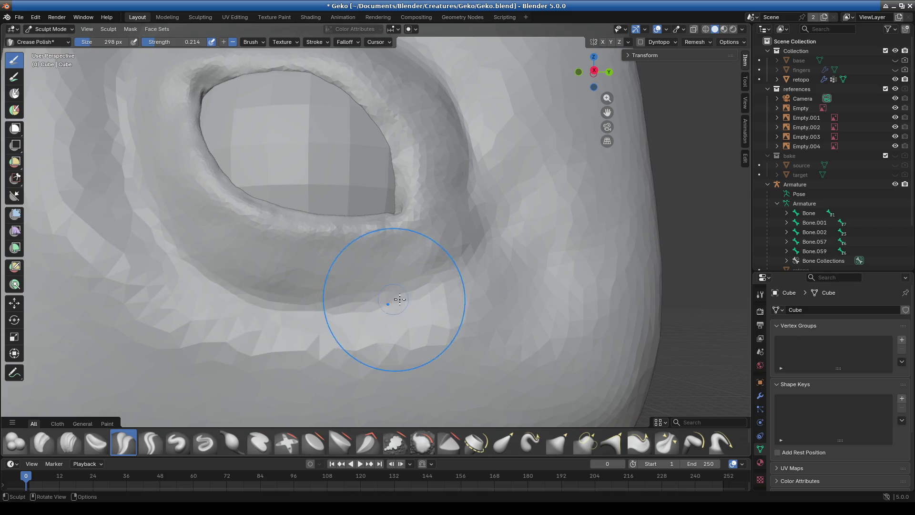
mouse_move(181, 217)
middle_down()
mouse_move(213, 286)
mouse_move(255, 252)
middle_up()
mouse_move(446, 137)
middle_down()
mouse_move(561, 176)
mouse_move(587, 218)
mouse_move(563, 267)
mouse_move(521, 239)
middle_up()
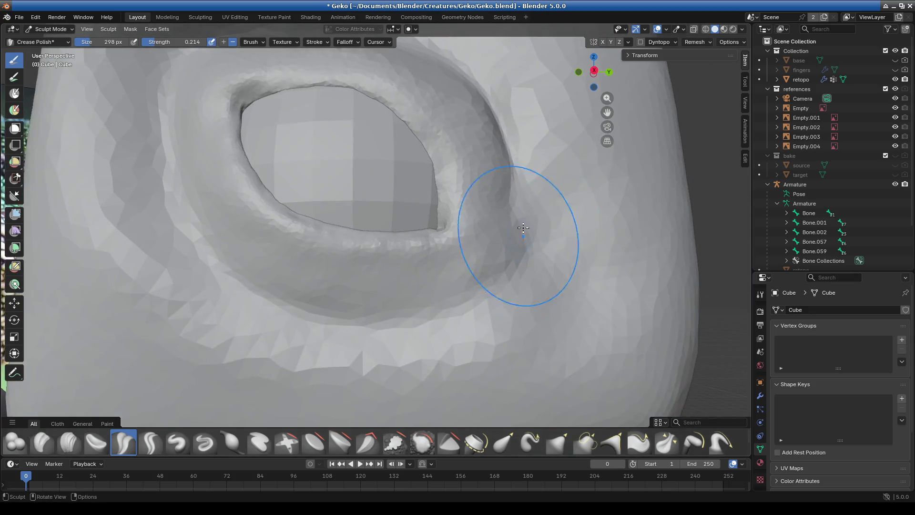
drag(521, 202, 515, 257)
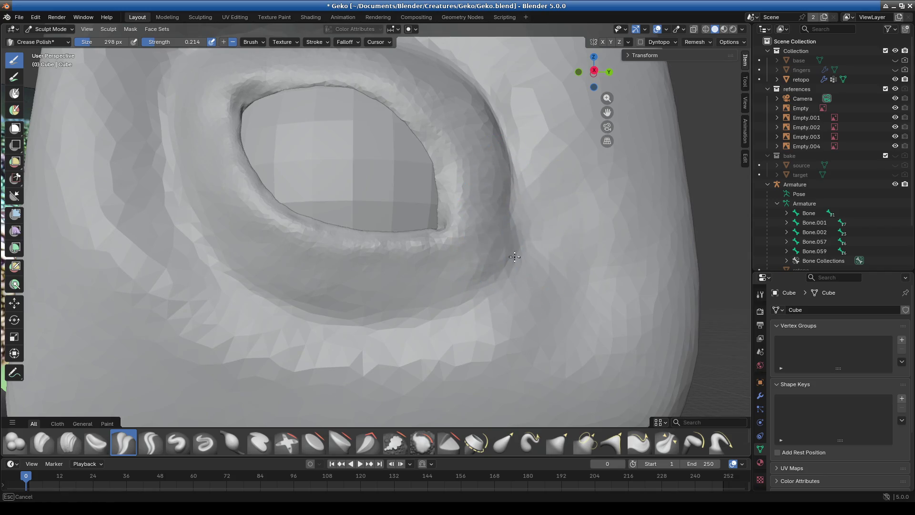
drag(505, 223, 465, 296)
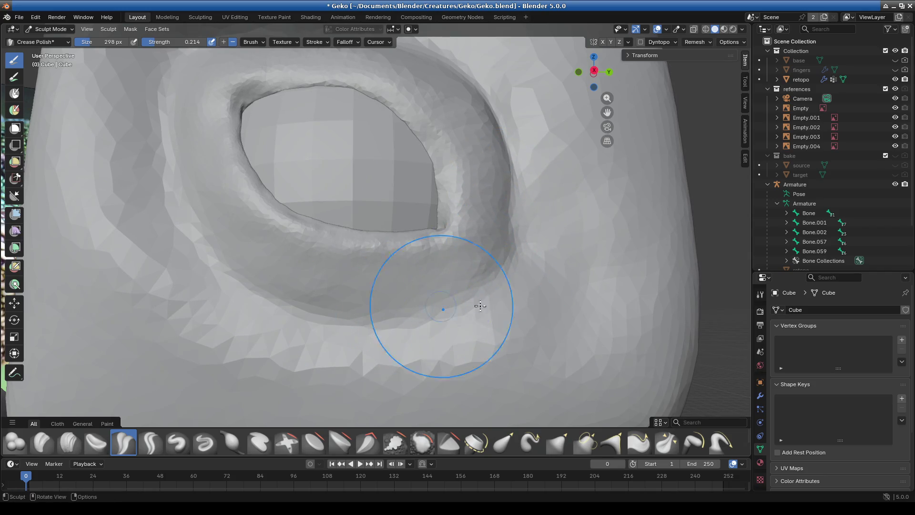
Crease the lower and left socket rim and deepen the brow ridge crease
mouse_move(532, 282)
mouse_down()
mouse_move(382, 306)
mouse_move(276, 296)
mouse_move(176, 171)
mouse_up()
middle_drag(176, 172, 233, 138)
mouse_move(143, 215)
mouse_down()
mouse_move(363, 186)
mouse_move(531, 222)
mouse_move(589, 343)
mouse_up()
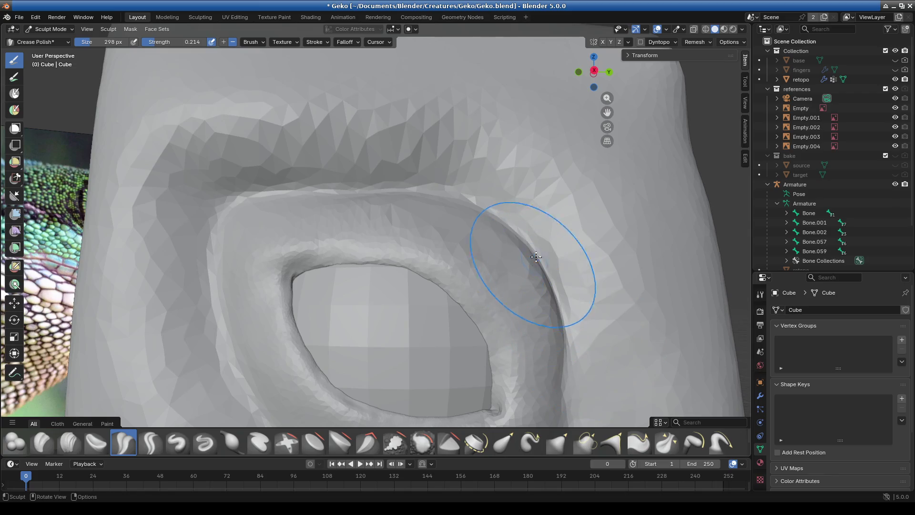
Pull the eye rim with Elastic Grab, then orbit in close to inspect it
click(507, 443)
mouse_move(501, 224)
mouse_down()
mouse_move(485, 208)
mouse_move(527, 259)
mouse_move(439, 204)
mouse_up()
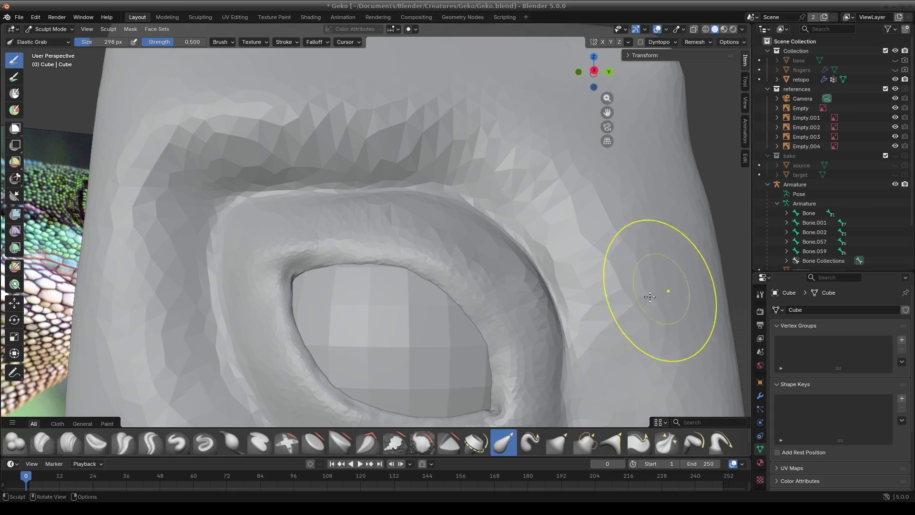
scroll(658, 290, down, 5)
mouse_move(506, 334)
middle_down()
mouse_move(402, 334)
mouse_move(425, 313)
mouse_move(415, 337)
middle_up()
scroll(402, 334, up, 3)
scroll(416, 338, up, 2)
scroll(403, 245, up, 2)
mouse_move(414, 281)
middle_down()
mouse_move(327, 286)
mouse_move(374, 327)
mouse_move(458, 137)
mouse_move(484, 195)
middle_up()
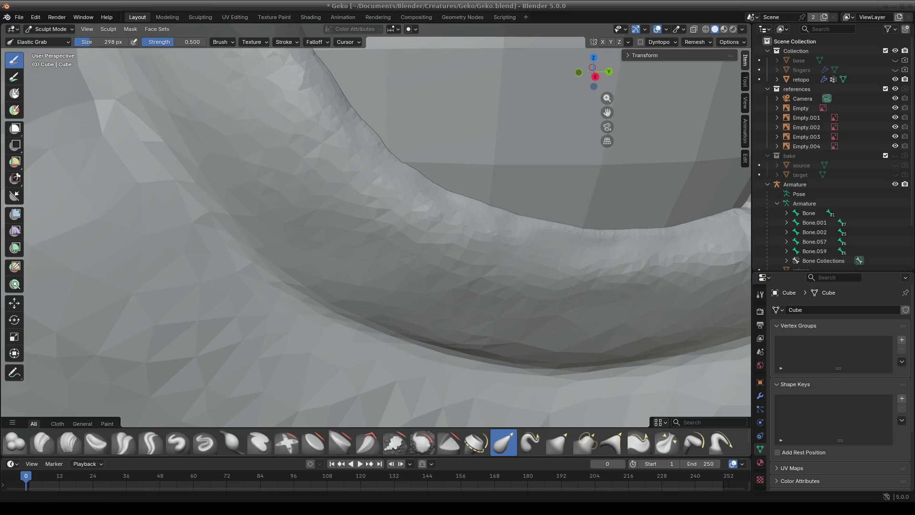
Undo the eye-rim pull and reselect the Crease Polish brush
scroll(350, 224, down, 4)
scroll(326, 272, up, 3)
scroll(326, 272, down, 3)
mouse_move(374, 286)
middle_down()
mouse_move(398, 347)
mouse_move(336, 285)
middle_up()
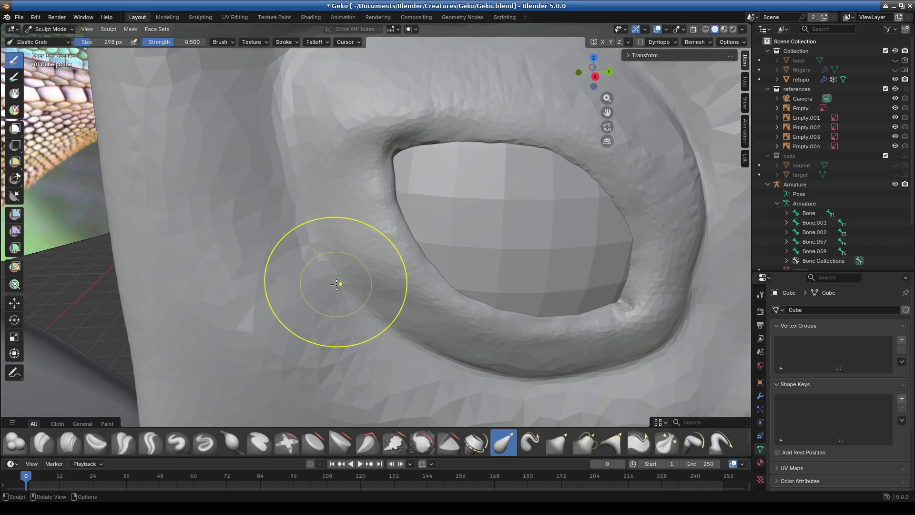
key(ctrl+z)
click(124, 443)
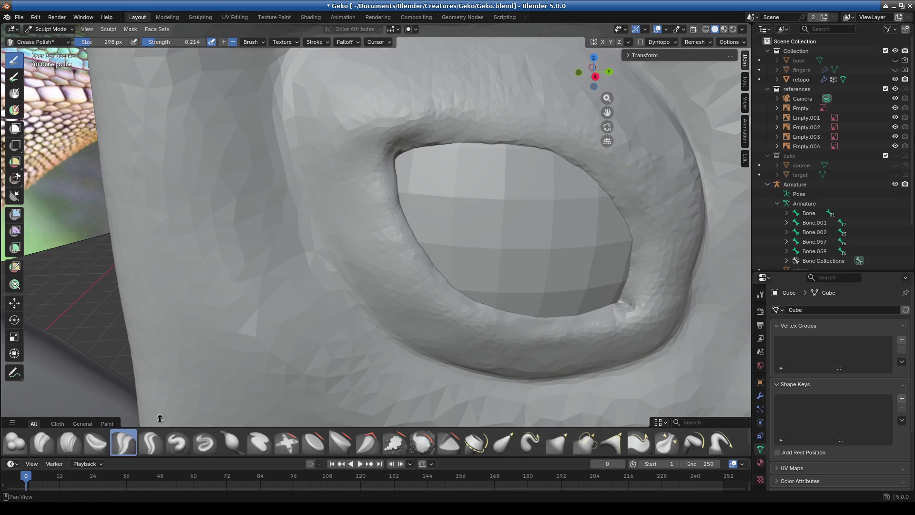
Zoom in and deepen the brow crease above the eye socket with Crease Polish
scroll(286, 267, up, 5)
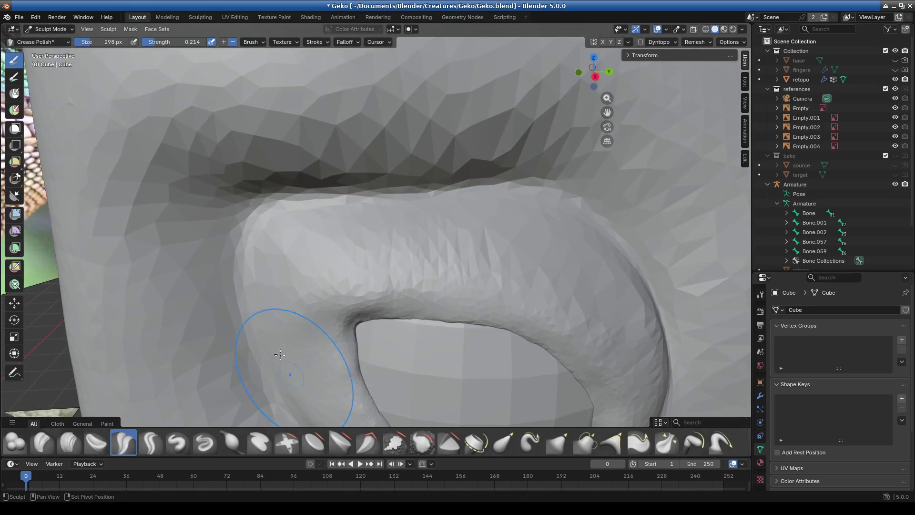
mouse_move(409, 183)
mouse_down()
mouse_move(364, 156)
mouse_move(478, 165)
mouse_up()
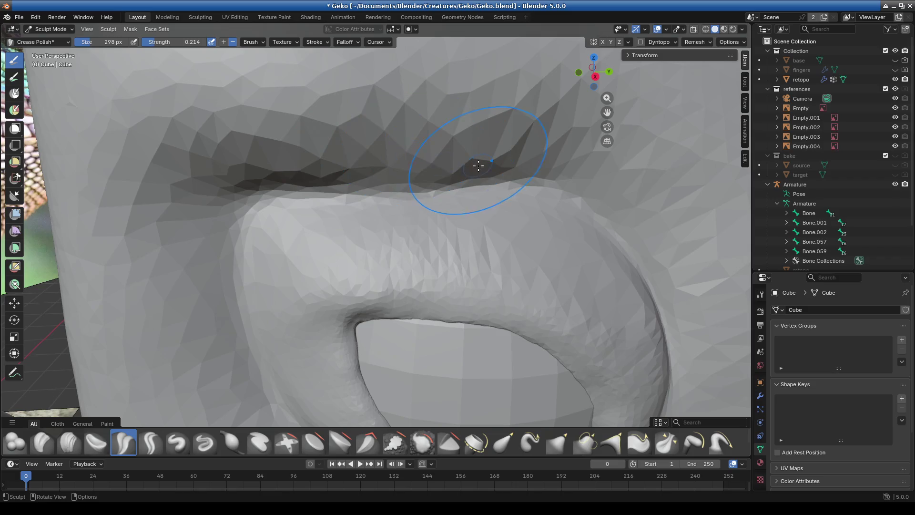
scroll(592, 225, down, 2)
View the eye opening head-on, then make Scrape/Fill at strength 0.700 the active brush
shift+middle_drag(403, 347, 408, 210)
scroll(409, 211, up, 1)
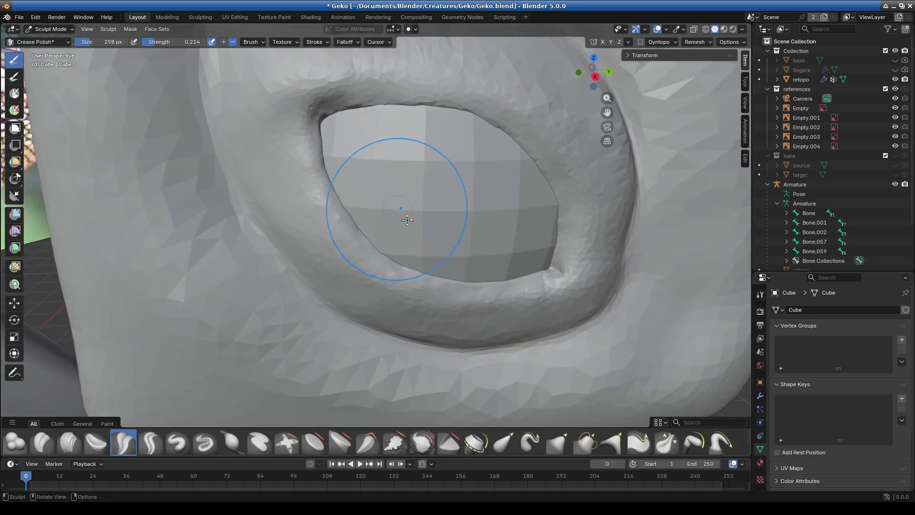
scroll(438, 262, down, 3)
mouse_move(453, 260)
middle_down()
mouse_move(527, 261)
mouse_move(539, 215)
mouse_move(527, 253)
mouse_move(433, 272)
middle_up()
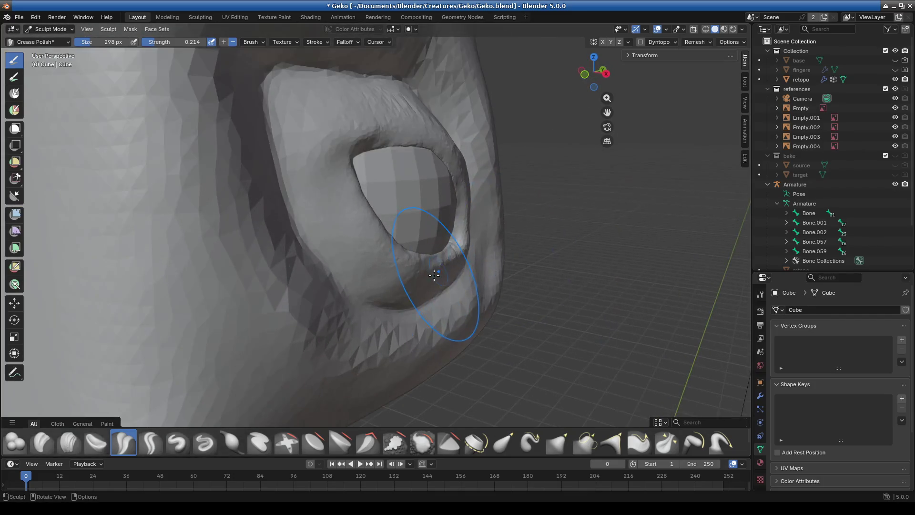
scroll(353, 336, down, 2)
mouse_move(354, 336)
middle_down()
mouse_move(286, 314)
mouse_move(298, 391)
middle_up()
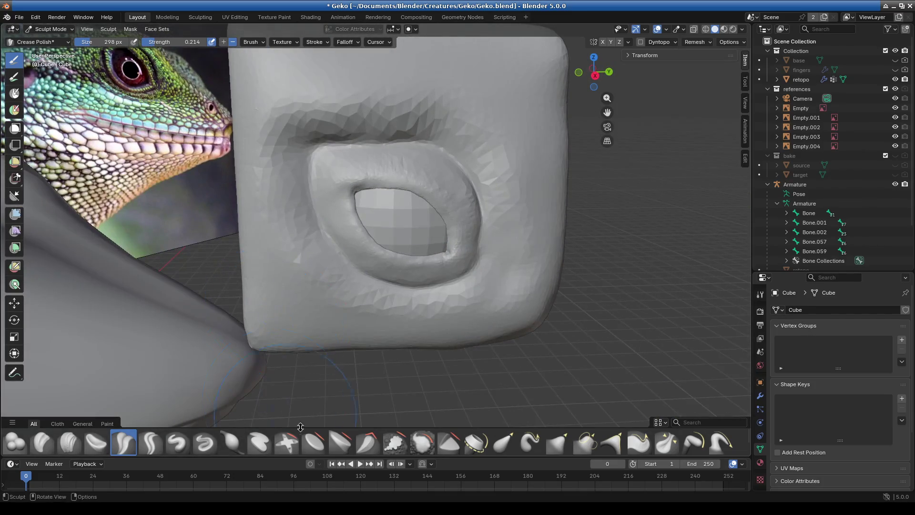
scroll(300, 295, down, 2)
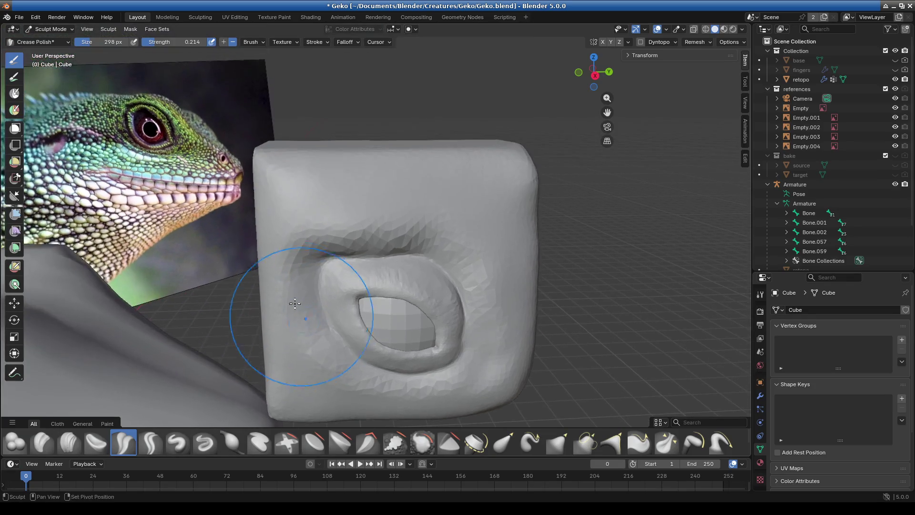
scroll(288, 205, up, 3)
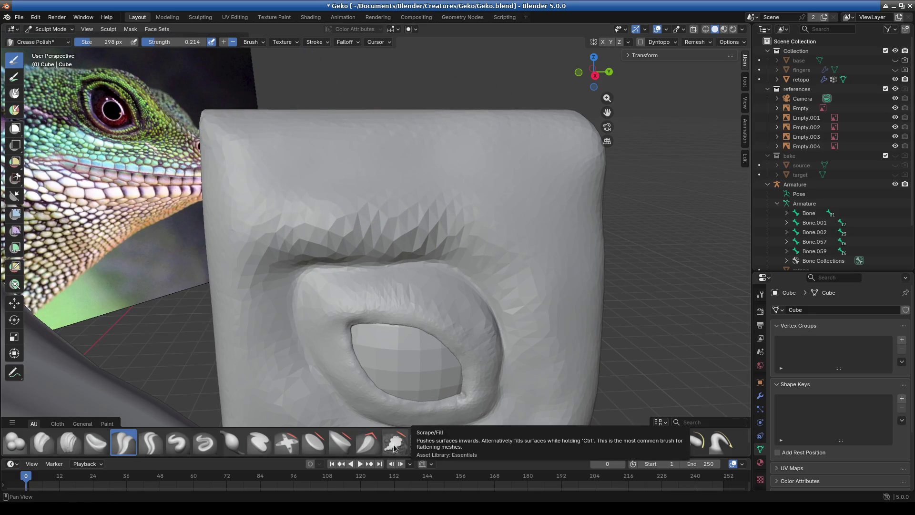
click(396, 445)
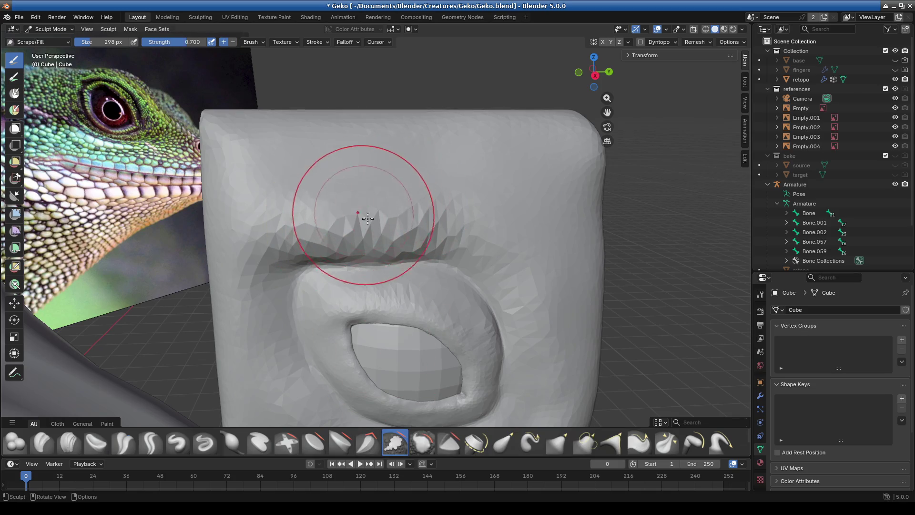
Raise the Scrape/Fill brush strength to 1.000
scroll(358, 196, up, 4)
ctrl+middle_drag(283, 211, 315, 221)
key(shift+f)
From a front view of the socket, scrape the faceted cheek right of the eye socket
mouse_move(396, 197)
middle_down()
mouse_move(454, 204)
mouse_move(276, 219)
mouse_move(207, 194)
middle_up()
scroll(424, 182, up, 3)
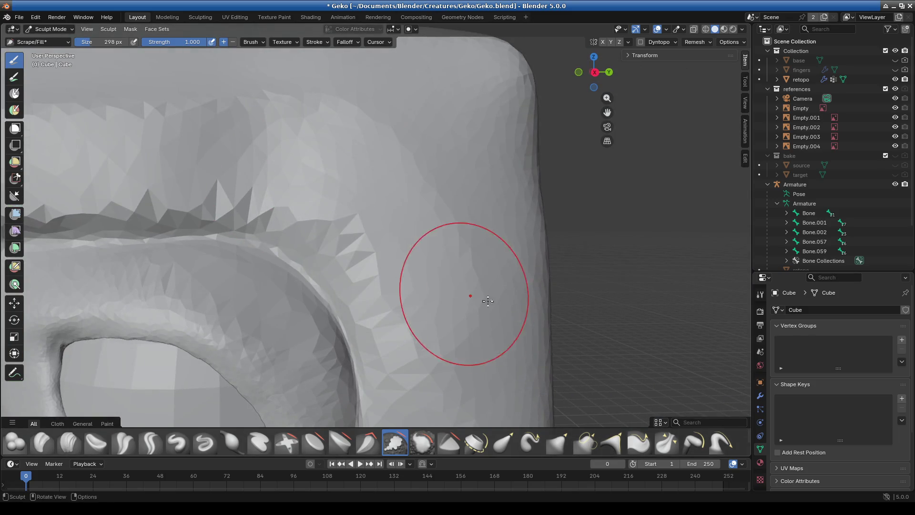
mouse_move(429, 327)
middle_down()
mouse_move(334, 300)
mouse_move(301, 251)
mouse_move(286, 204)
middle_up()
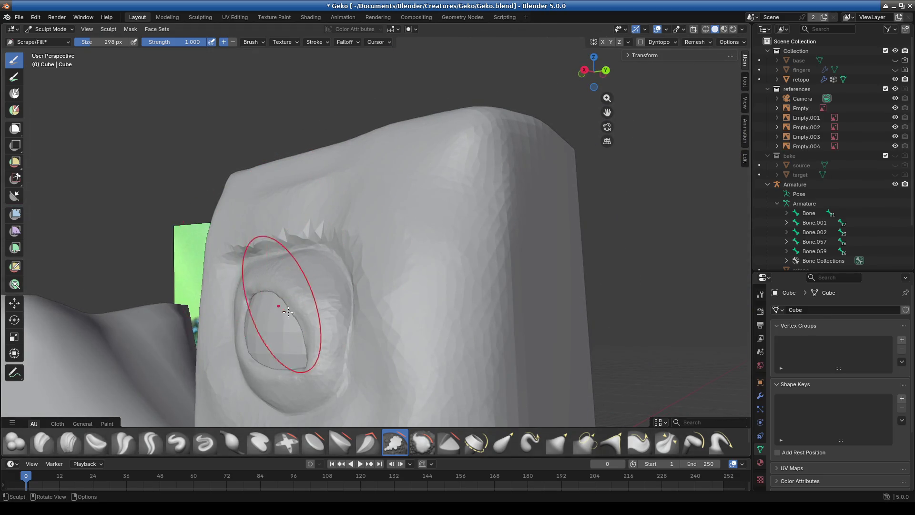
middle_drag(282, 291, 378, 317)
scroll(367, 245, up, 3)
scroll(328, 109, up, 2)
mouse_move(328, 110)
mouse_down()
mouse_move(292, 127)
mouse_move(305, 157)
mouse_up()
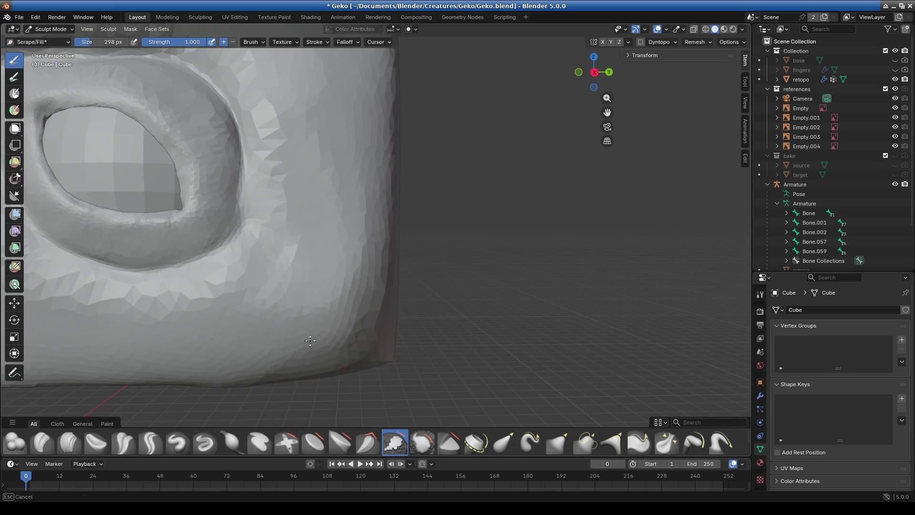
Scrape down the jagged ridge and faces below the eye socket along the lower surface
shift+middle_drag(310, 340, 470, 286)
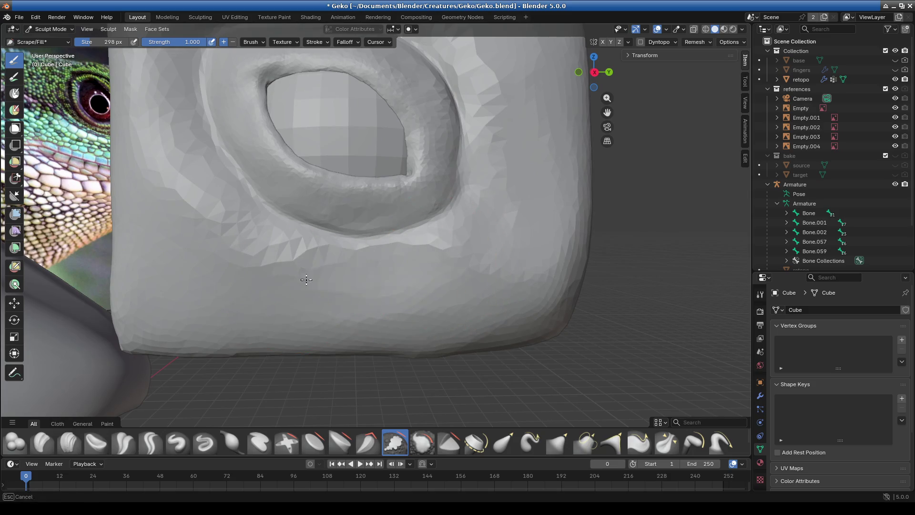
drag(401, 262, 400, 266)
scroll(410, 296, up, 5)
mouse_move(431, 308)
mouse_down()
mouse_move(544, 260)
mouse_move(425, 280)
mouse_up()
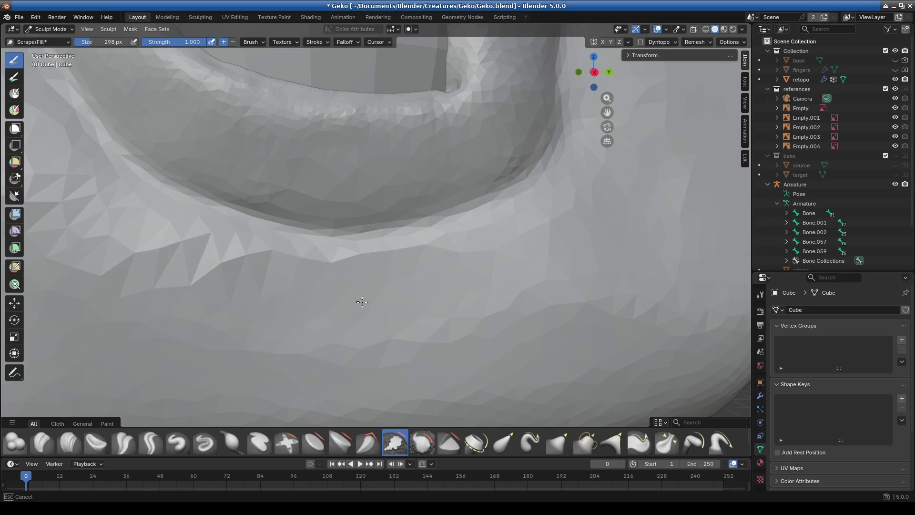
scroll(362, 302, down, 3)
middle_drag(281, 317, 412, 282)
scroll(305, 287, up, 4)
mouse_move(305, 287)
mouse_down()
mouse_move(317, 307)
mouse_move(251, 197)
mouse_up()
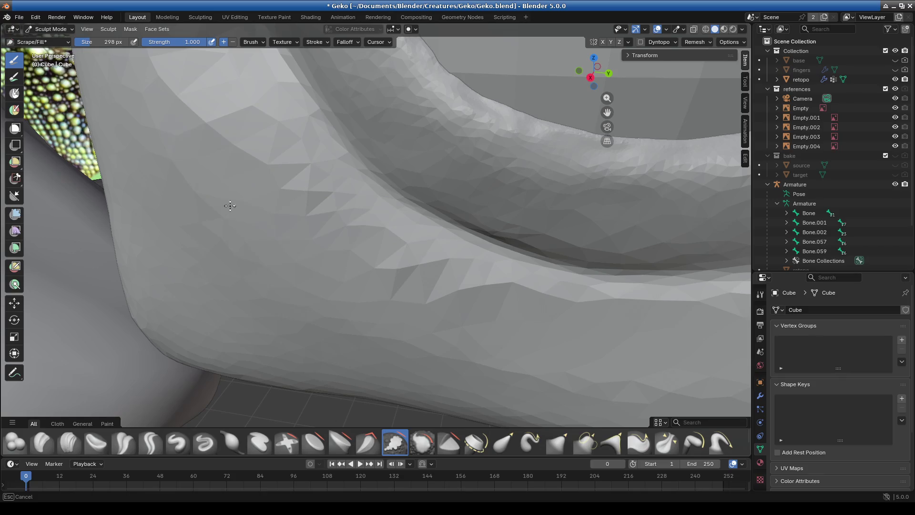
Orbit around the brow and the cube's right edge to review the whole cube
scroll(351, 201, up, 3)
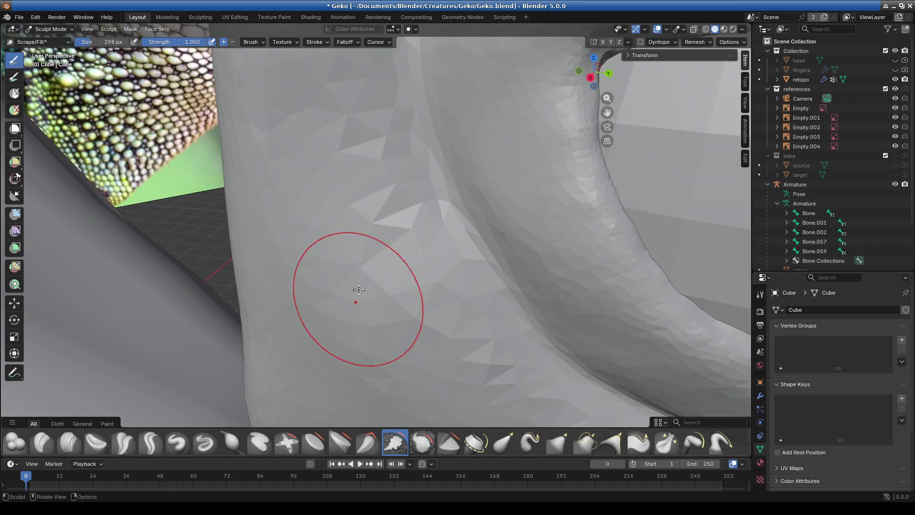
scroll(334, 325, up, 3)
scroll(248, 258, up, 3)
scroll(248, 257, down, 3)
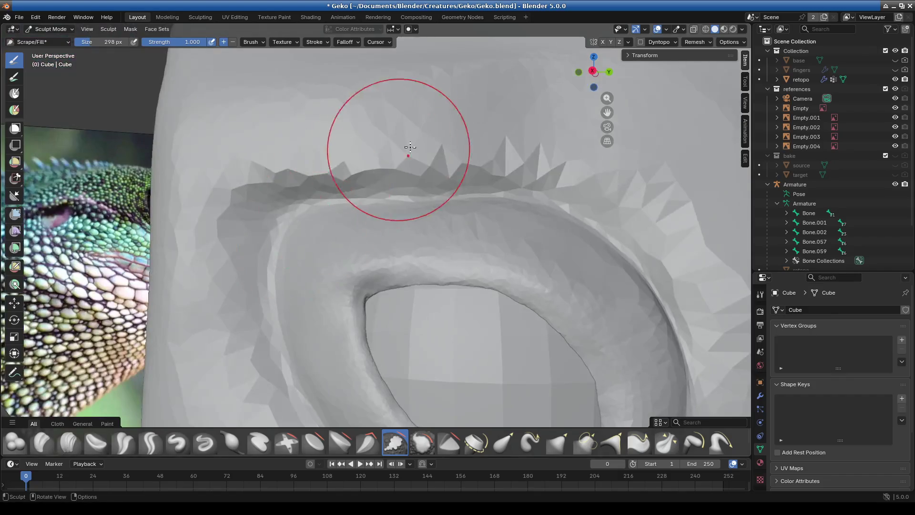
scroll(402, 112, up, 3)
middle_drag(400, 245, 308, 162)
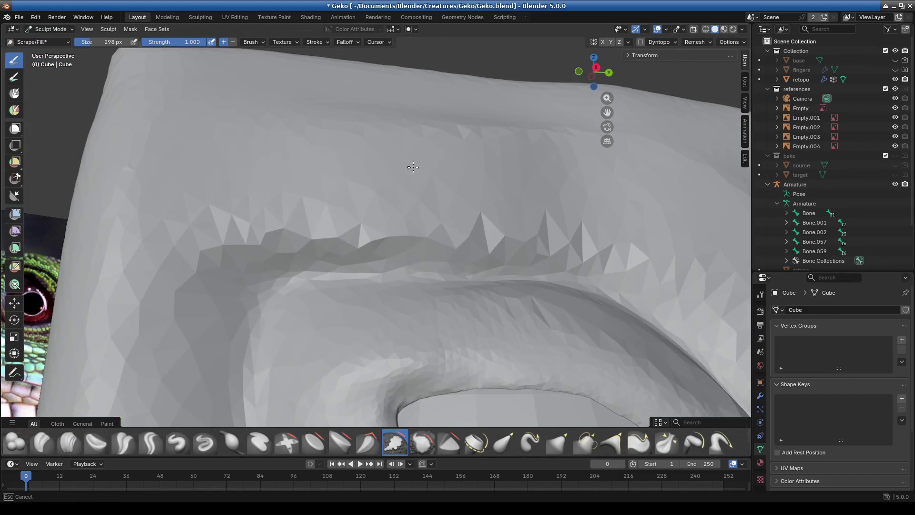
mouse_move(202, 163)
shift+middle_down()
mouse_move(123, 147)
mouse_move(371, 157)
shift+middle_up()
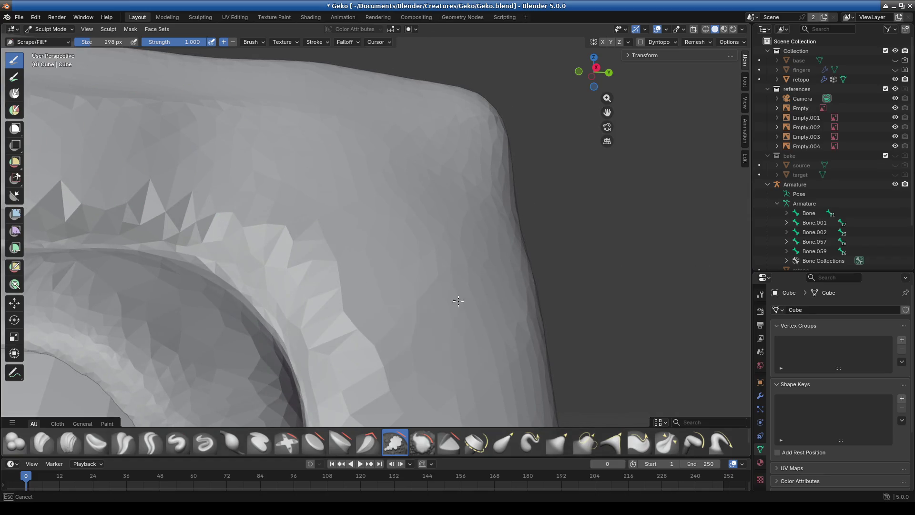
mouse_move(419, 215)
middle_down()
mouse_move(401, 258)
mouse_move(396, 158)
mouse_move(259, 169)
middle_up()
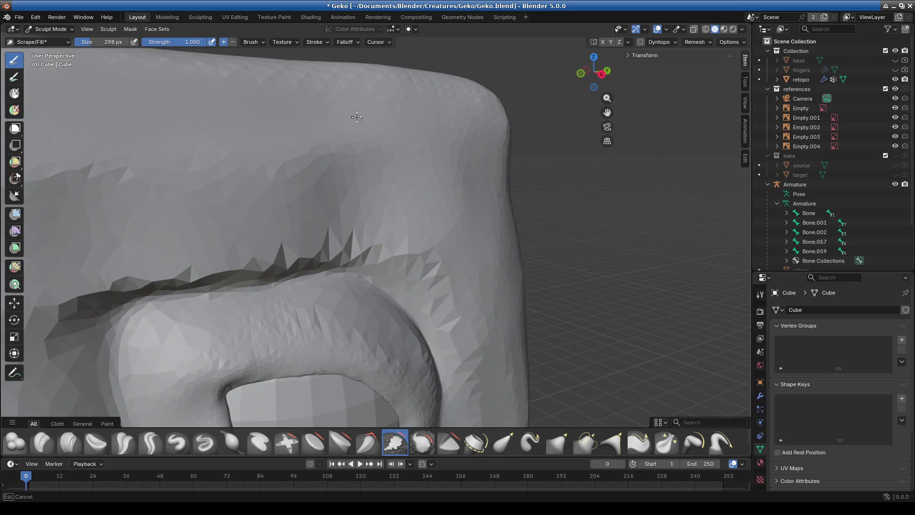
middle_drag(419, 153, 378, 224)
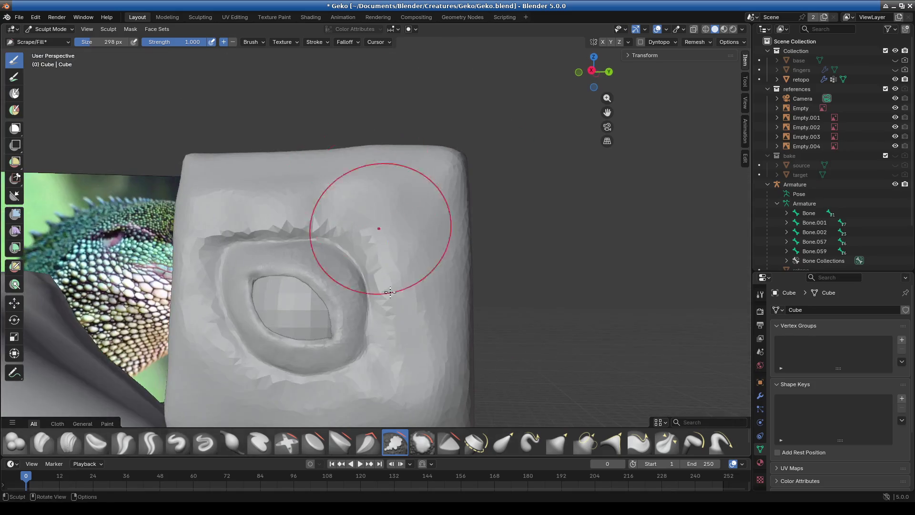
With the Smooth brush, smooth the cube's lower right, lower left and left-edge areas
click(421, 446)
scroll(427, 174, up, 1)
drag(428, 174, 279, 163)
shift+middle_drag(455, 310, 446, 181)
mouse_move(448, 215)
mouse_down()
mouse_move(419, 331)
mouse_move(337, 354)
mouse_move(229, 329)
mouse_move(109, 362)
mouse_up()
shift+middle_drag(110, 362, 334, 344)
drag(333, 344, 291, 349)
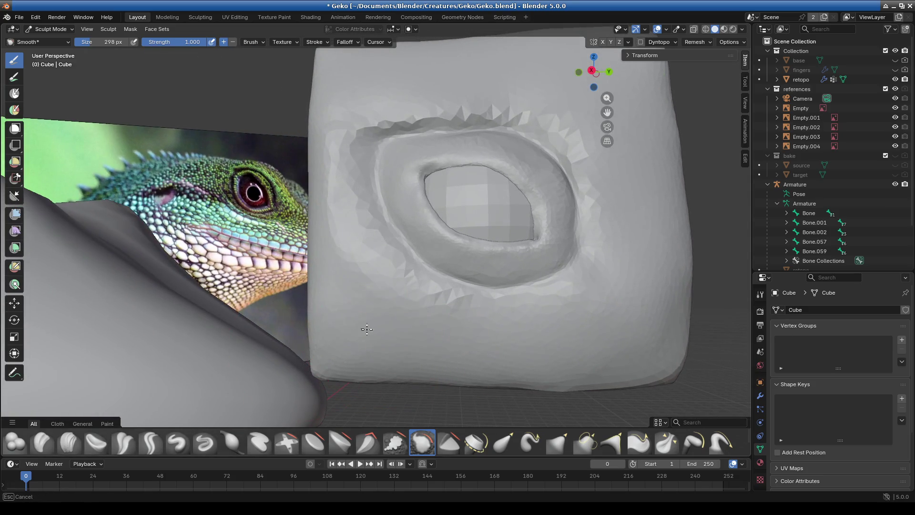
drag(358, 297, 383, 316)
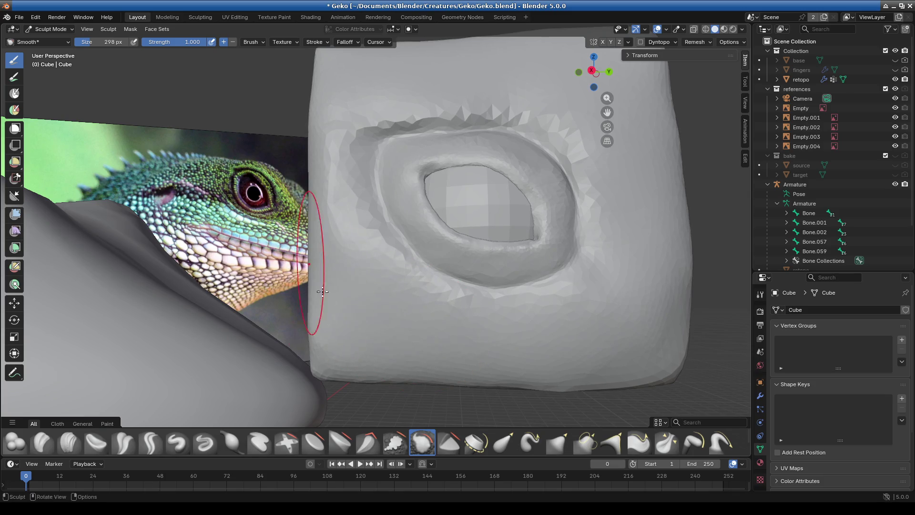
mouse_move(306, 206)
mouse_down()
mouse_move(323, 215)
mouse_move(324, 184)
mouse_up()
Smooth the jagged ridge above the eye socket, the lower face and the crease under the top
mouse_move(368, 71)
shift+middle_down()
mouse_move(301, 216)
mouse_move(298, 167)
mouse_move(256, 185)
shift+middle_up()
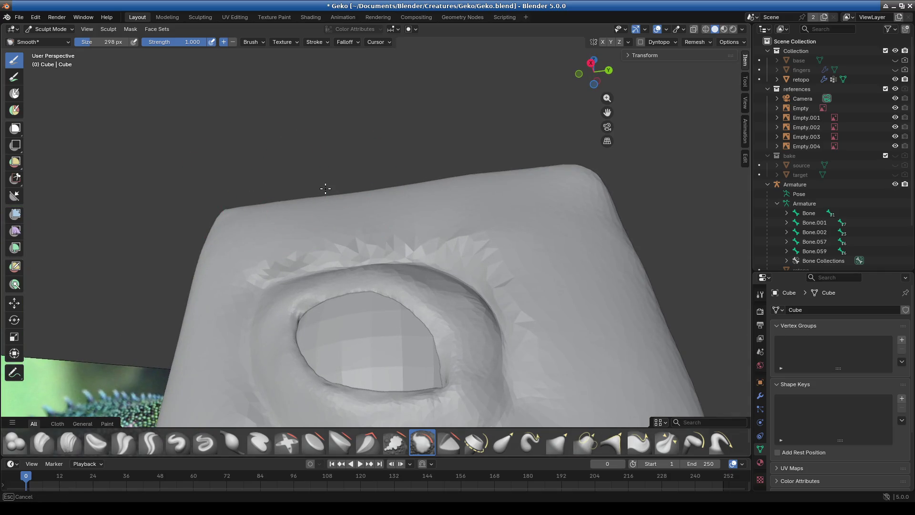
mouse_move(308, 212)
mouse_down()
mouse_move(501, 214)
mouse_move(546, 251)
mouse_up()
drag(576, 312, 577, 333)
mouse_move(576, 333)
middle_down()
mouse_move(551, 327)
mouse_move(541, 357)
mouse_move(501, 209)
middle_up()
scroll(500, 210, up, 1)
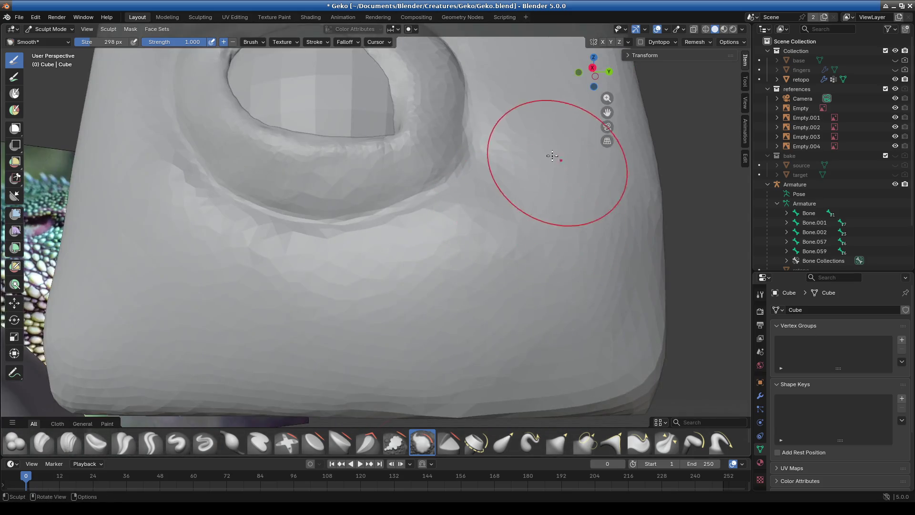
mouse_move(464, 291)
mouse_down()
mouse_move(438, 274)
mouse_move(470, 259)
mouse_move(262, 290)
mouse_move(187, 256)
mouse_up()
drag(126, 215, 129, 199)
mouse_move(129, 198)
middle_down()
mouse_move(337, 306)
mouse_move(339, 209)
mouse_move(368, 265)
mouse_move(380, 216)
mouse_move(384, 228)
mouse_move(316, 193)
middle_up()
mouse_move(317, 194)
mouse_down()
mouse_move(402, 187)
mouse_move(303, 217)
mouse_move(262, 317)
mouse_move(272, 286)
mouse_move(180, 208)
mouse_move(238, 276)
mouse_move(236, 210)
mouse_move(209, 237)
mouse_move(259, 304)
mouse_up()
scroll(286, 286, down, 3)
scroll(255, 284, up, 3)
scroll(253, 251, down, 3)
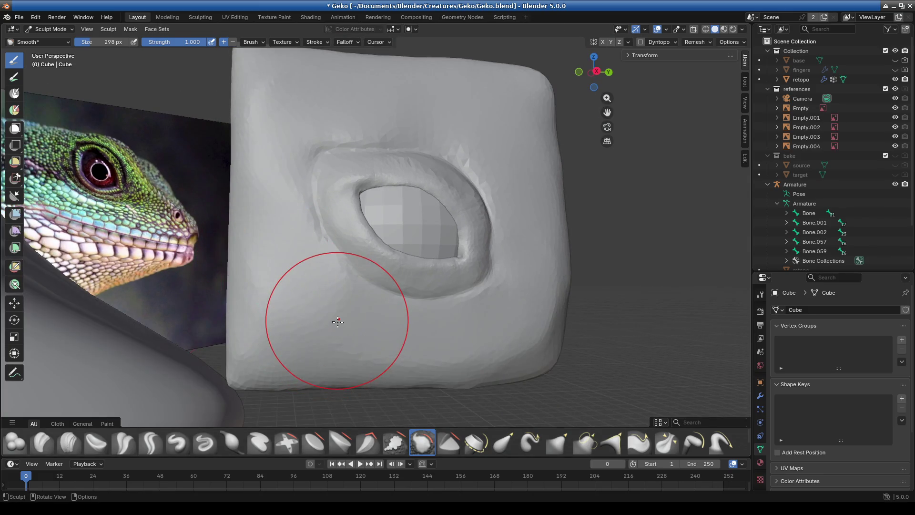
scroll(348, 302, up, 6)
Use Elastic Grab to round the eye-hole corner and lift and reshape its rim
mouse_move(450, 265)
middle_down()
mouse_move(462, 266)
mouse_move(280, 241)
mouse_move(444, 343)
middle_up()
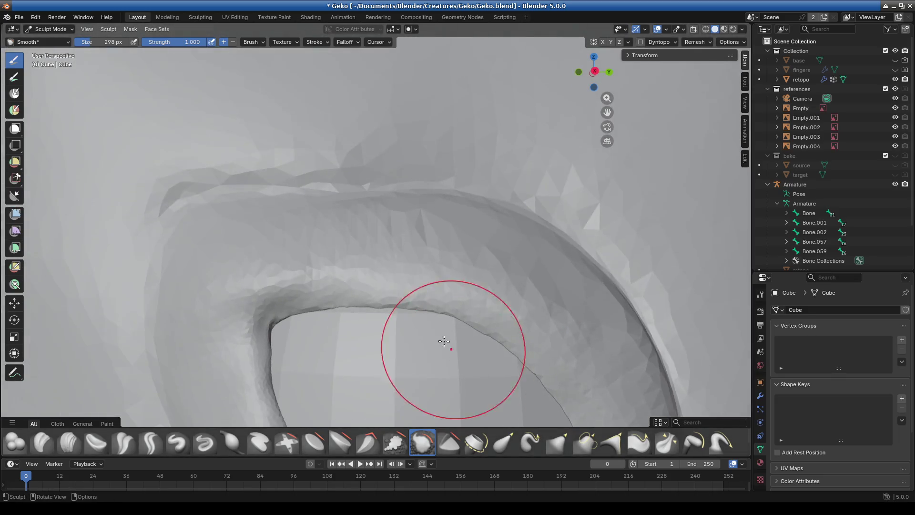
scroll(434, 315, up, 2)
scroll(429, 294, up, 3)
middle_drag(343, 311, 429, 362)
click(504, 443)
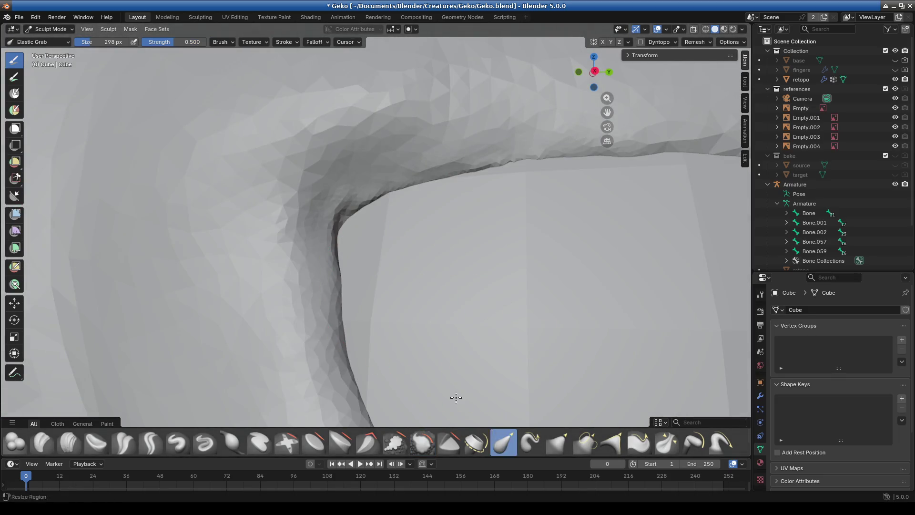
drag(339, 239, 329, 250)
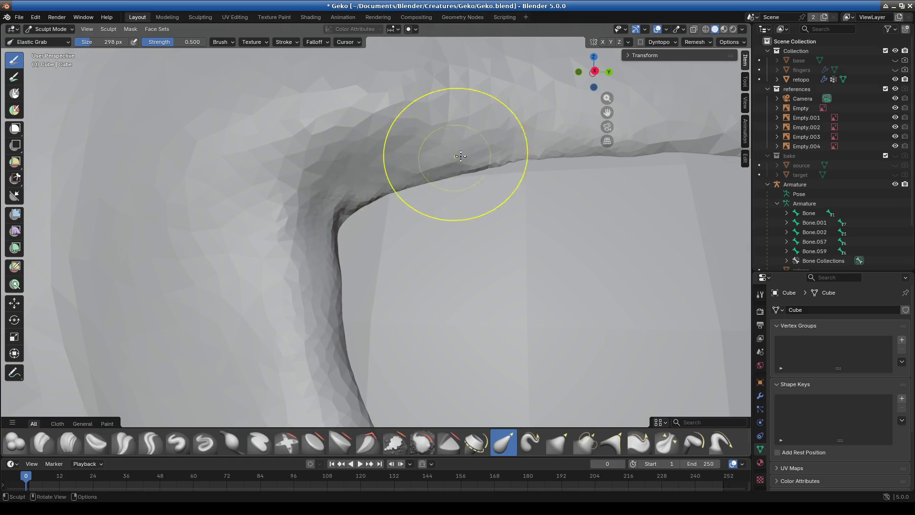
middle_drag(557, 187, 360, 241)
mouse_move(307, 352)
middle_down()
mouse_move(384, 306)
mouse_move(352, 249)
middle_up()
scroll(353, 244, up, 4)
scroll(354, 244, down, 3)
drag(368, 184, 331, 184)
mouse_move(480, 177)
mouse_down()
mouse_move(523, 172)
mouse_move(490, 164)
mouse_up()
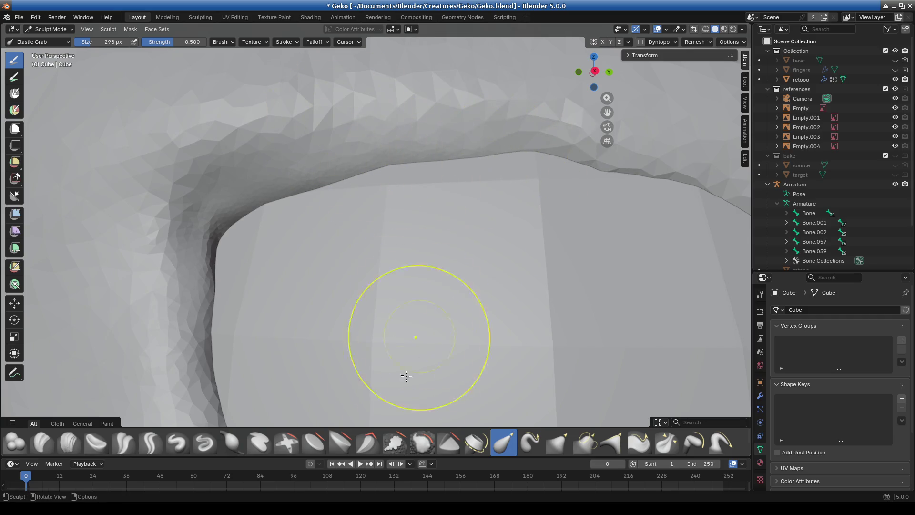
Smooth the creases along the eye-hole rim with the Smooth brush at strength 0.210
click(422, 447)
mouse_move(371, 205)
middle_down()
mouse_move(388, 184)
mouse_move(352, 235)
mouse_move(317, 235)
middle_up()
mouse_move(220, 113)
mouse_down()
mouse_move(290, 120)
mouse_move(393, 165)
mouse_up()
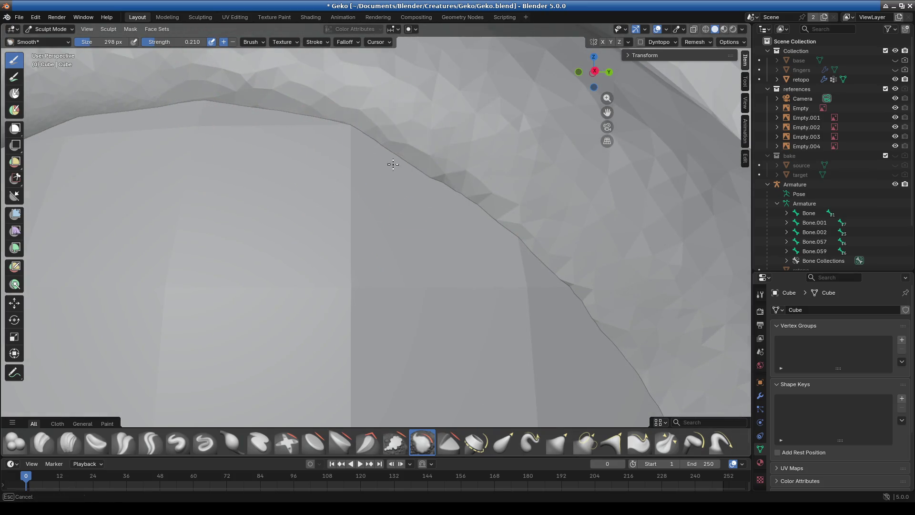
drag(466, 232, 474, 231)
scroll(444, 291, down, 5)
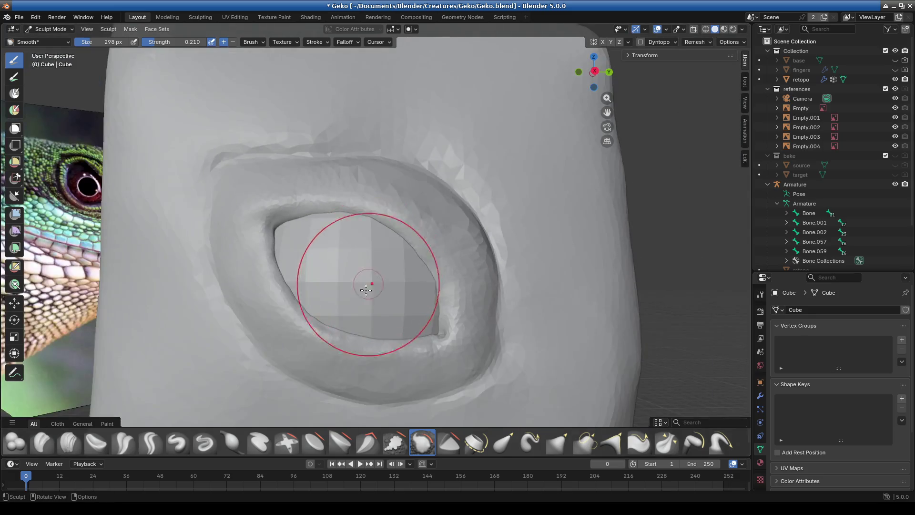
scroll(419, 355, up, 4)
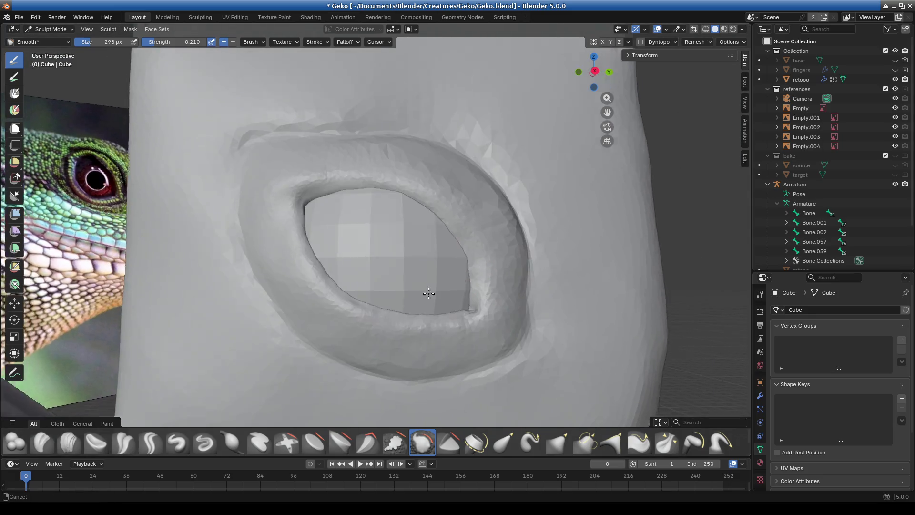
scroll(434, 286, down, 4)
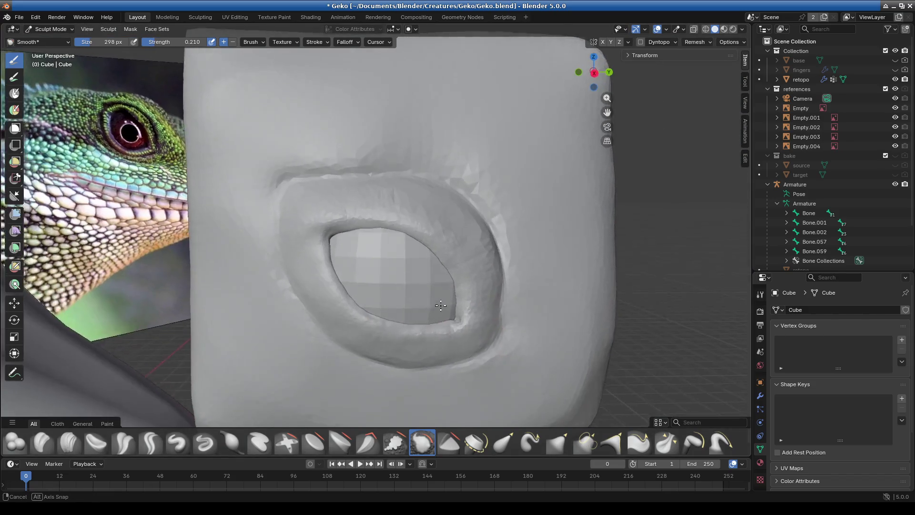
middle_drag(445, 296, 438, 324)
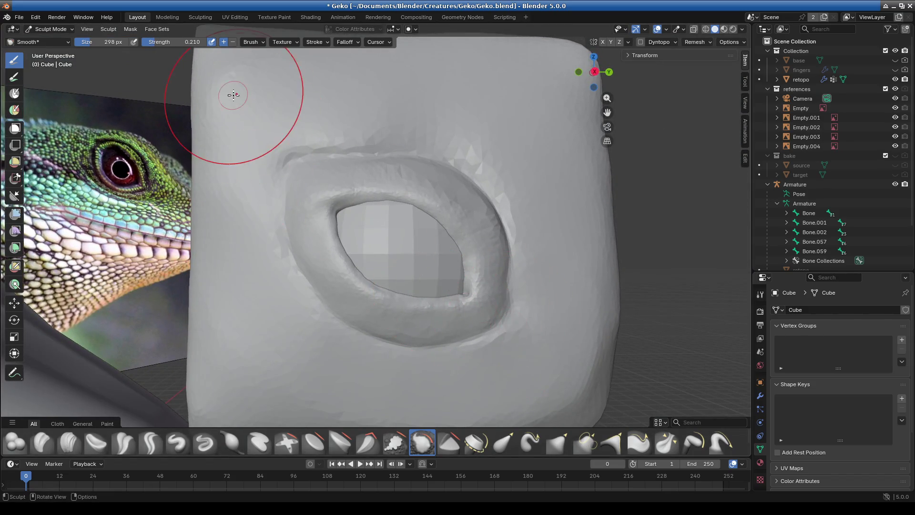
click(51, 29)
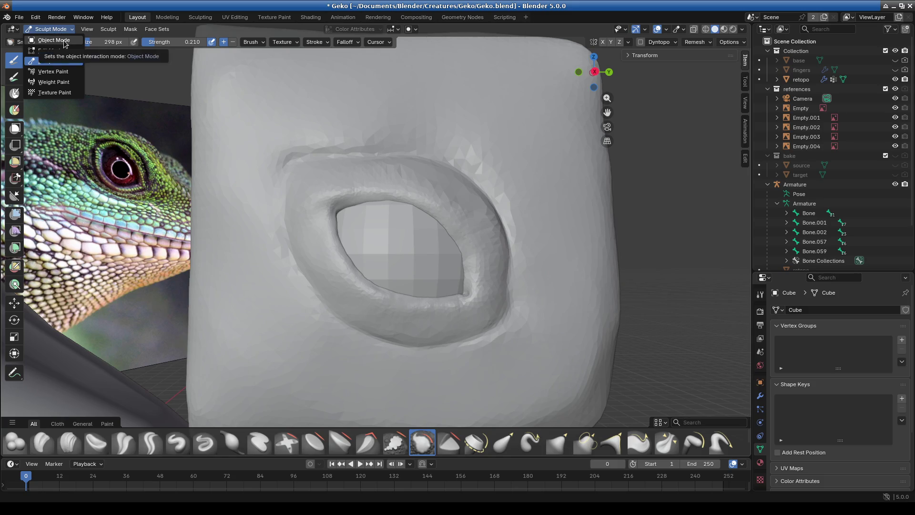
Switch to the Shading workspace and return the cube to Object Mode
click(311, 18)
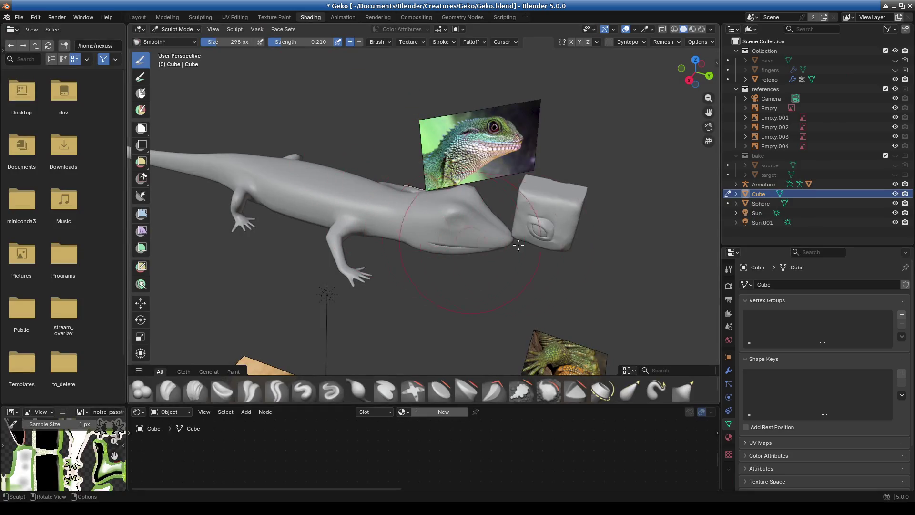
click(176, 29)
click(181, 47)
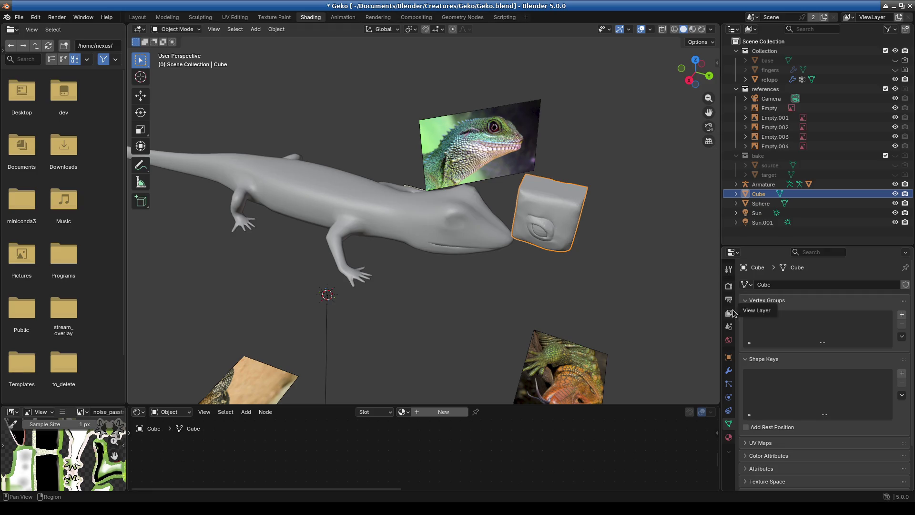
Add a new material, Material.002 with a Principled BSDF, to the cube
click(734, 436)
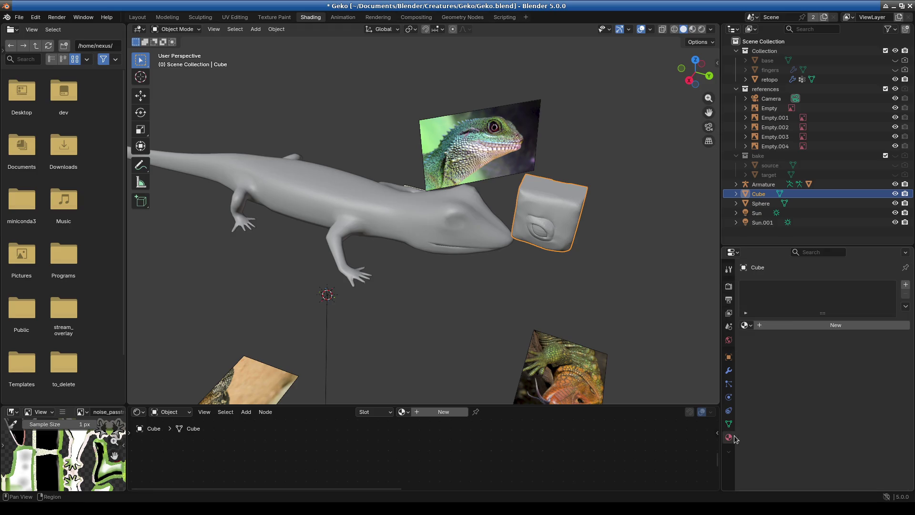
click(901, 286)
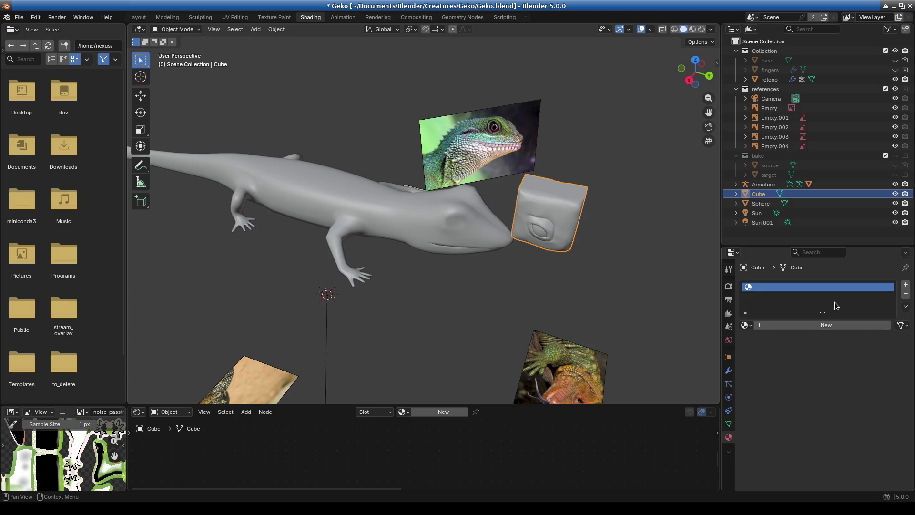
click(766, 326)
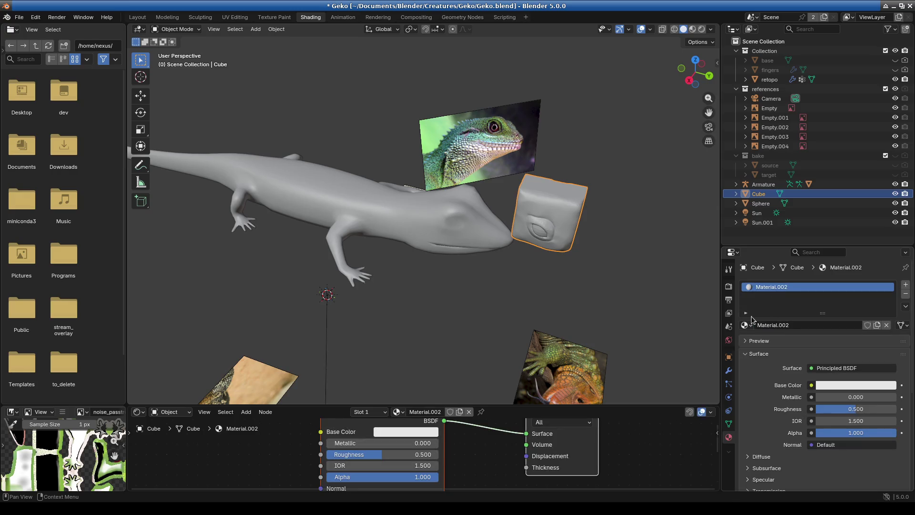
drag(553, 406, 704, 326)
Make Material.002's Base Color green and turn on Material Preview shading
click(409, 393)
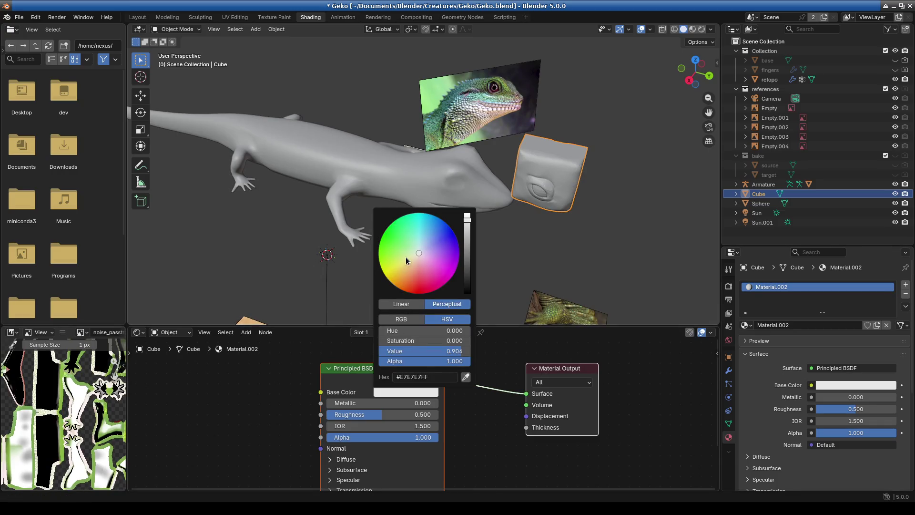
drag(406, 259, 394, 239)
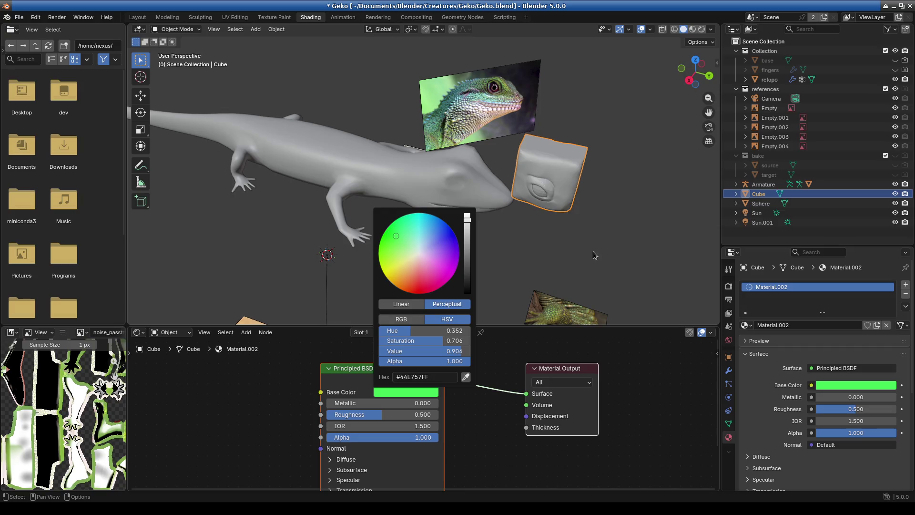
scroll(475, 231, up, 8)
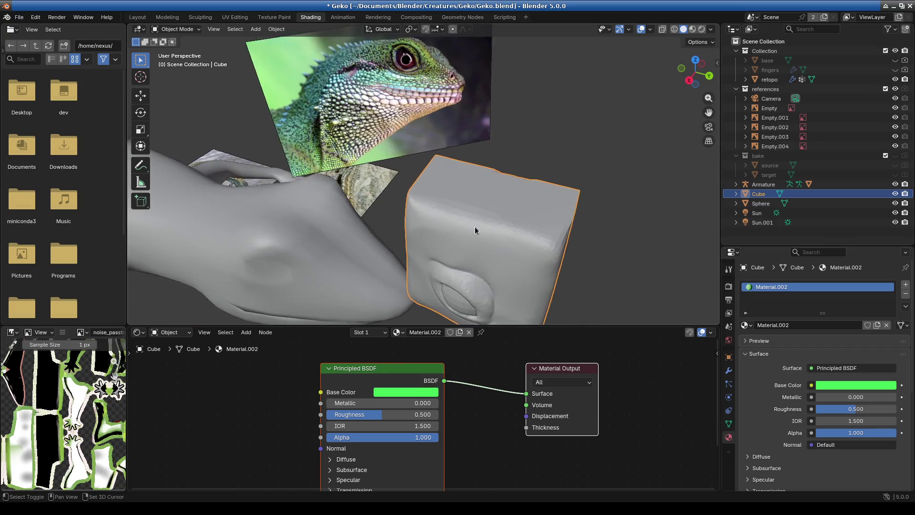
shift+middle_drag(475, 231, 470, 174)
click(692, 29)
click(688, 80)
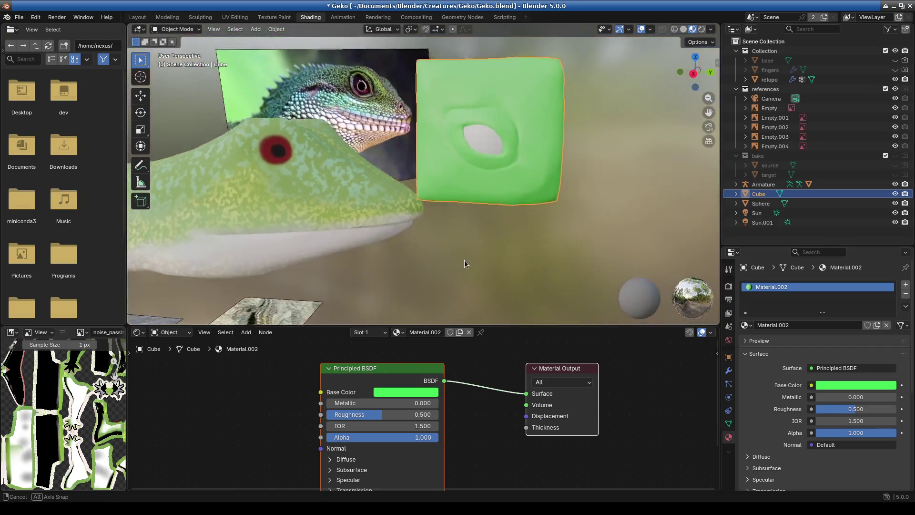
Adjust the Base Color to a more saturated, darker green (#23B73E)
click(408, 392)
drag(398, 234, 391, 231)
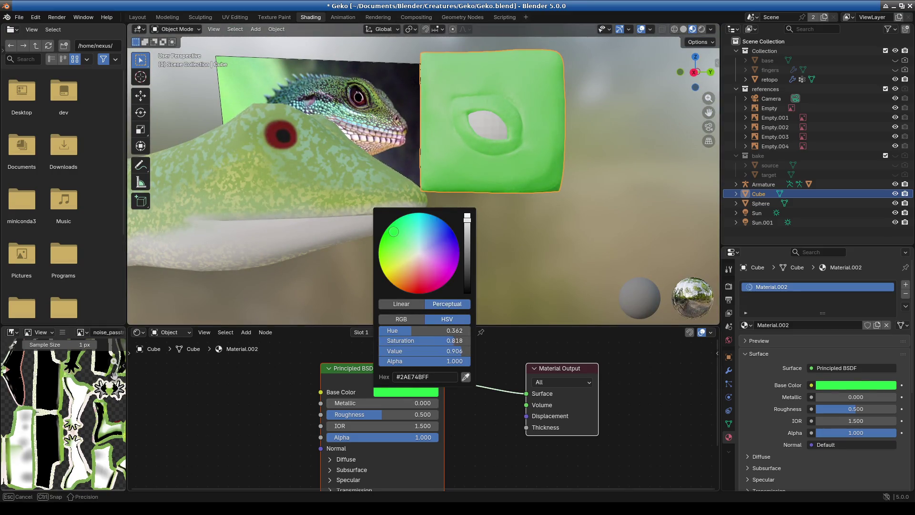
drag(467, 220, 467, 234)
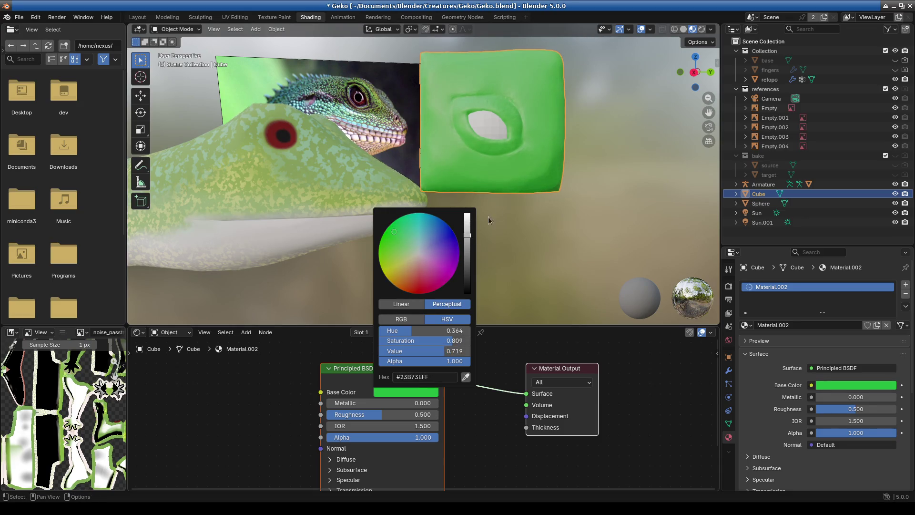
mouse_move(547, 219)
middle_down()
mouse_move(462, 241)
mouse_move(463, 215)
middle_up()
scroll(461, 243, up, 5)
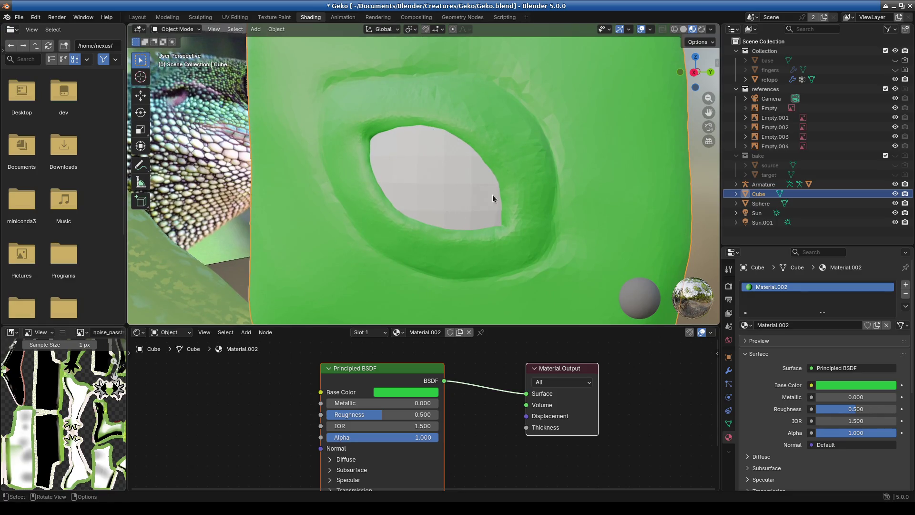
click(191, 30)
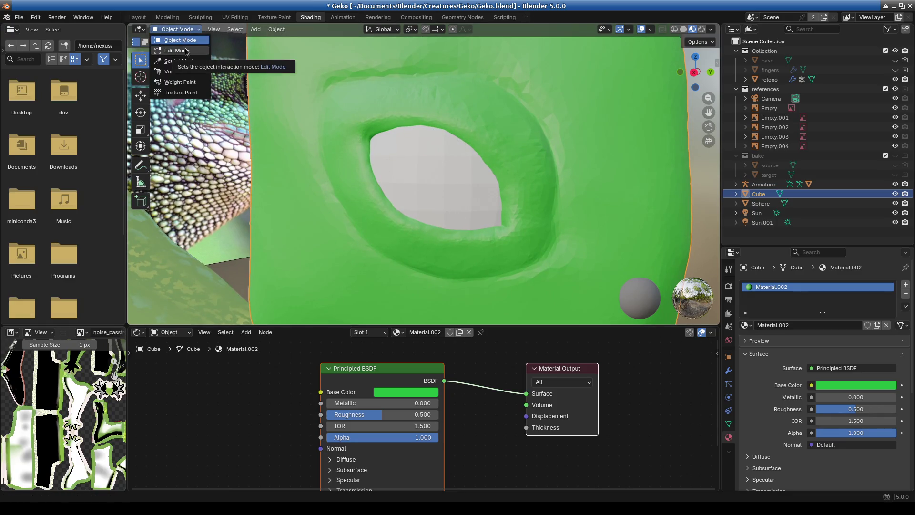
click(187, 46)
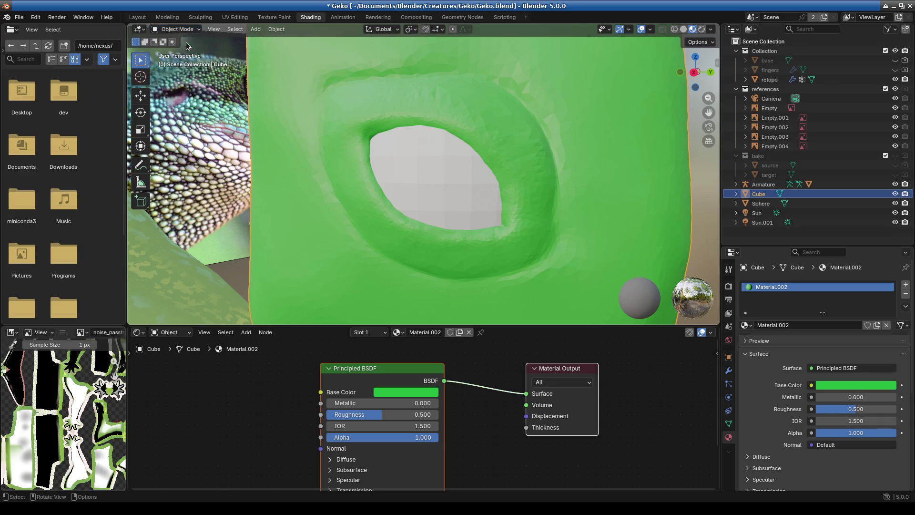
Give the eye sphere a new material and rename it 'eye'
click(447, 184)
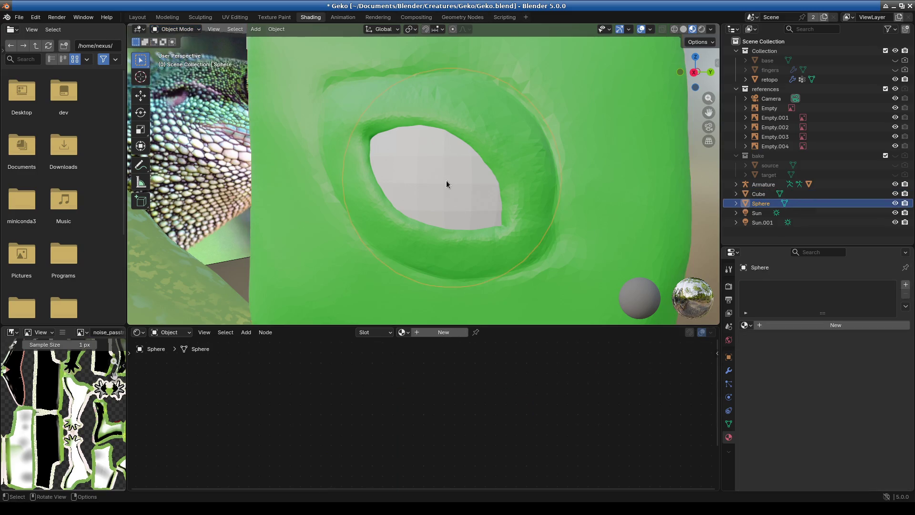
click(780, 324)
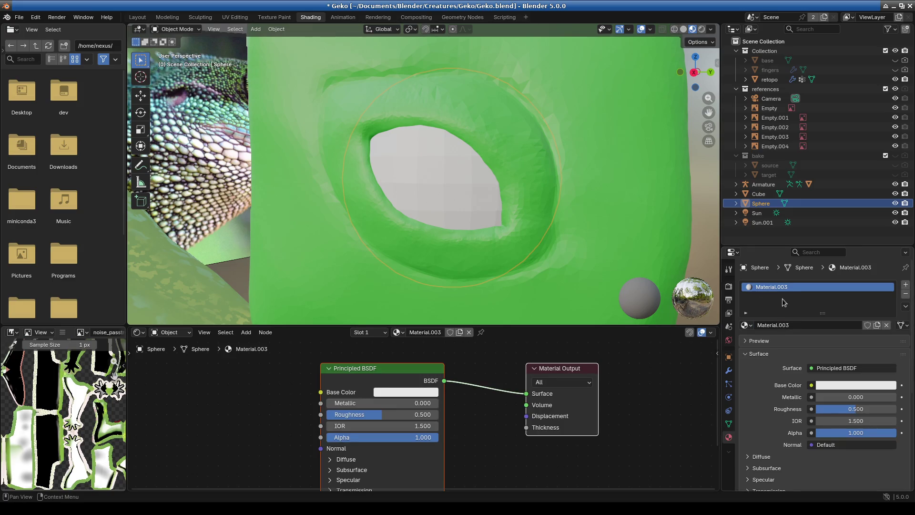
double_click(773, 287)
text(eye)
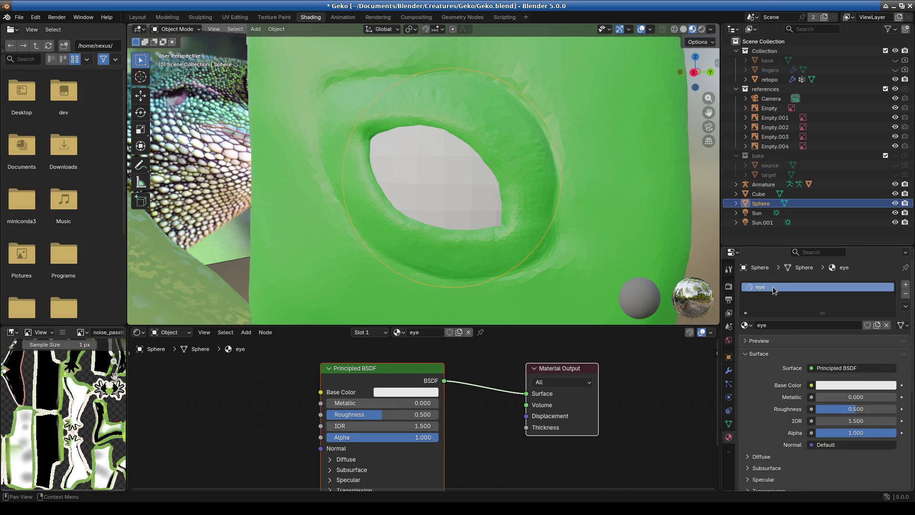
key(Return)
Look through the Texture Paint and UV Editing workspaces, then return to Shading
click(270, 18)
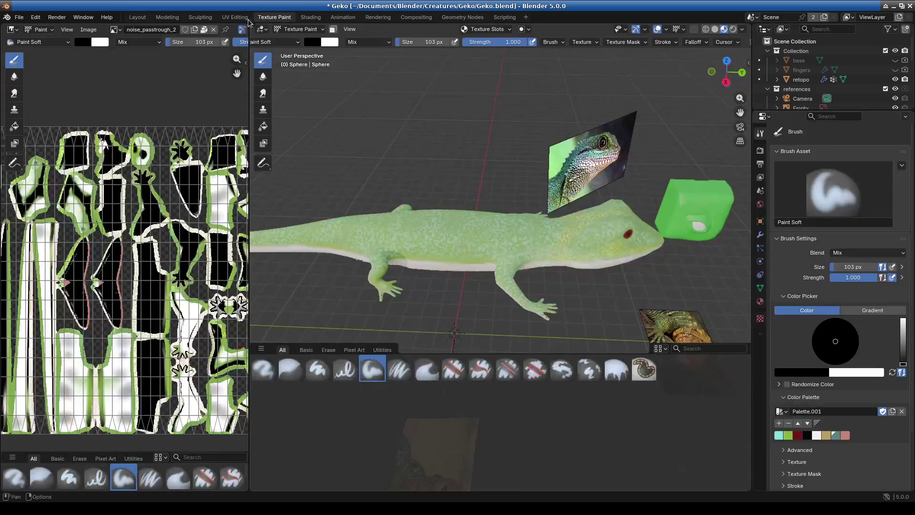
middle_drag(617, 178, 524, 190)
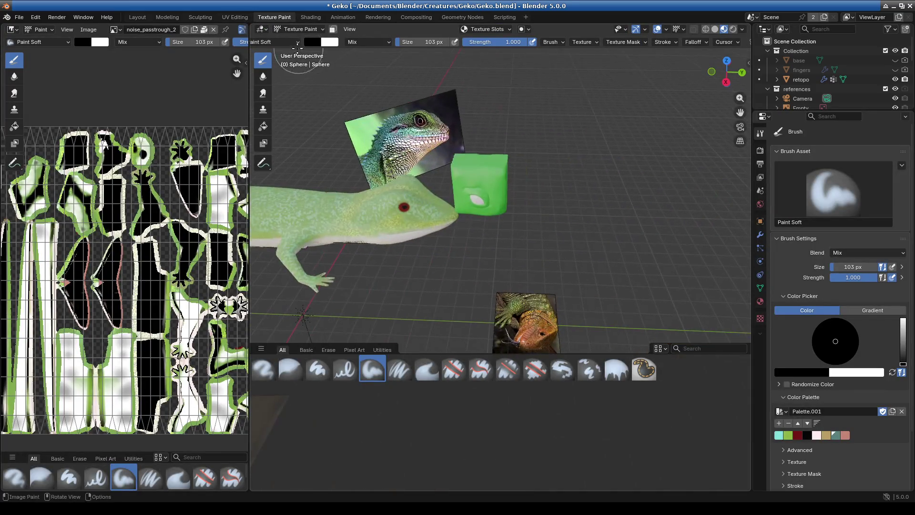
click(298, 29)
click(296, 38)
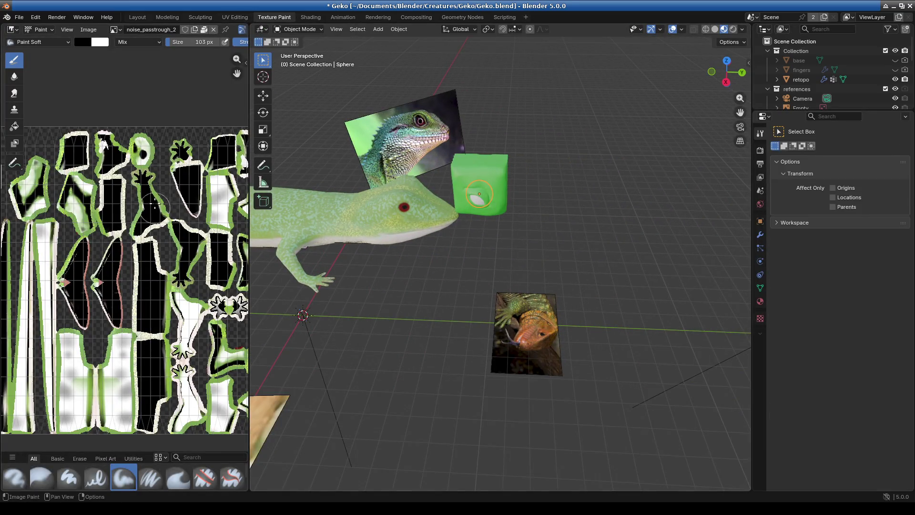
scroll(151, 240, down, 4)
scroll(157, 229, up, 4)
middle_drag(190, 200, 208, 192)
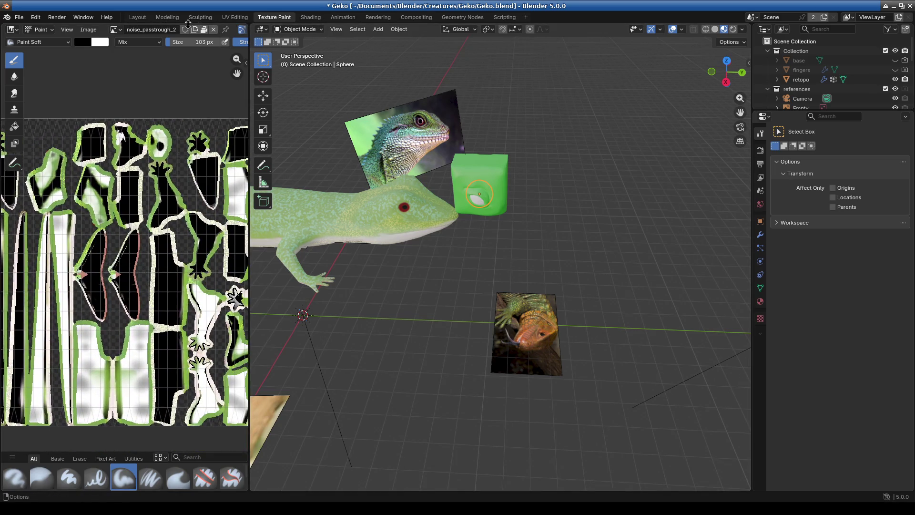
click(234, 17)
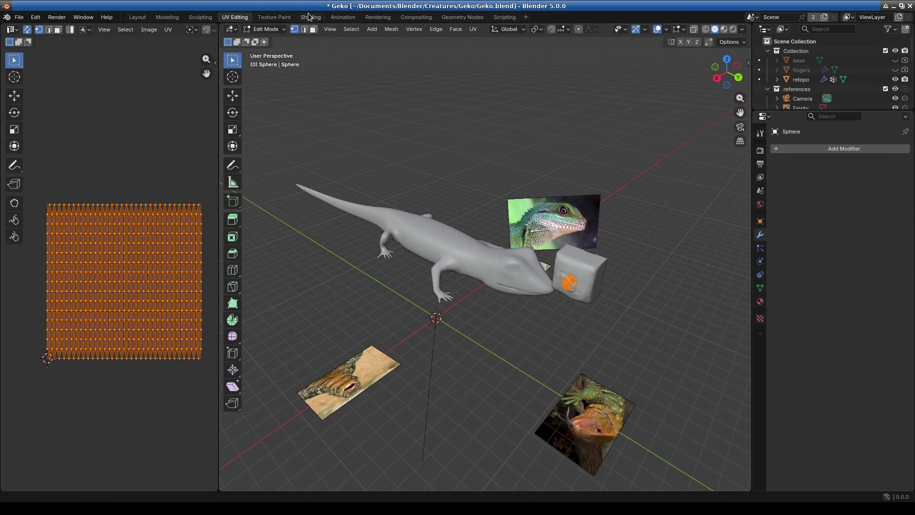
click(310, 17)
middle_drag(505, 196, 472, 204)
middle_drag(488, 237, 513, 222)
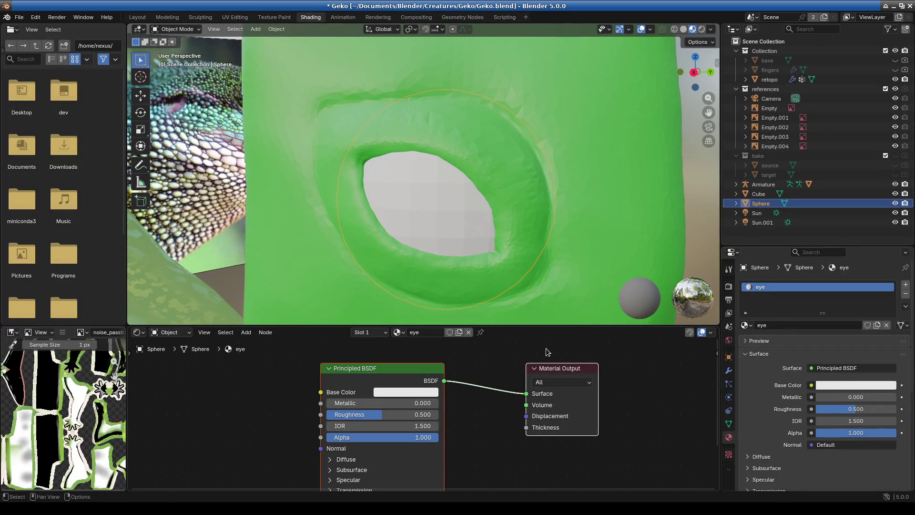
Add an Image Texture node with a new Untitled image linked to the eye's Base Color
click(246, 332)
text(image)
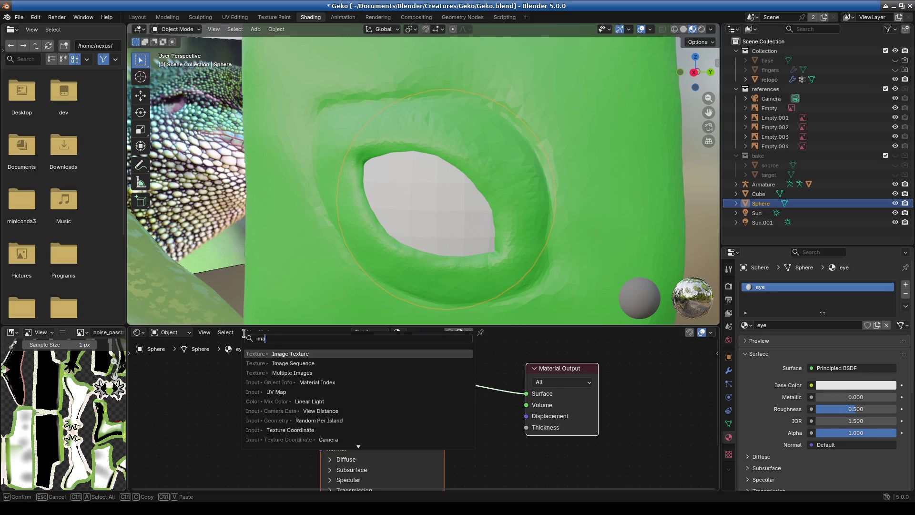
key(Return)
click(139, 366)
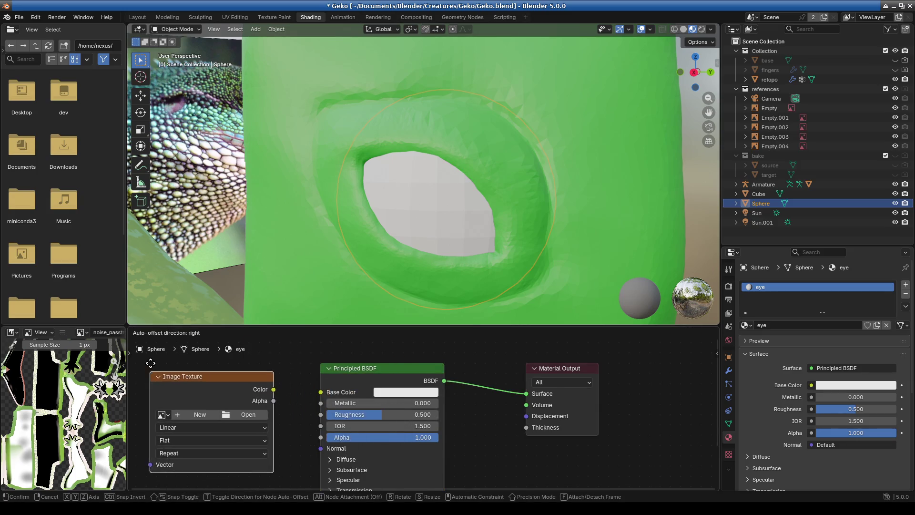
click(200, 414)
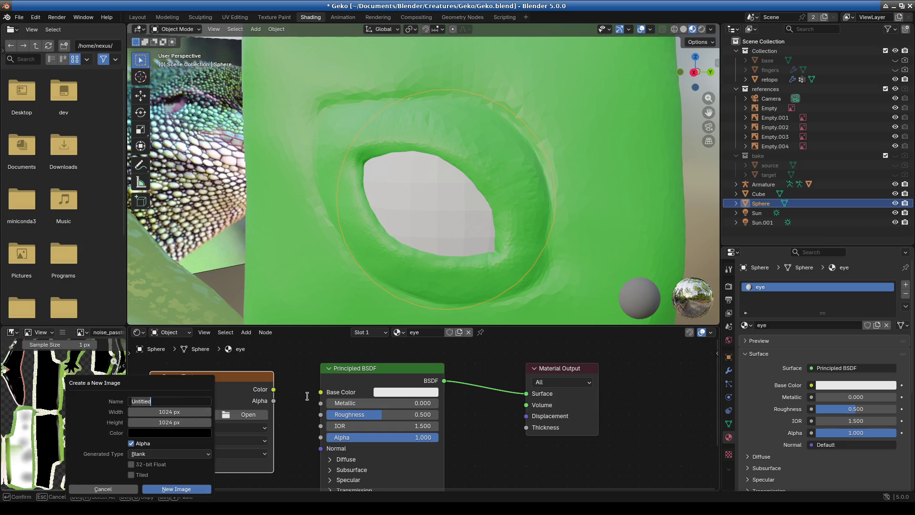
click(176, 490)
drag(318, 397, 320, 394)
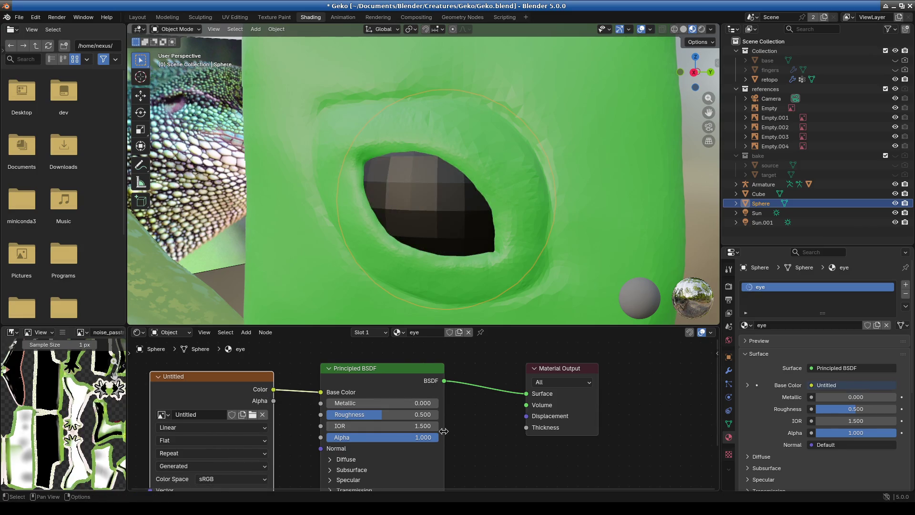
Frame the eye and switch to the Texture Paint workspace
scroll(459, 258, down, 3)
scroll(459, 242, up, 4)
mouse_move(523, 252)
shift+middle_down()
mouse_move(528, 204)
mouse_move(513, 210)
shift+middle_up()
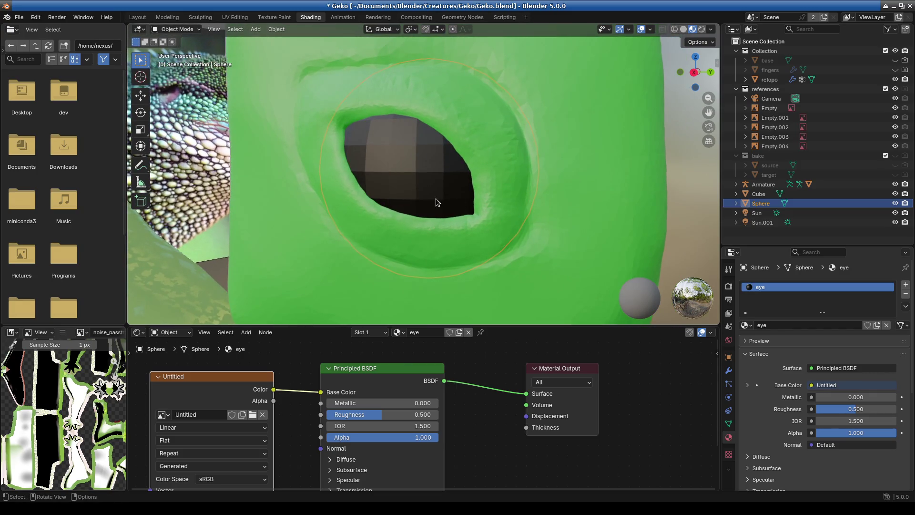
click(284, 19)
scroll(483, 221, up, 5)
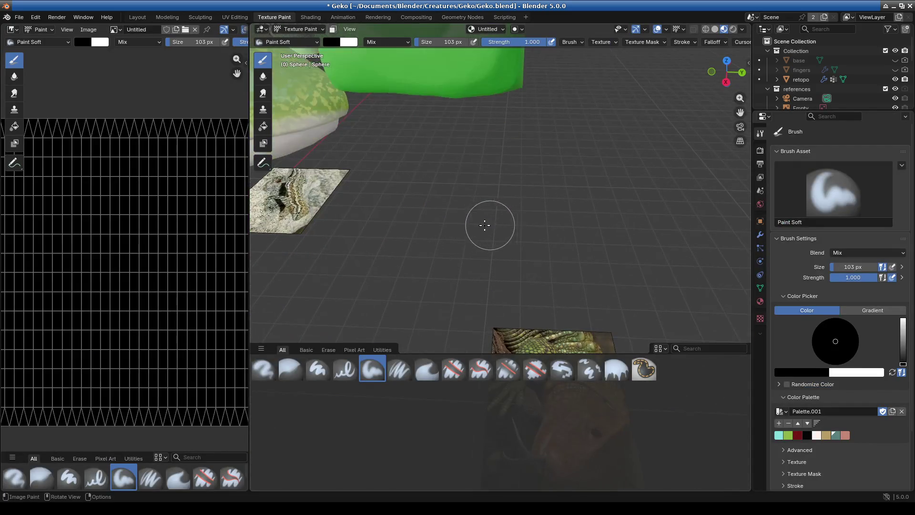
Paint the eye's interior deep red using the dark red palette swatch
scroll(577, 261, down, 4)
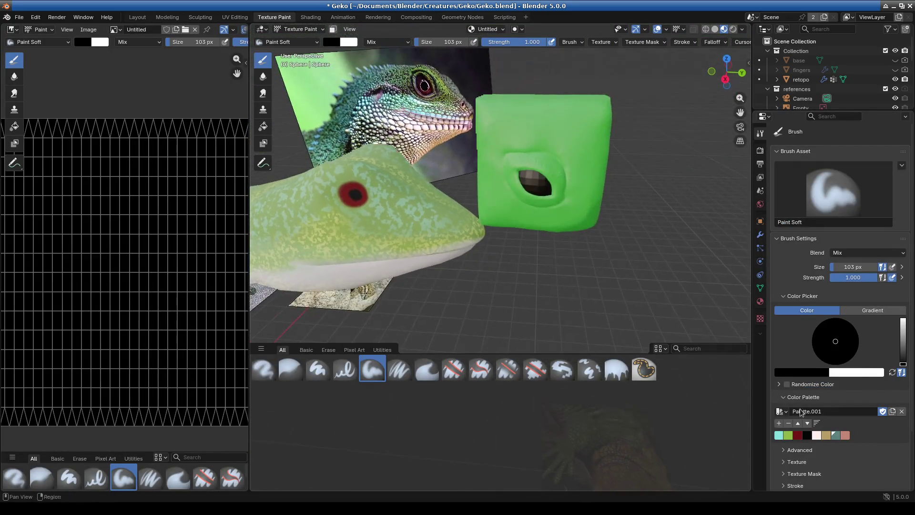
scroll(563, 219, up, 8)
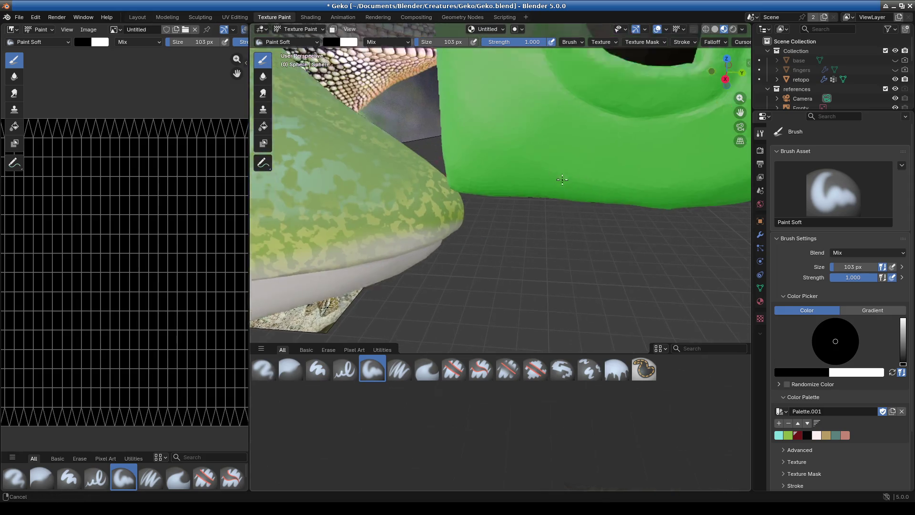
scroll(532, 236, down, 5)
scroll(532, 198, up, 4)
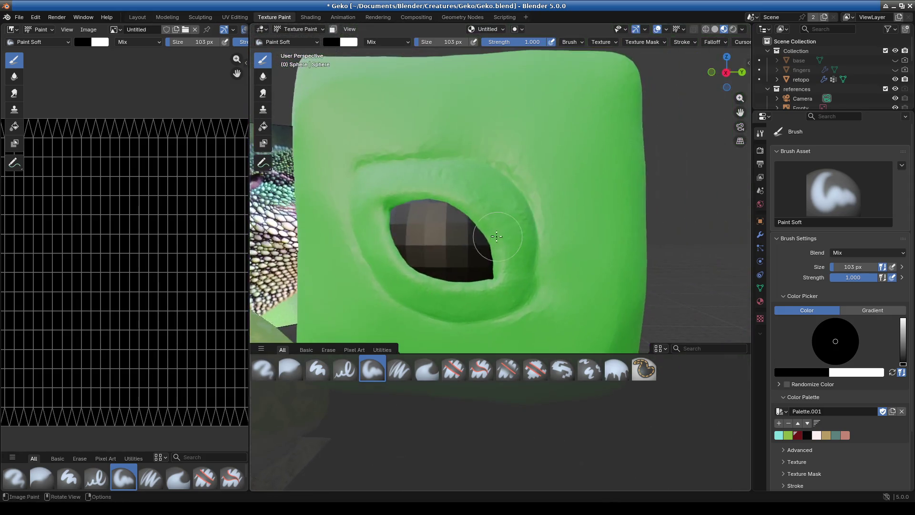
drag(498, 268, 429, 219)
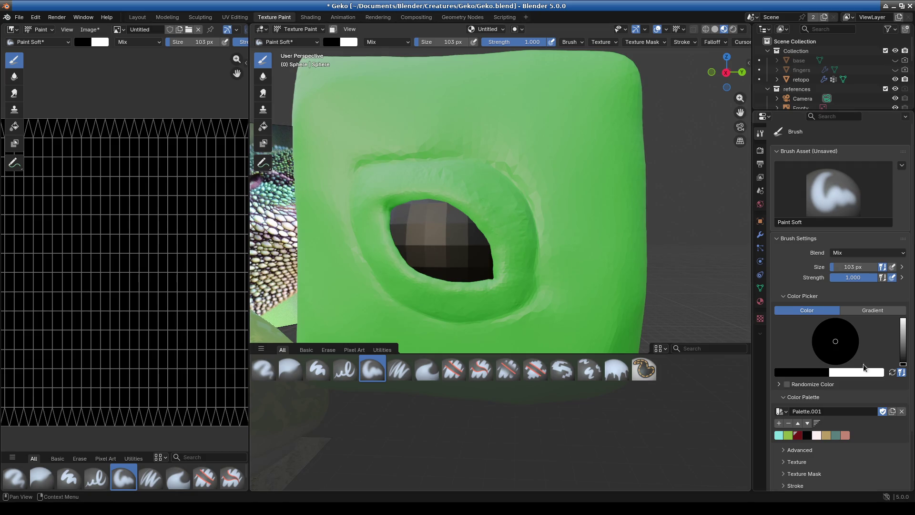
click(798, 435)
mouse_move(463, 201)
mouse_down()
mouse_move(429, 233)
mouse_move(508, 294)
mouse_up()
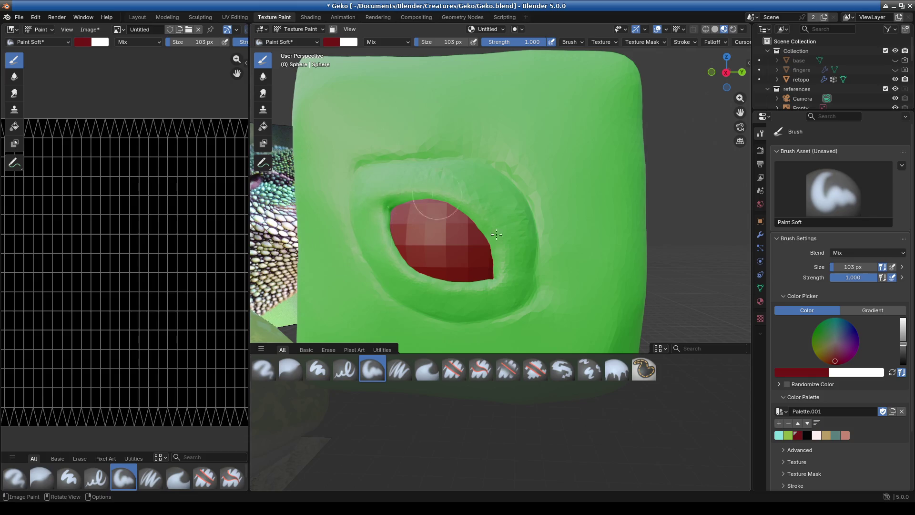
Dab a soft black pupil into the centre of the red eye
click(807, 435)
scroll(421, 280, up, 5)
scroll(419, 273, down, 5)
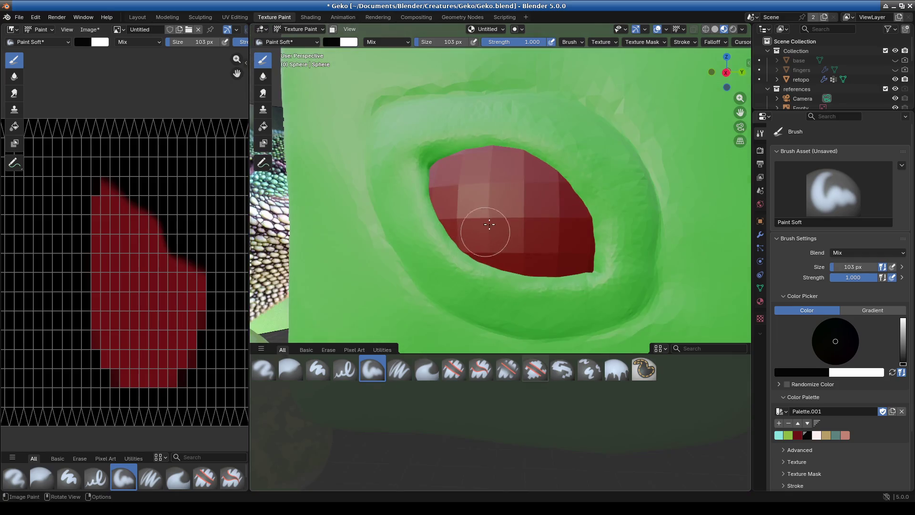
click(515, 211)
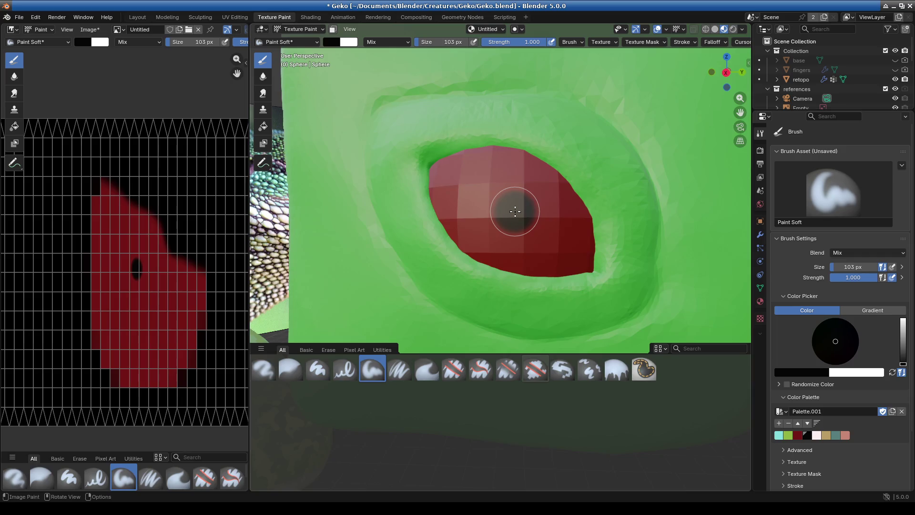
scroll(528, 286, down, 6)
scroll(527, 288, up, 5)
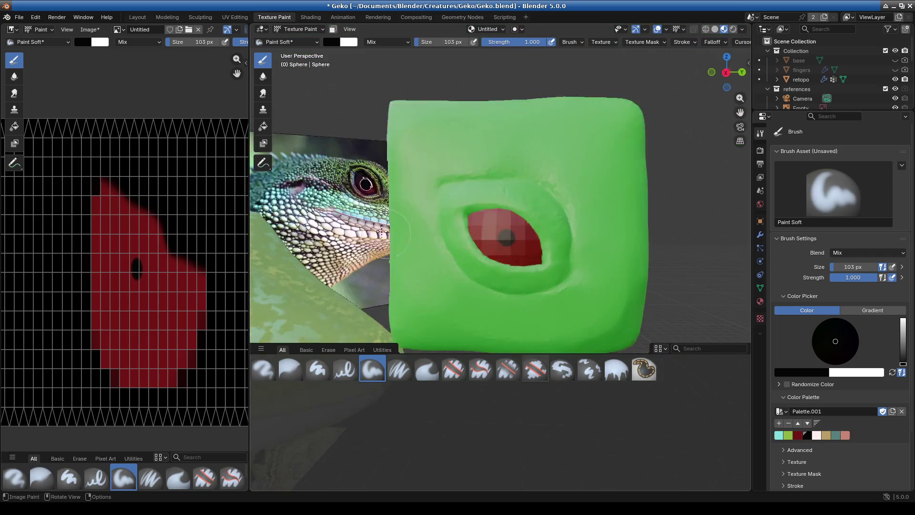
scroll(400, 179, down, 3)
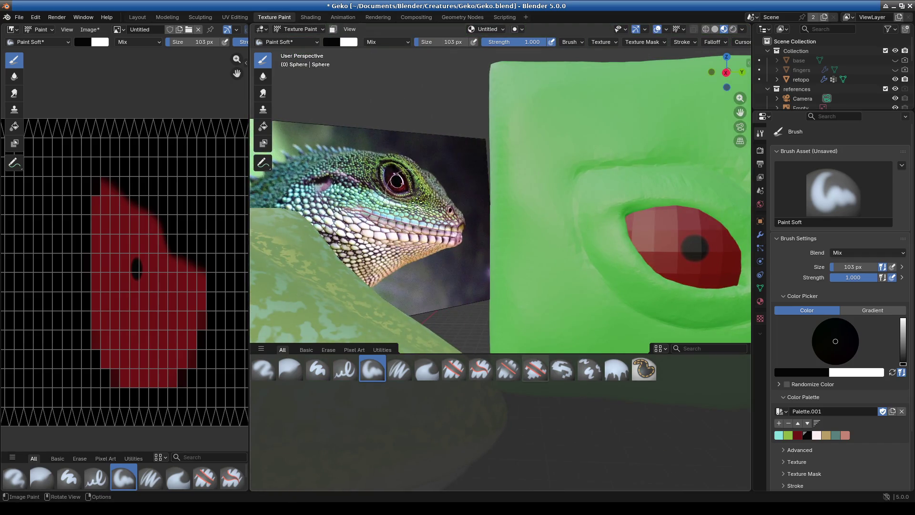
key(KP_Decimal)
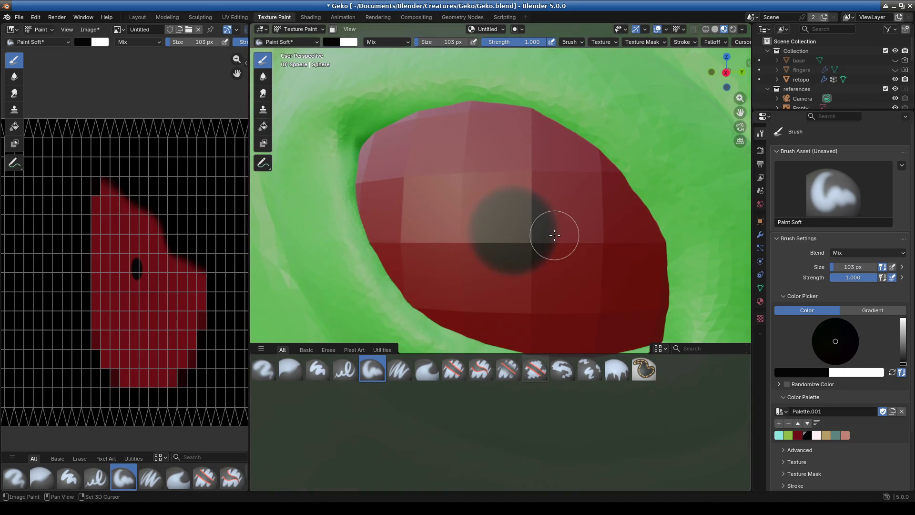
Switch the brush colour to white and shrink the brush size to 43 px
scroll(556, 235, down, 6)
key(KP_Decimal)
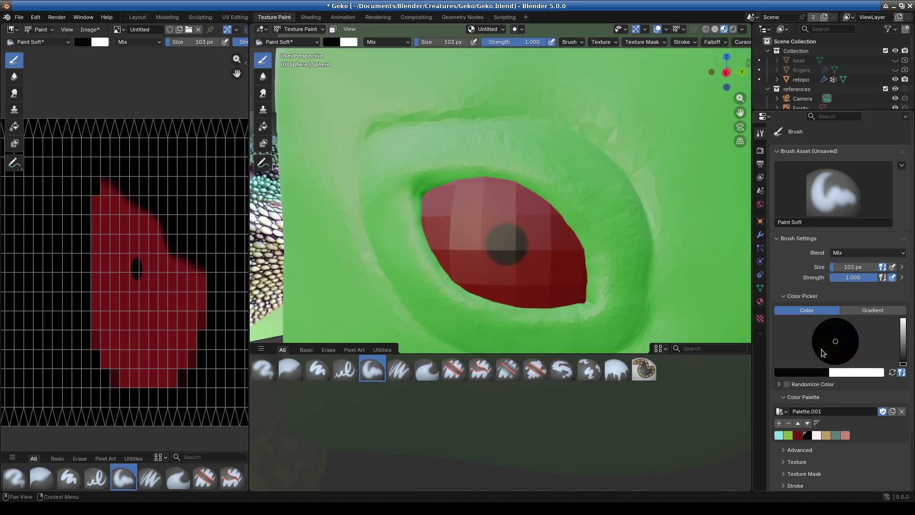
click(817, 435)
scroll(501, 217, up, 5)
scroll(503, 213, down, 5)
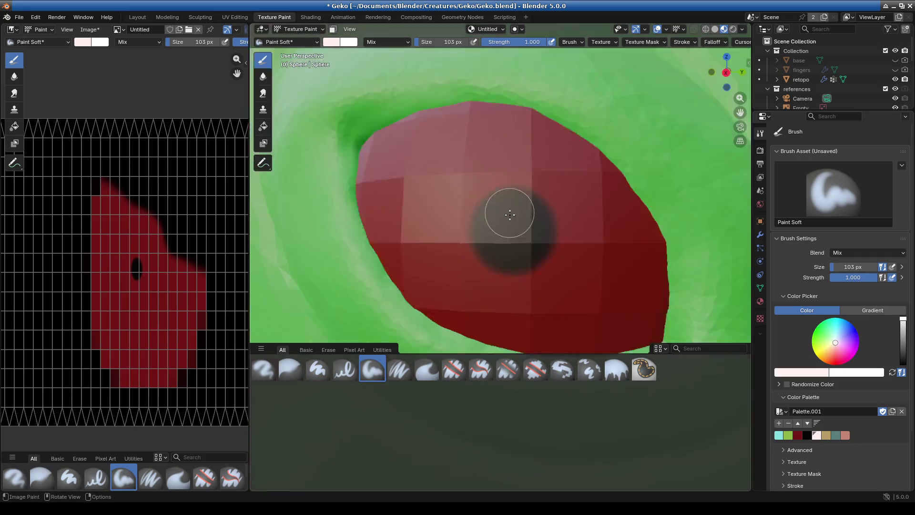
scroll(496, 215, up, 3)
scroll(477, 201, up, 4)
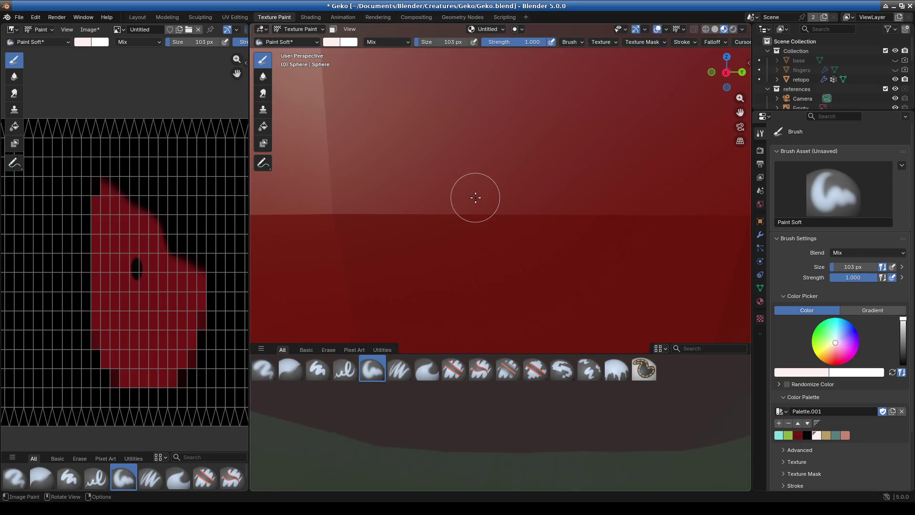
scroll(478, 197, down, 5)
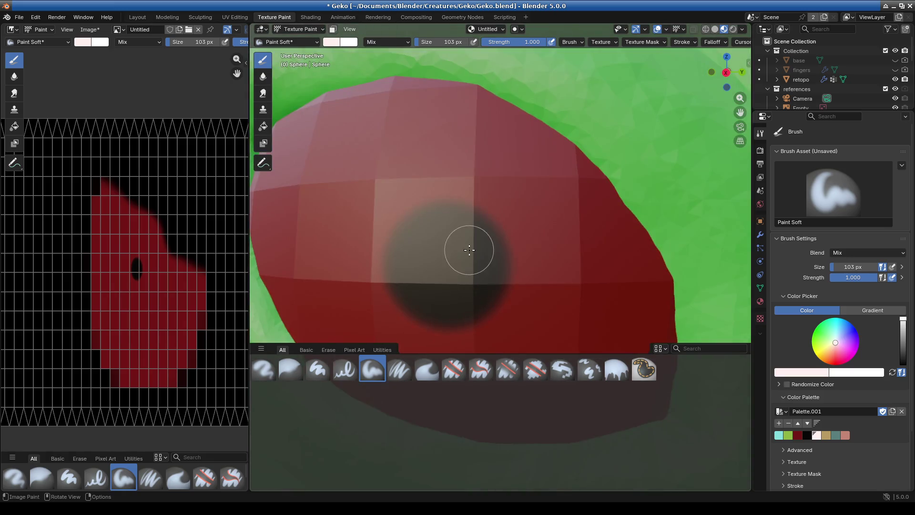
scroll(465, 245, up, 4)
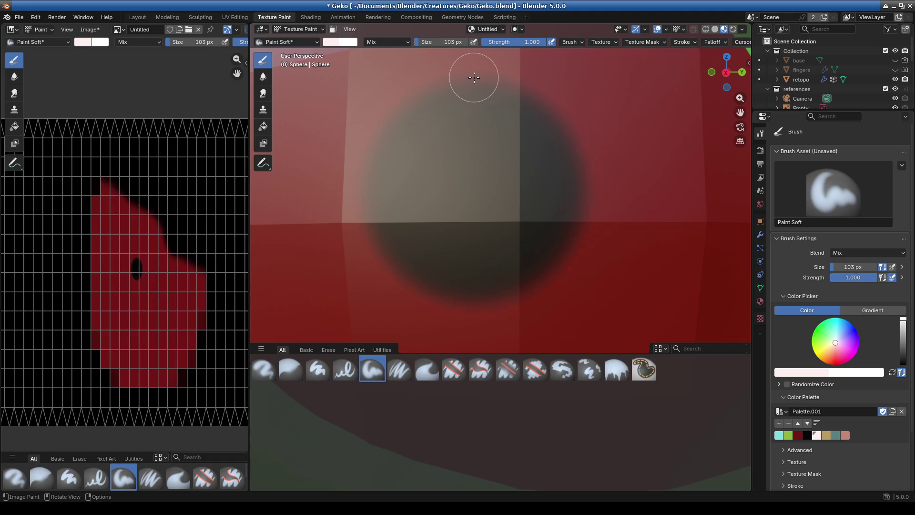
drag(453, 42, 416, 44)
Paint a thin white ring around the black pupil
mouse_move(473, 77)
mouse_down()
mouse_move(549, 101)
mouse_move(578, 142)
mouse_move(593, 203)
mouse_move(582, 237)
mouse_move(542, 284)
mouse_move(522, 299)
mouse_move(462, 311)
mouse_move(430, 304)
mouse_move(386, 270)
mouse_move(364, 228)
mouse_move(360, 176)
mouse_move(382, 116)
mouse_move(413, 93)
mouse_move(466, 80)
mouse_up()
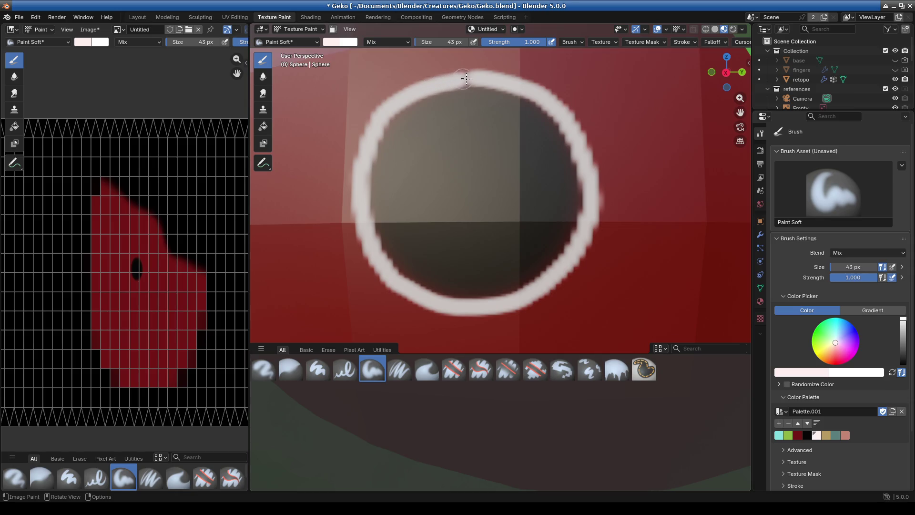
scroll(555, 298, down, 6)
mouse_move(572, 304)
middle_down()
mouse_move(585, 302)
mouse_move(534, 293)
middle_up()
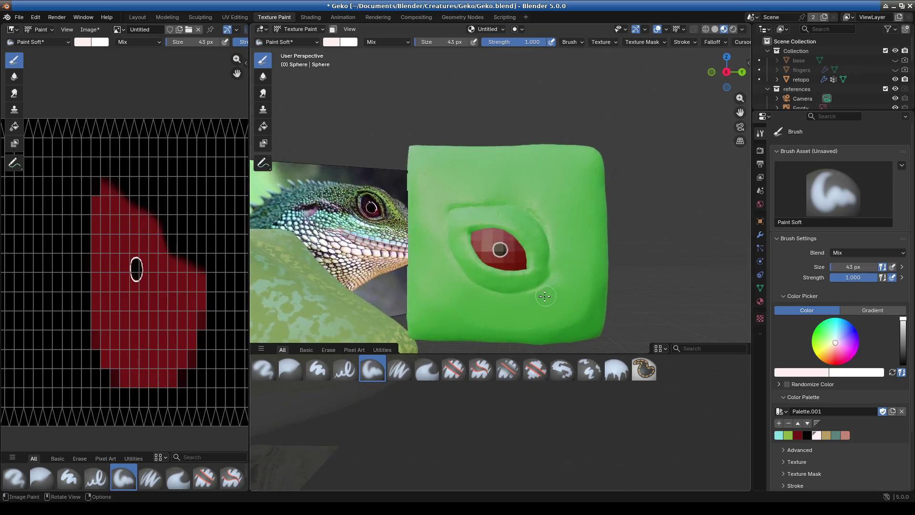
scroll(527, 292, up, 6)
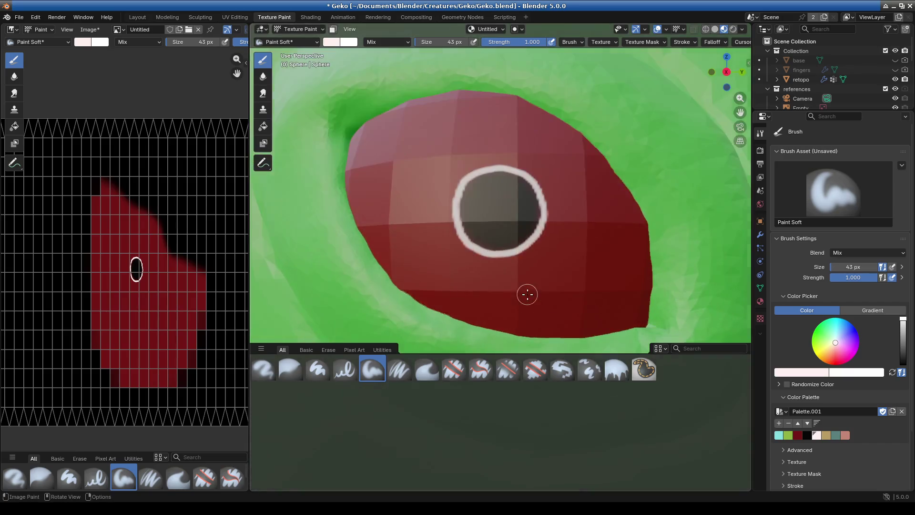
Switch to the Blur brush and soften the ring's right and upper edges
click(271, 42)
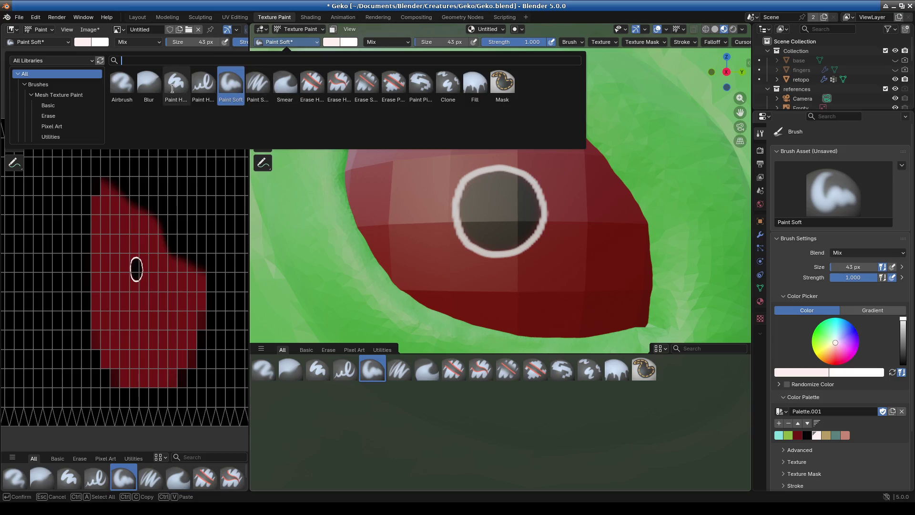
click(149, 84)
scroll(571, 260, up, 2)
mouse_move(551, 224)
mouse_down()
mouse_move(565, 190)
mouse_move(512, 124)
mouse_up()
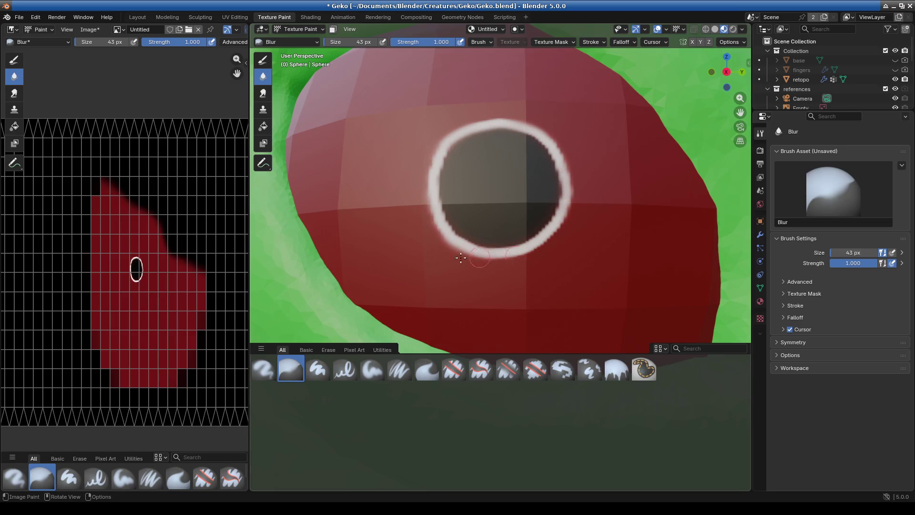
scroll(511, 294, up, 5)
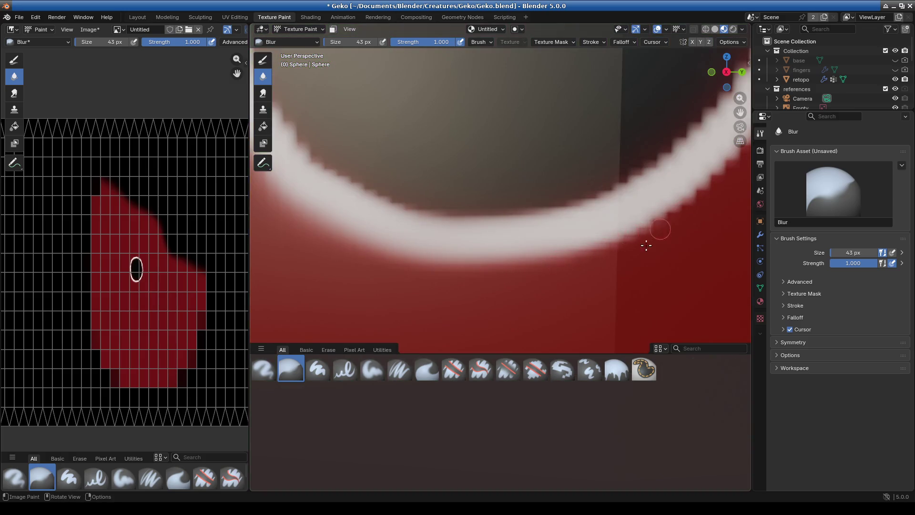
scroll(646, 246, down, 8)
scroll(513, 339, up, 4)
Orbit and pan around the eye to reach the rest of the white ring
middle_drag(553, 302, 571, 180)
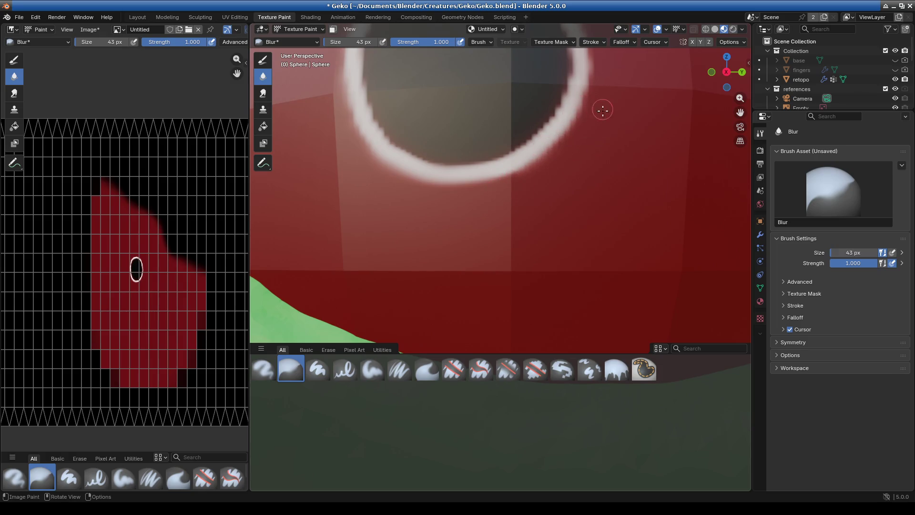
middle_drag(593, 159, 530, 296)
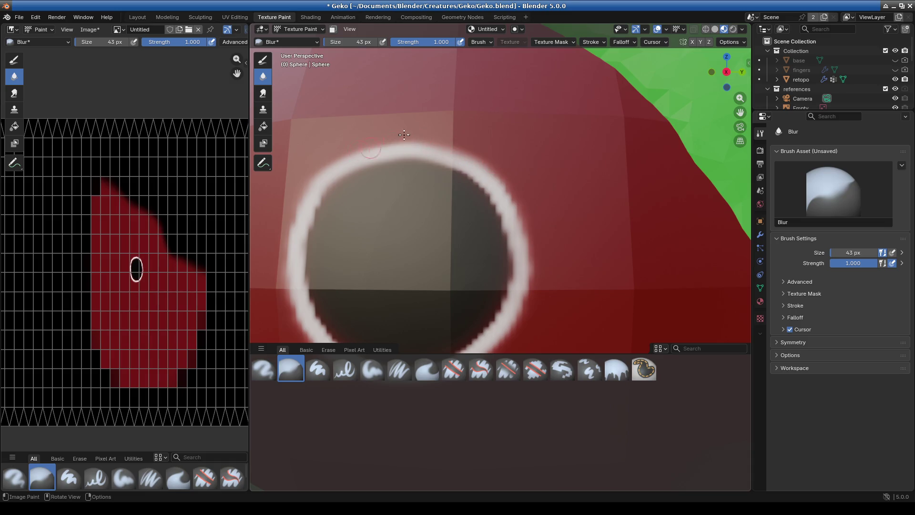
middle_drag(288, 236, 307, 225)
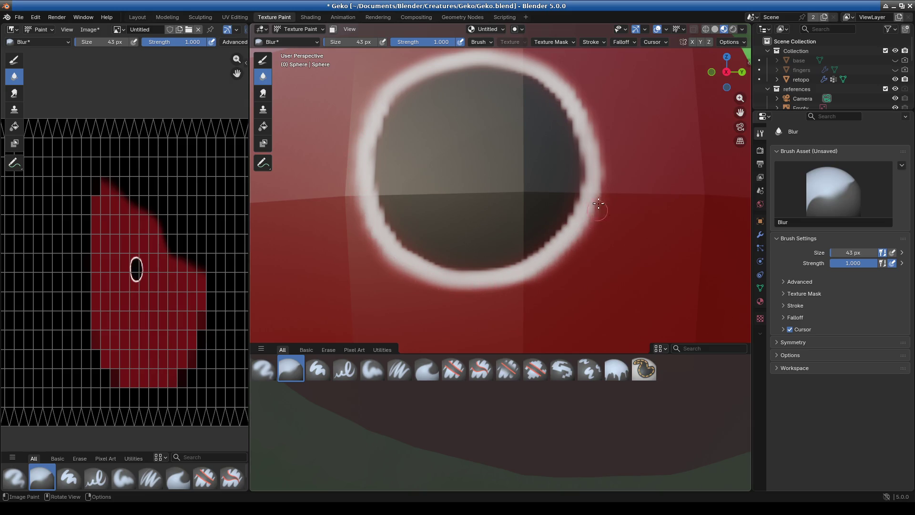
shift+middle_drag(613, 201, 595, 258)
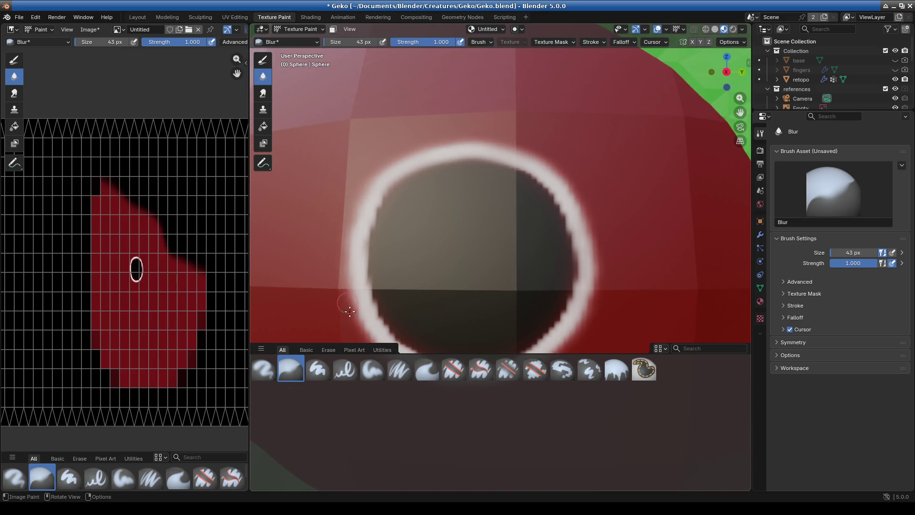
scroll(349, 311, down, 5)
scroll(517, 224, up, 3)
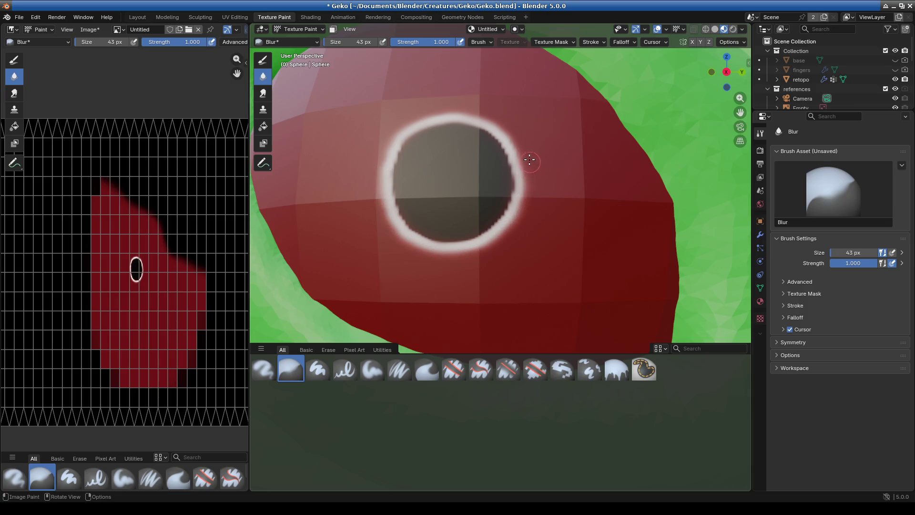
scroll(518, 138, up, 3)
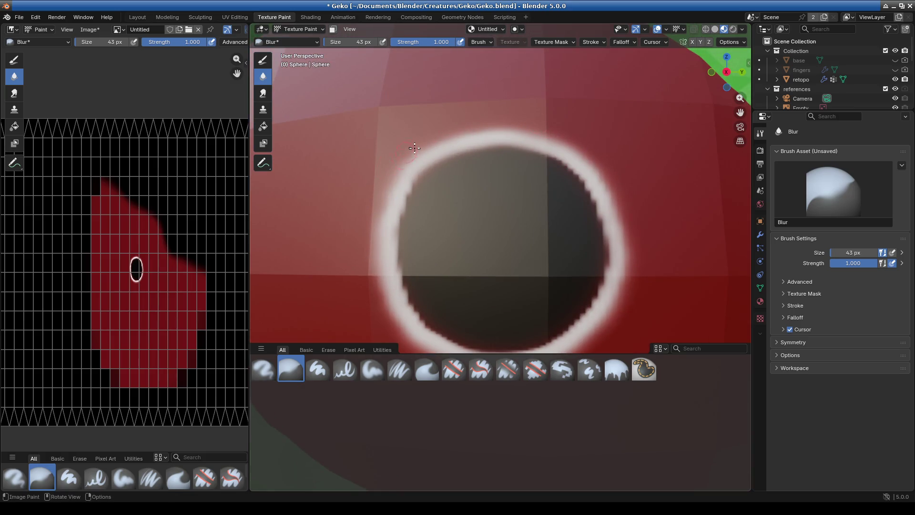
scroll(418, 278, down, 5)
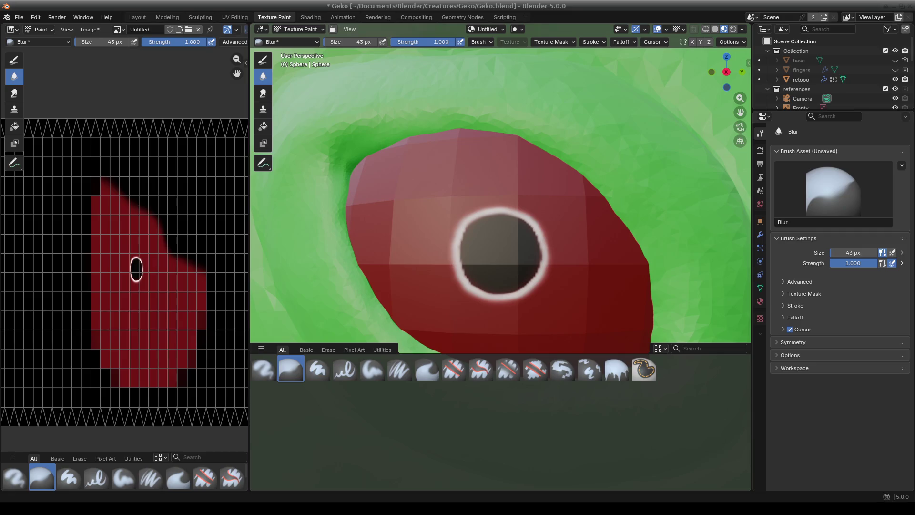
scroll(527, 286, up, 5)
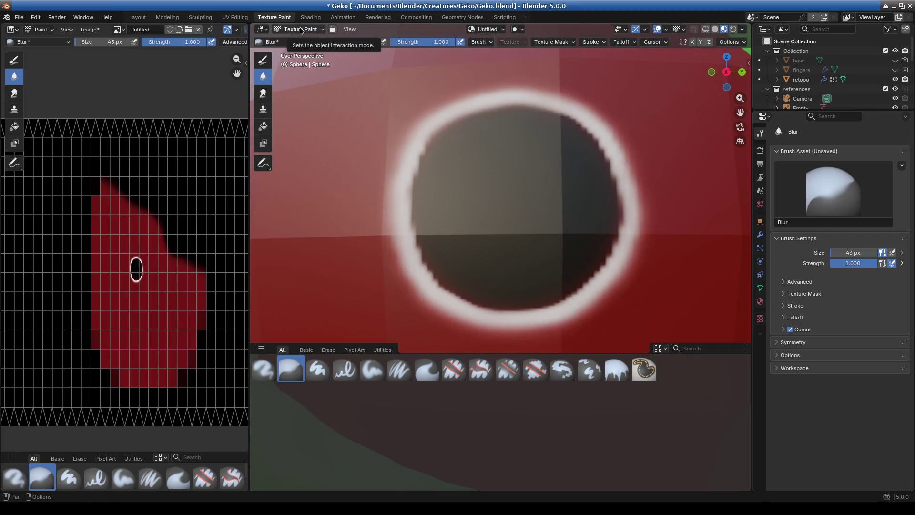
Check the sphere's own properties, then return to the brush settings
click(760, 302)
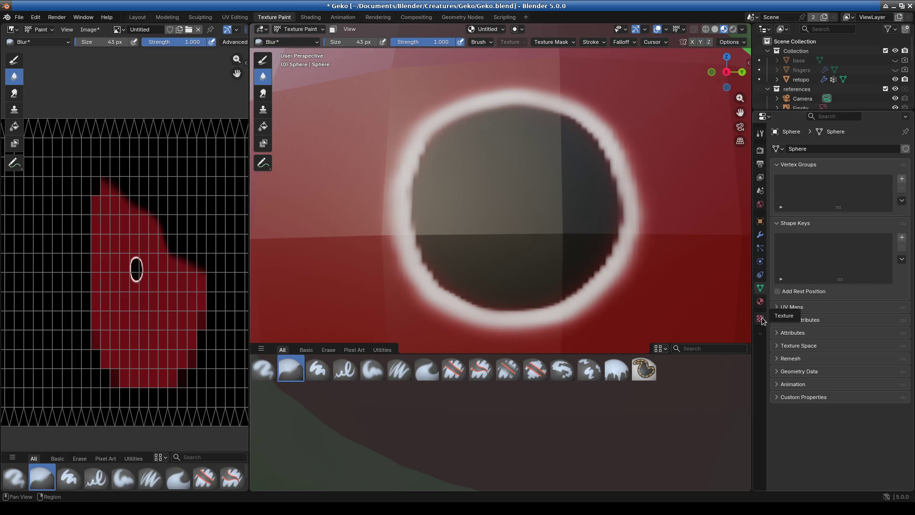
click(760, 133)
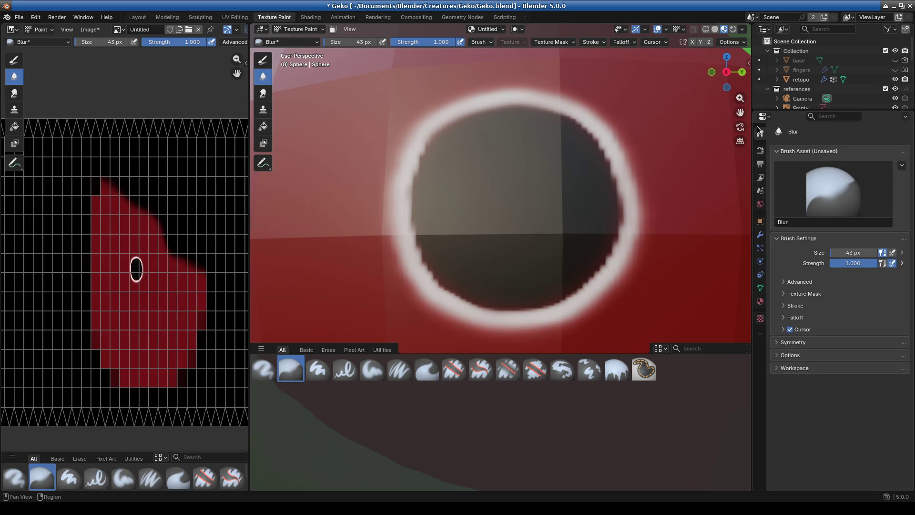
click(287, 45)
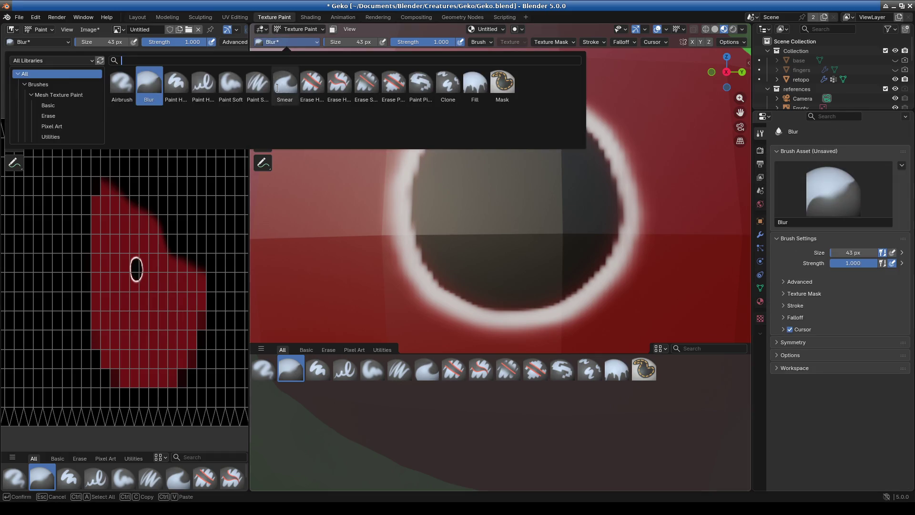
Switch to the Paint Hard Pressure brush with black as the colour
click(203, 83)
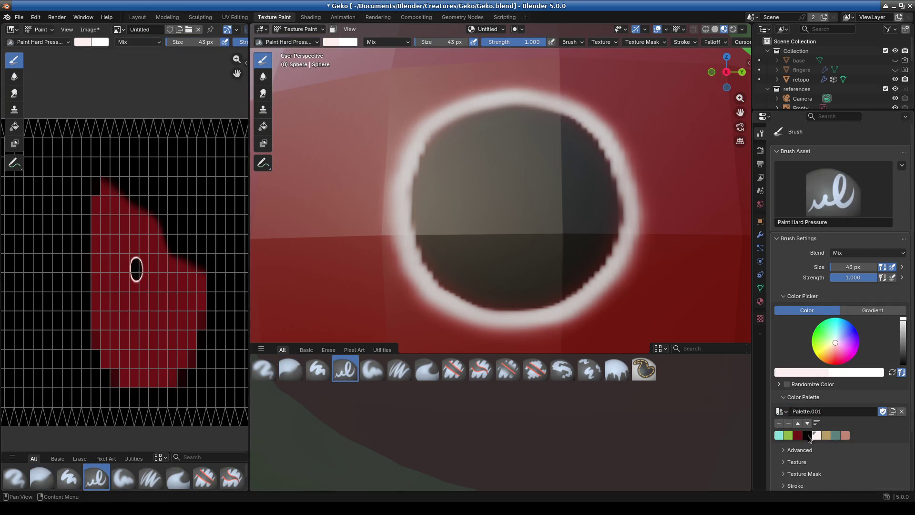
click(807, 435)
scroll(466, 185, up, 5)
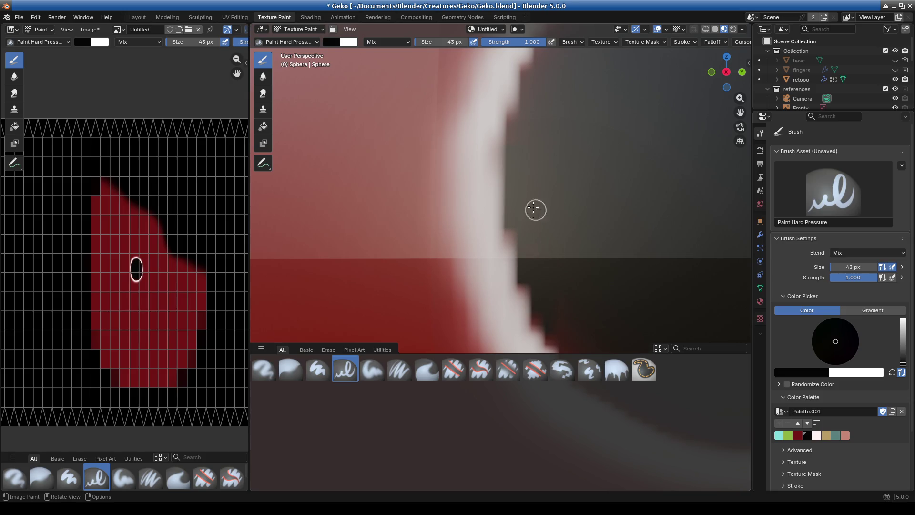
mouse_move(548, 263)
middle_down()
mouse_move(570, 219)
mouse_move(515, 179)
mouse_move(383, 189)
middle_up()
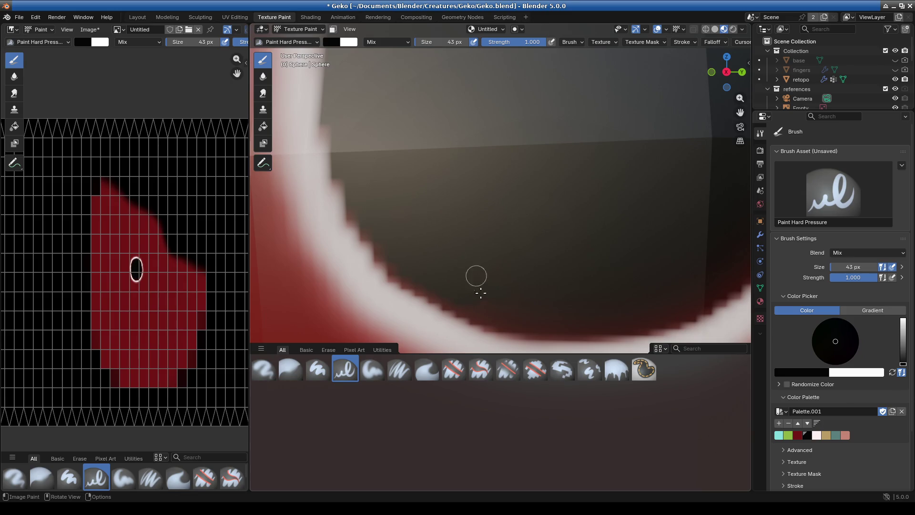
mouse_move(568, 257)
middle_down()
mouse_move(547, 239)
mouse_move(501, 272)
middle_up()
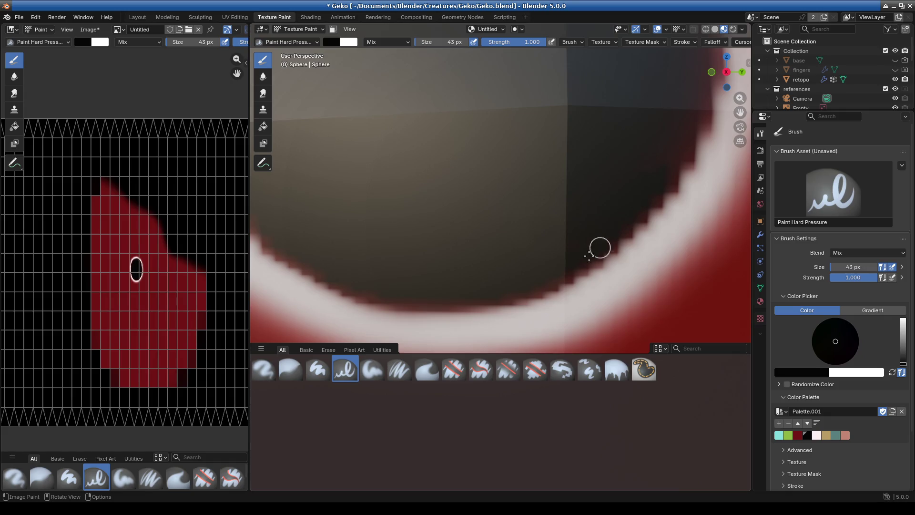
mouse_move(542, 257)
middle_down()
mouse_move(514, 271)
mouse_move(509, 229)
middle_up()
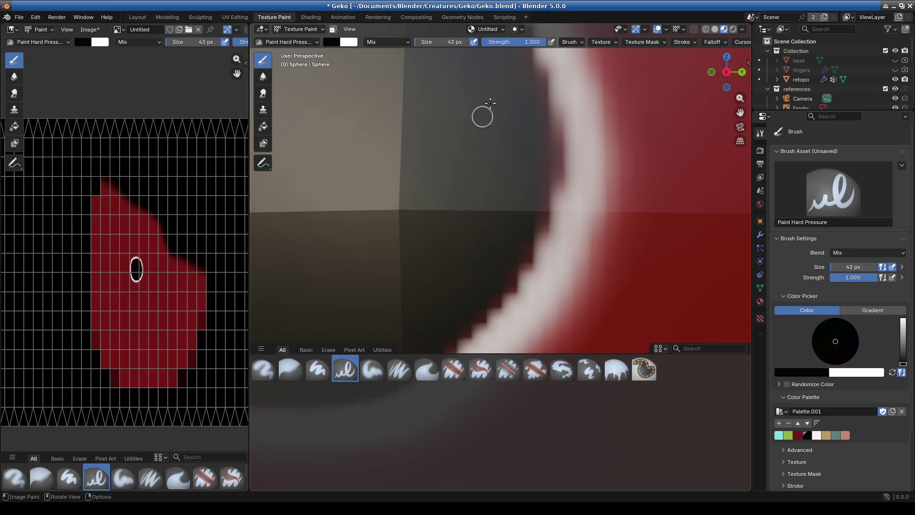
scroll(389, 177, down, 4)
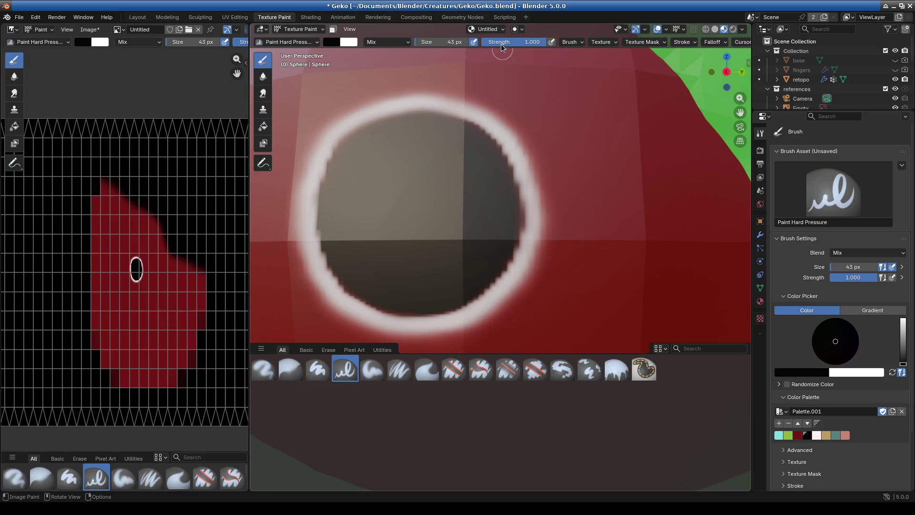
Enlarge the brush to 138 px and zoom out to view the whole head
drag(439, 42, 482, 42)
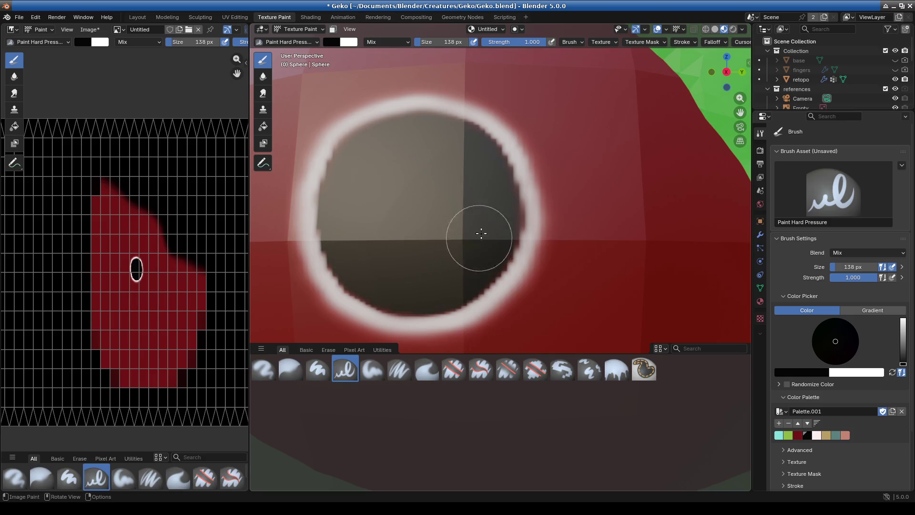
scroll(464, 200, down, 8)
mouse_move(476, 248)
middle_down()
mouse_move(469, 257)
mouse_move(482, 251)
middle_up()
scroll(490, 256, down, 5)
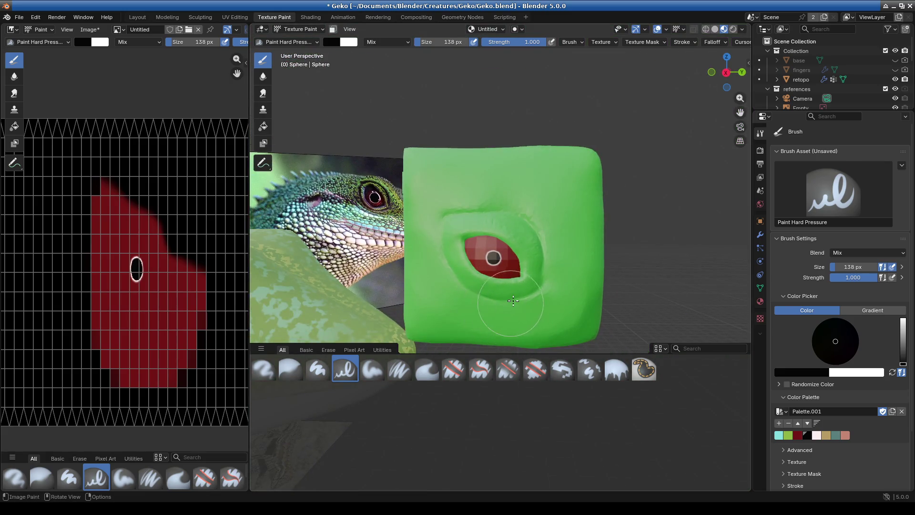
scroll(500, 296, up, 4)
scroll(501, 296, down, 2)
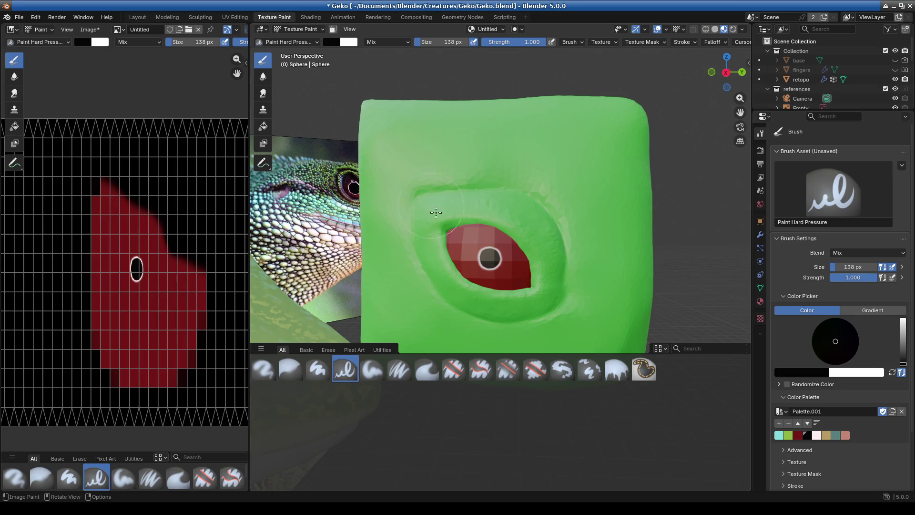
Switch back to the Blur brush and enlarge it to 259 px
click(286, 42)
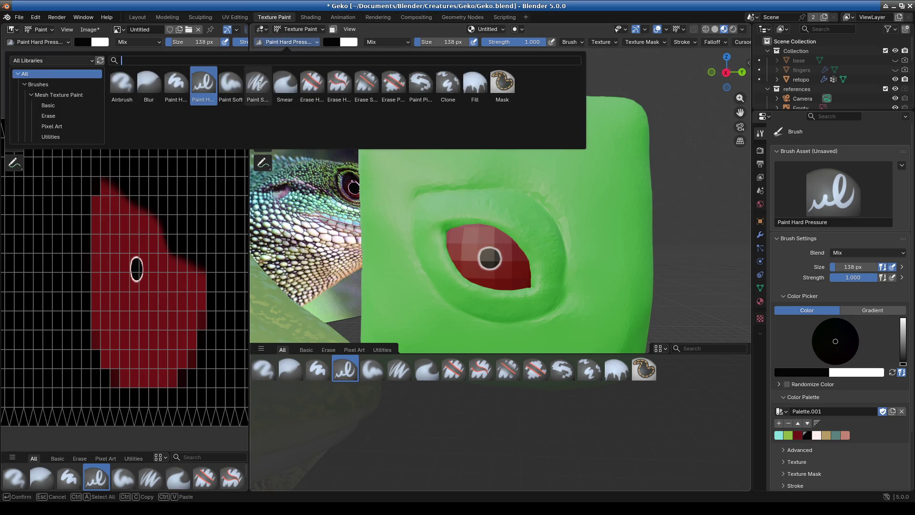
click(149, 84)
scroll(542, 244, up, 1)
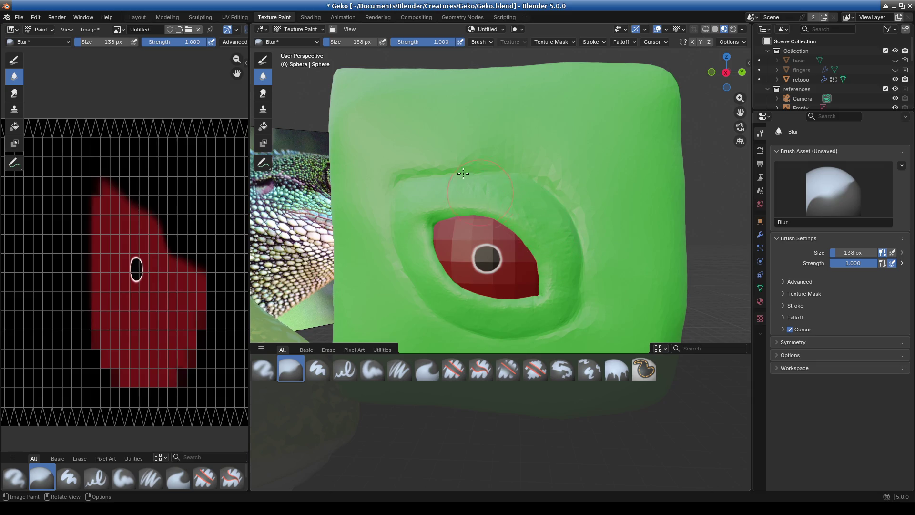
drag(352, 42, 410, 42)
With Paint Soft, darken the iris's lower-right, top and left edges in black
click(285, 42)
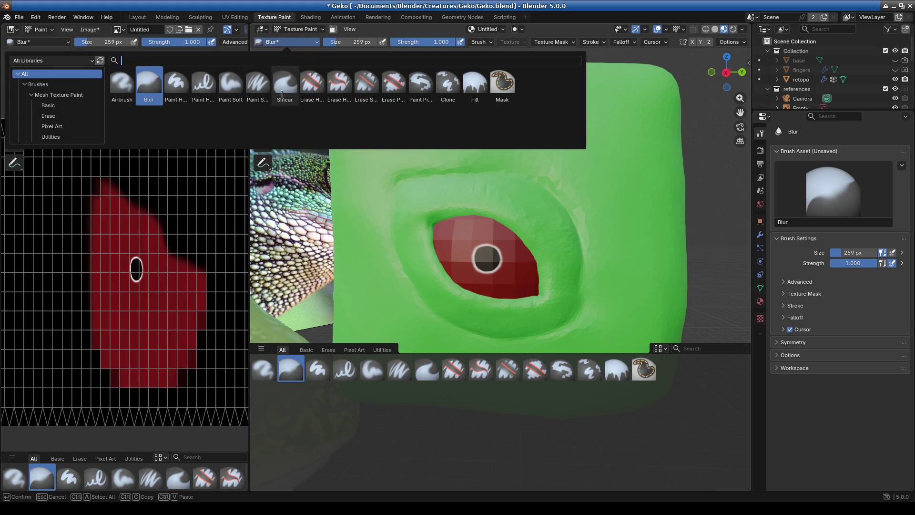
click(230, 83)
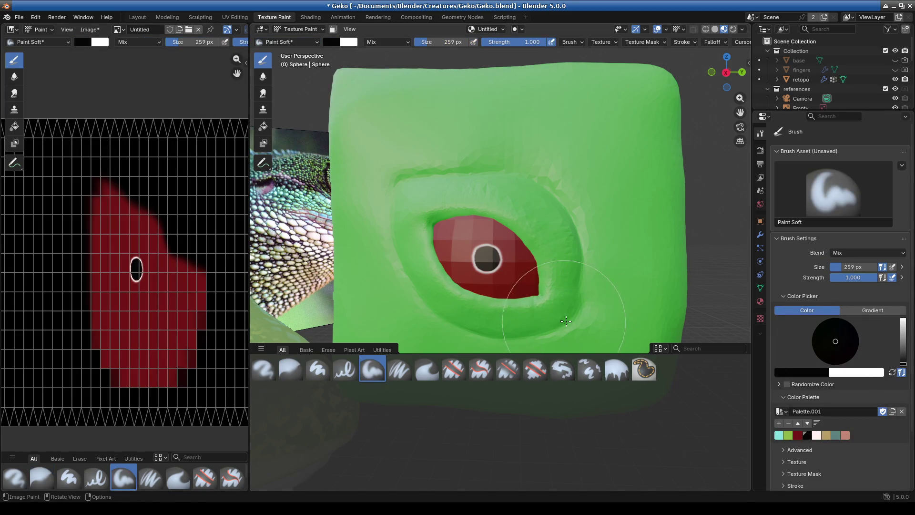
drag(536, 305, 581, 265)
mouse_move(572, 233)
mouse_down()
mouse_move(465, 164)
mouse_move(404, 182)
mouse_up()
mouse_move(391, 229)
mouse_down()
mouse_move(400, 291)
mouse_move(430, 327)
mouse_move(512, 345)
mouse_move(525, 310)
mouse_up()
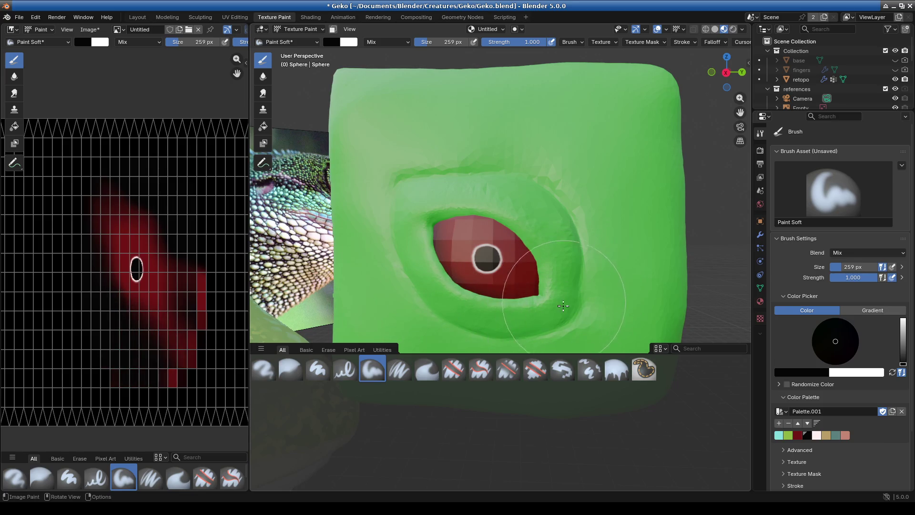
mouse_move(567, 219)
mouse_down()
mouse_move(496, 181)
mouse_move(446, 177)
mouse_up()
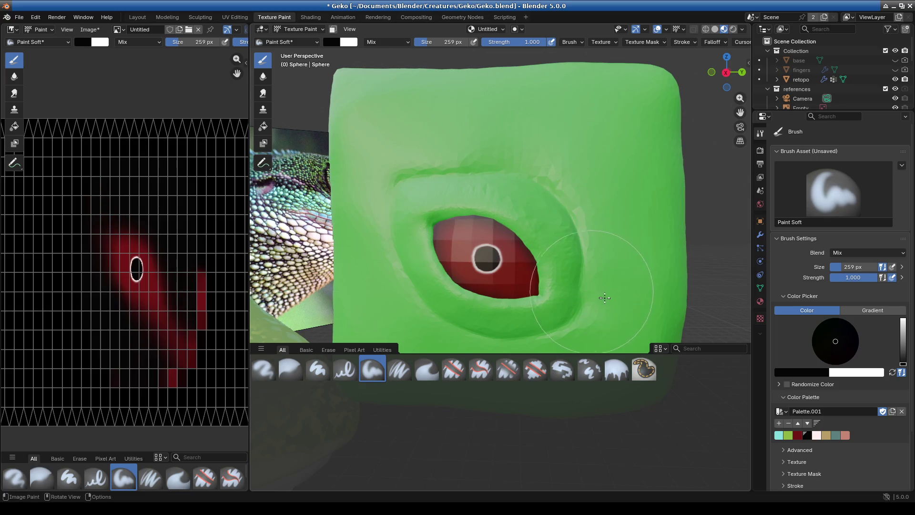
mouse_move(584, 258)
middle_down()
mouse_move(589, 280)
mouse_move(639, 309)
mouse_move(601, 305)
middle_up()
scroll(572, 295, up, 5)
Return to Object Mode and apply Shade Smooth to the eye sphere
click(298, 29)
click(293, 39)
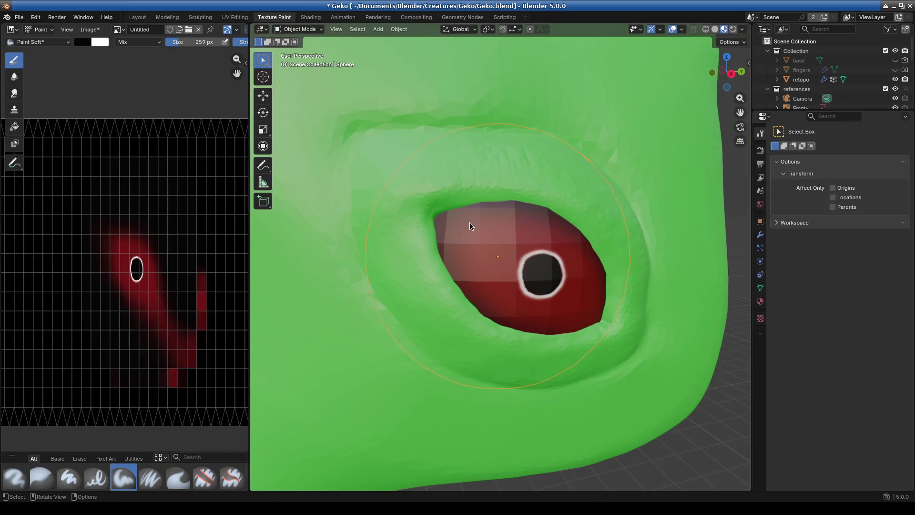
right_click(484, 258)
click(477, 239)
Apply Shade Smooth to the green cube and orbit to inspect the eye
click(491, 108)
right_click(487, 89)
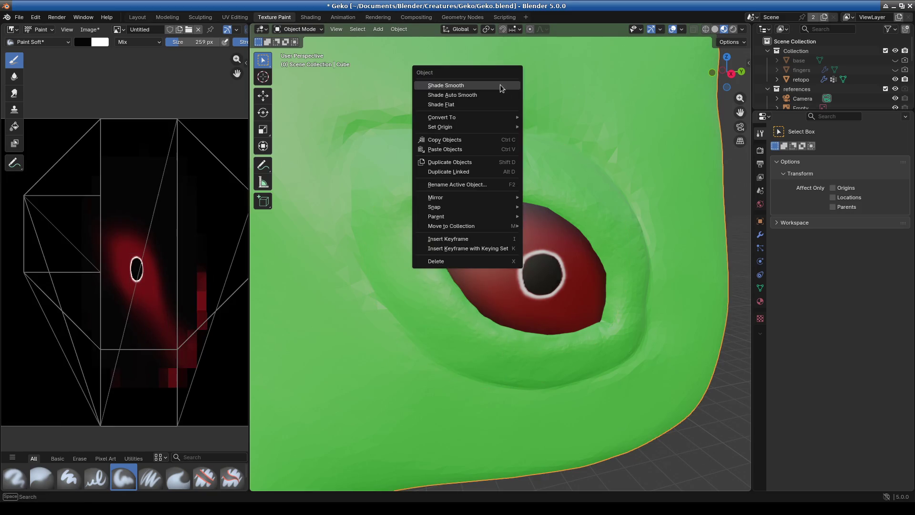
click(487, 89)
scroll(527, 266, down, 5)
scroll(527, 265, up, 5)
mouse_move(541, 276)
middle_down()
mouse_move(604, 290)
mouse_move(524, 300)
middle_up()
mouse_move(496, 283)
middle_down()
mouse_move(528, 302)
mouse_move(512, 261)
mouse_move(508, 275)
middle_up()
scroll(528, 301, down, 5)
scroll(504, 281, down, 1)
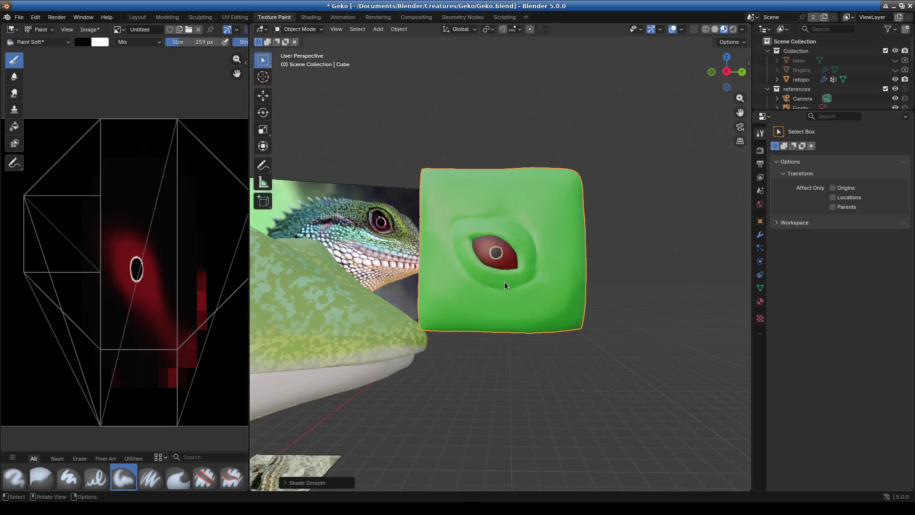
scroll(505, 250, up, 8)
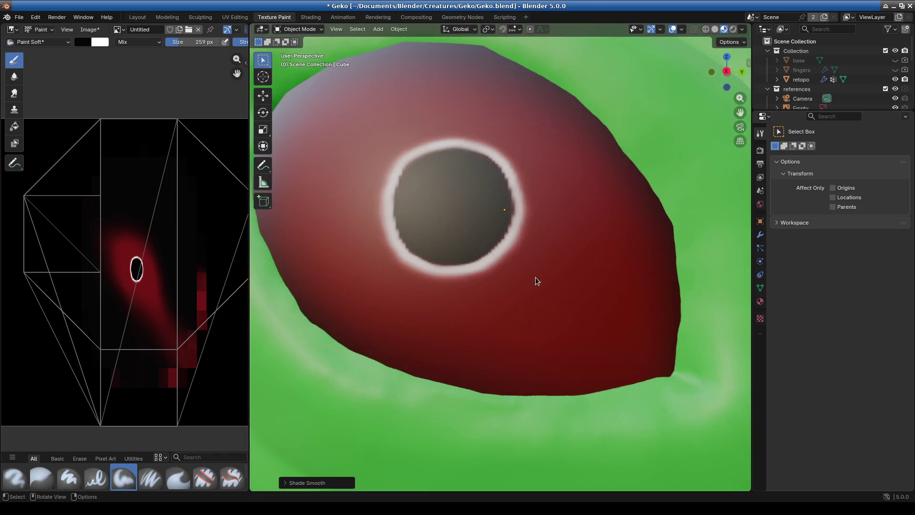
mouse_move(536, 276)
middle_down()
mouse_move(550, 299)
mouse_move(548, 286)
middle_up()
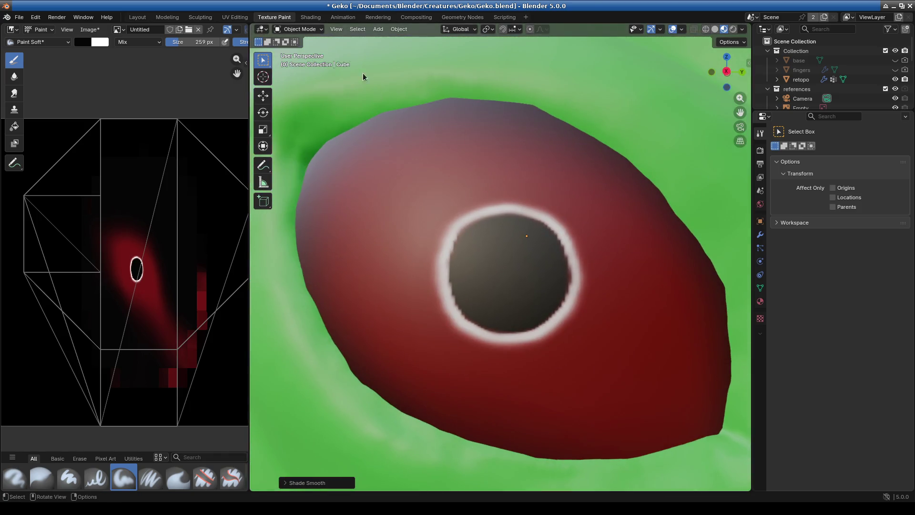
click(300, 30)
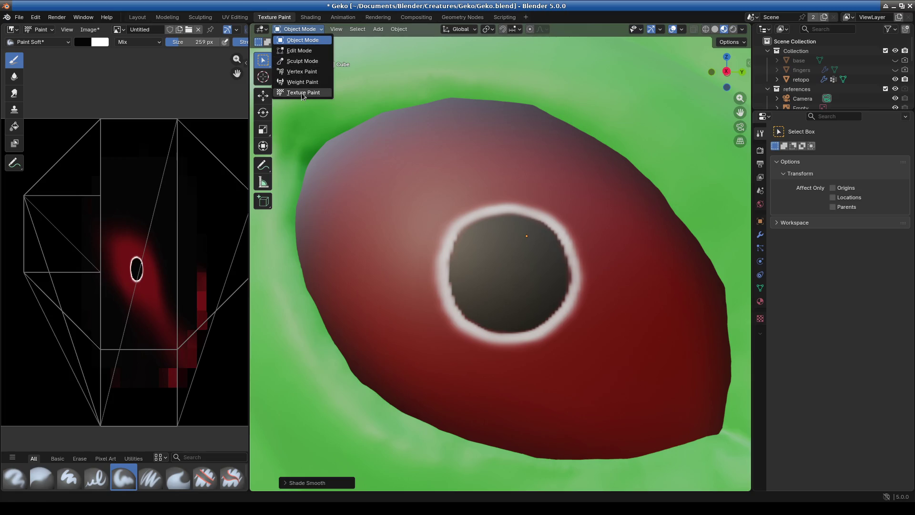
Return to Texture Paint and pick dark red as the paint colour
click(304, 92)
mouse_move(548, 256)
middle_down()
mouse_move(542, 204)
mouse_move(590, 255)
mouse_move(638, 286)
middle_up()
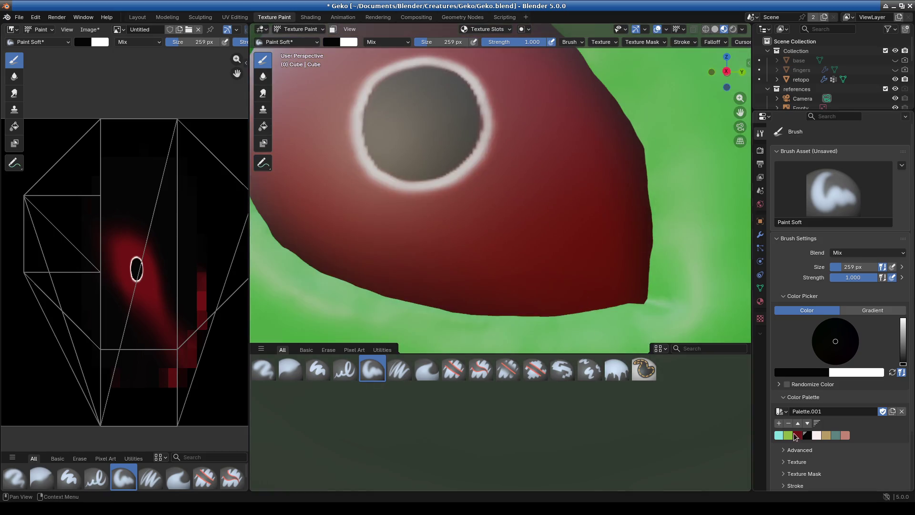
click(792, 435)
scroll(555, 248, down, 3)
mouse_move(545, 253)
middle_down()
mouse_move(591, 273)
mouse_move(578, 262)
middle_up()
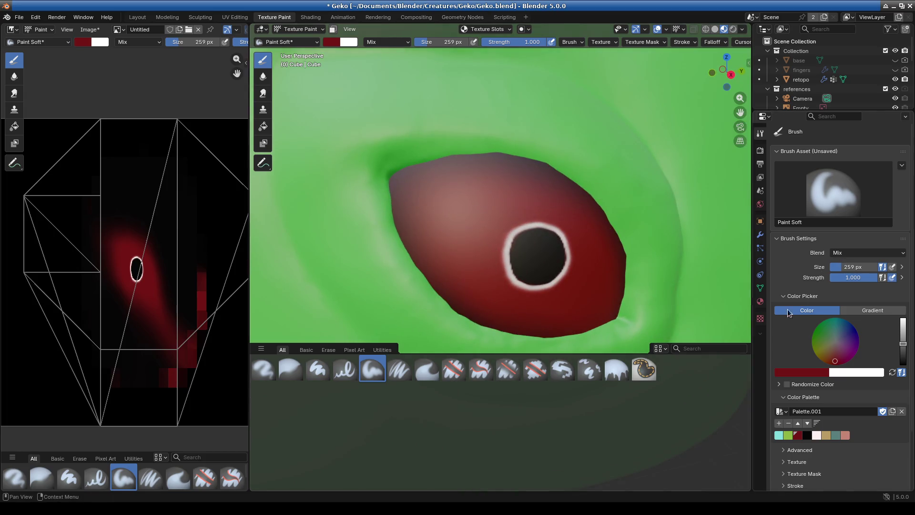
Lower the cube material's IOR, then go back to Object Mode
click(761, 301)
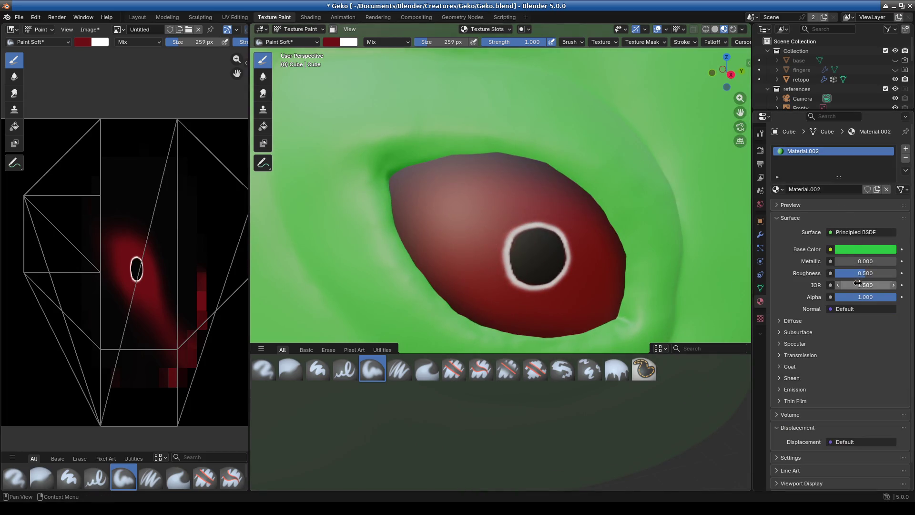
mouse_move(866, 285)
mouse_down()
mouse_move(844, 285)
mouse_move(873, 285)
mouse_up()
click(298, 30)
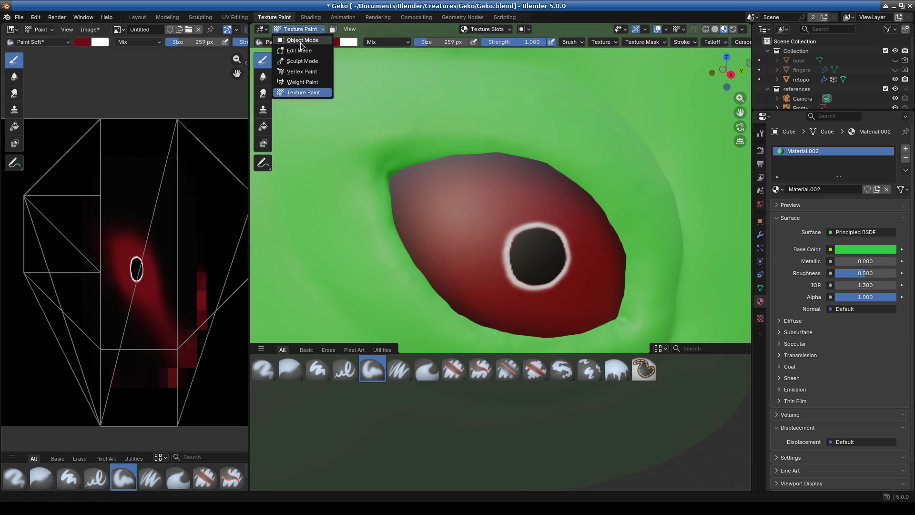
click(302, 40)
Select the eye sphere and set its material to Roughness 0.523 and IOR 1.000
mouse_move(865, 273)
mouse_down()
mouse_move(832, 274)
mouse_move(896, 273)
mouse_move(839, 284)
mouse_up()
click(461, 223)
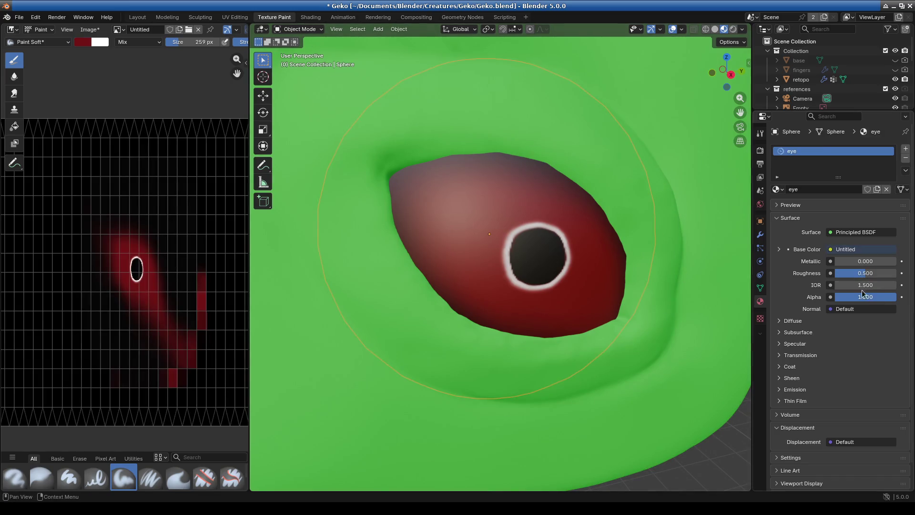
drag(864, 273, 867, 273)
drag(865, 285, 842, 285)
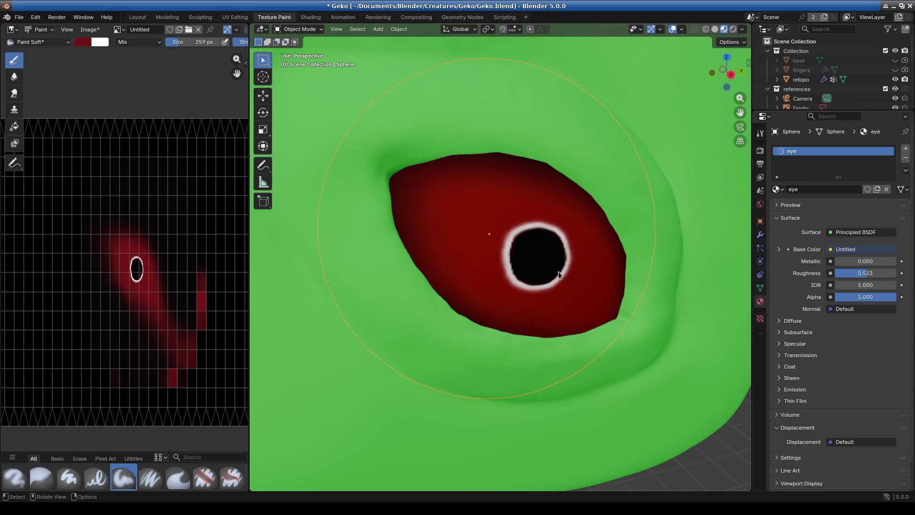
mouse_move(610, 265)
middle_down()
mouse_move(582, 249)
mouse_move(607, 231)
mouse_move(625, 235)
mouse_move(592, 272)
middle_up()
scroll(592, 273, up, 3)
mouse_move(561, 324)
middle_down()
mouse_move(536, 307)
mouse_move(537, 282)
mouse_move(419, 237)
mouse_move(591, 276)
middle_up()
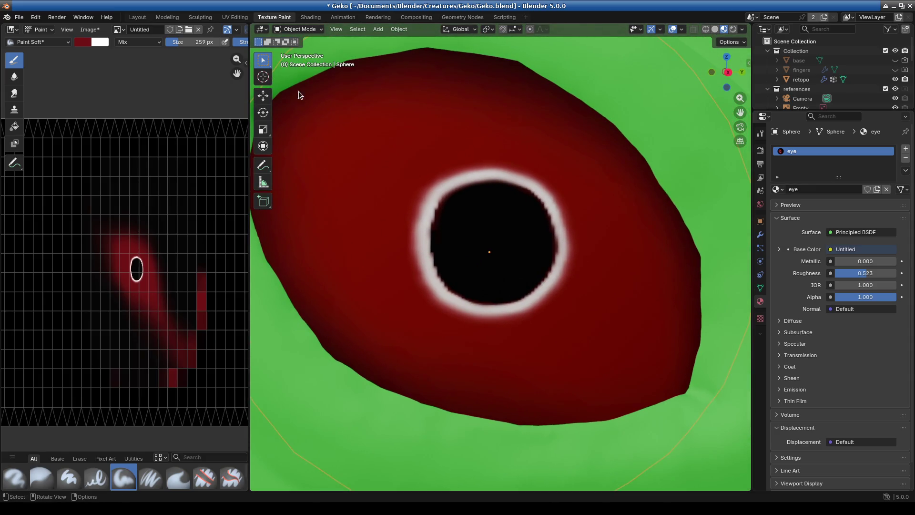
click(296, 31)
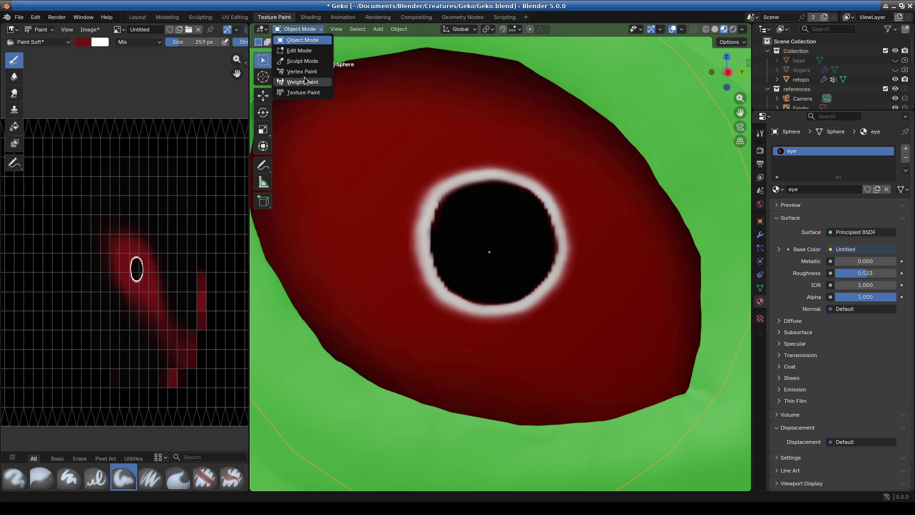
In Texture Paint, set the brush to 104 px size and 0.232 strength
click(304, 92)
mouse_move(596, 299)
middle_down()
mouse_move(554, 267)
mouse_move(478, 286)
mouse_move(487, 286)
middle_up()
drag(450, 44, 419, 45)
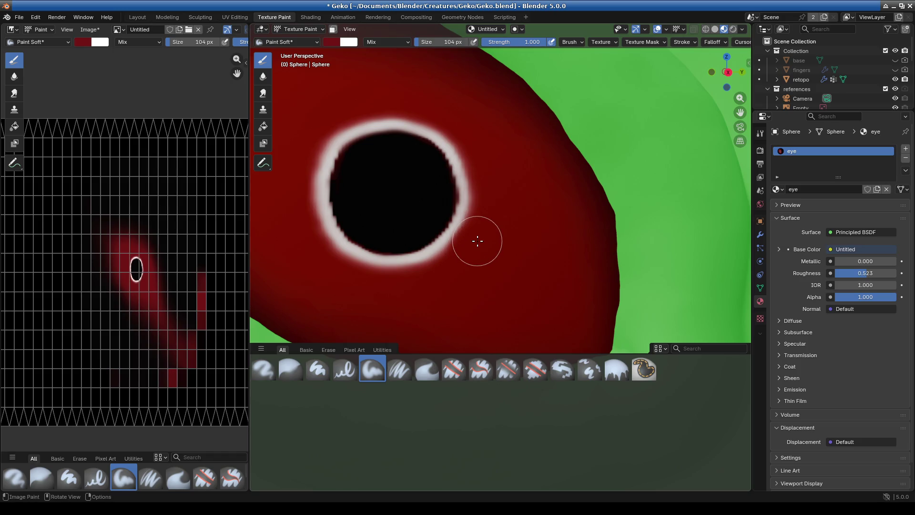
drag(533, 42, 522, 42)
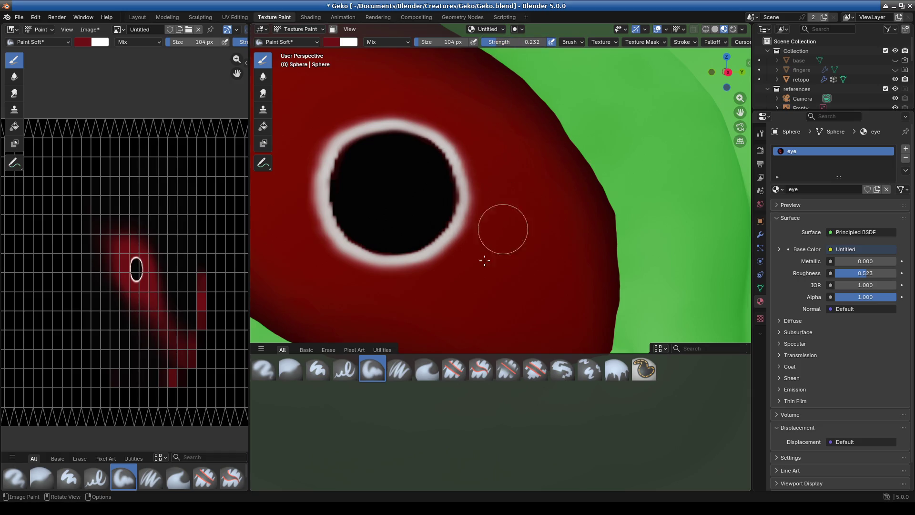
Paint soft dark red around the white ring's upper, left, right and lower edges
mouse_move(486, 211)
mouse_down()
mouse_move(409, 285)
mouse_move(297, 250)
mouse_move(419, 286)
mouse_move(439, 276)
mouse_move(486, 191)
mouse_up()
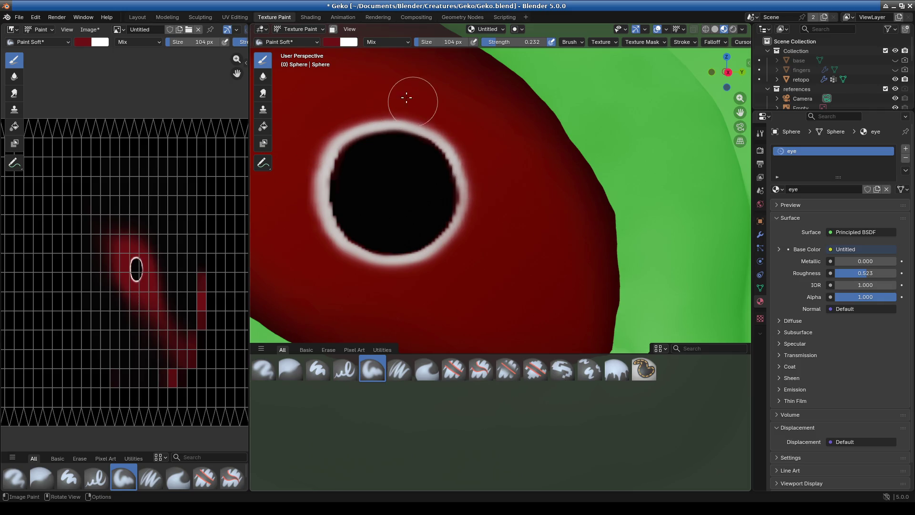
mouse_move(326, 120)
mouse_down()
mouse_move(302, 153)
mouse_move(292, 210)
mouse_move(304, 143)
mouse_up()
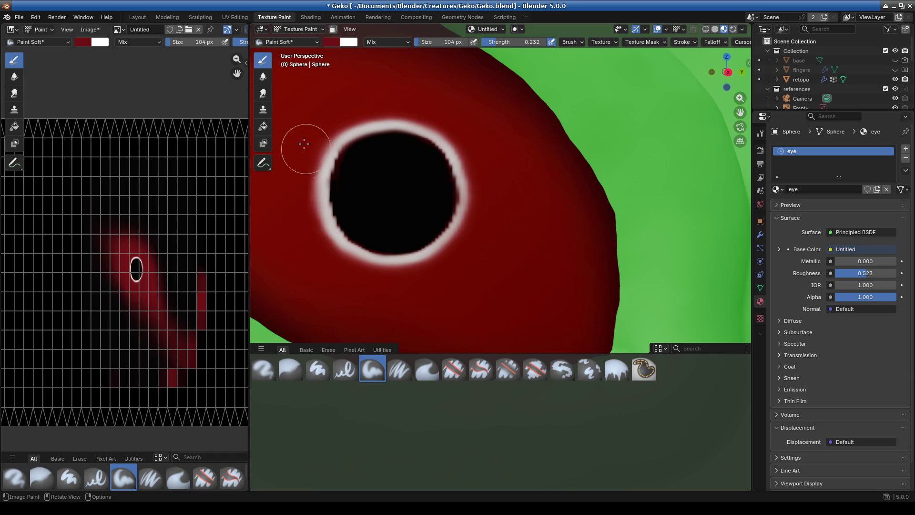
mouse_move(303, 196)
mouse_down()
mouse_move(321, 249)
mouse_move(333, 251)
mouse_move(306, 228)
mouse_move(292, 157)
mouse_move(313, 127)
mouse_move(327, 267)
mouse_move(307, 245)
mouse_move(300, 143)
mouse_move(297, 189)
mouse_up()
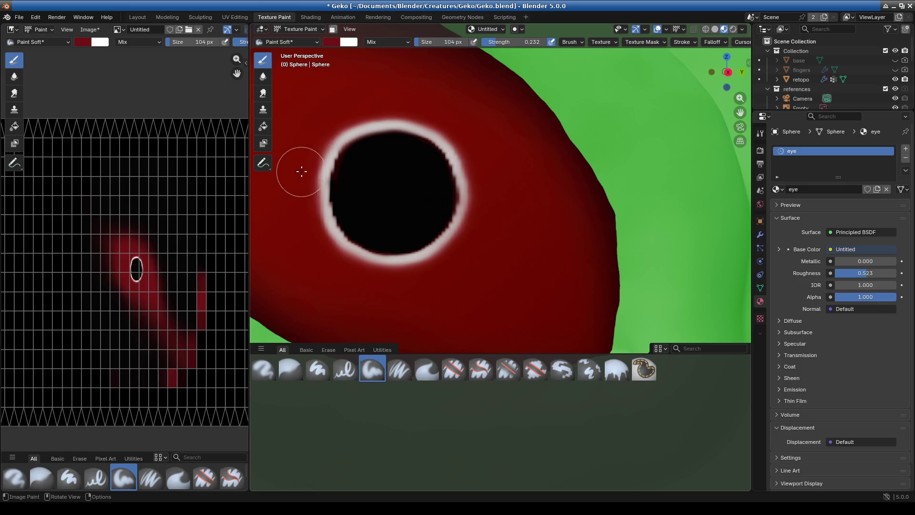
mouse_move(335, 118)
mouse_down()
mouse_move(405, 96)
mouse_move(451, 122)
mouse_move(341, 112)
mouse_move(363, 100)
mouse_up()
mouse_move(318, 149)
mouse_down()
mouse_move(307, 248)
mouse_move(343, 276)
mouse_move(327, 262)
mouse_move(306, 175)
mouse_move(384, 106)
mouse_up()
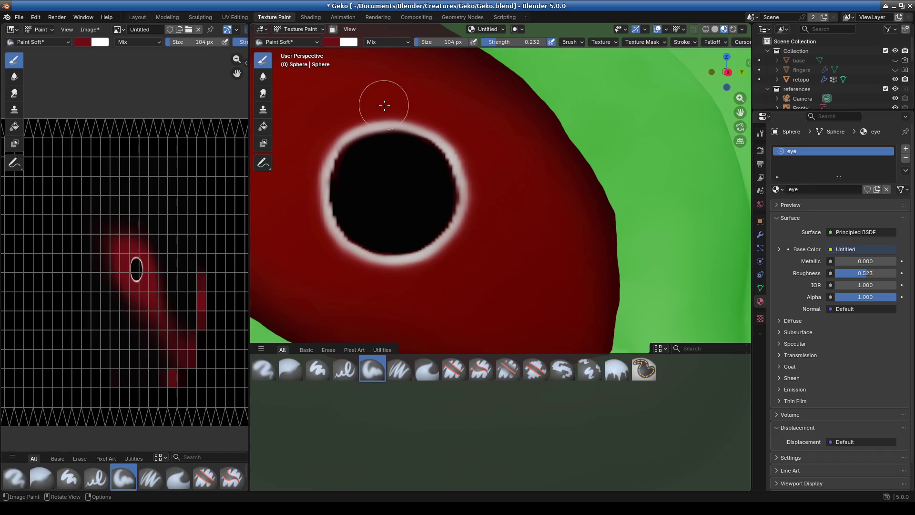
mouse_move(456, 120)
mouse_down()
mouse_move(486, 172)
mouse_move(450, 278)
mouse_move(421, 274)
mouse_up()
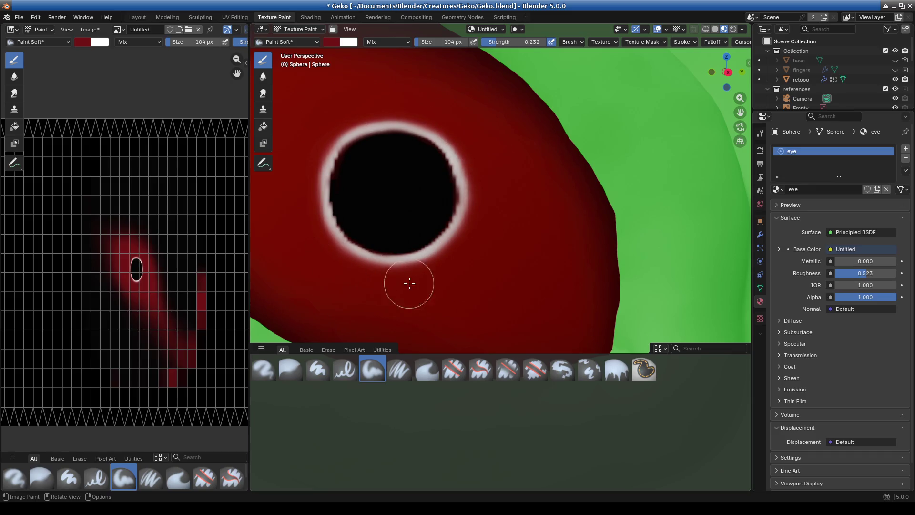
scroll(410, 291, down, 6)
scroll(444, 300, up, 9)
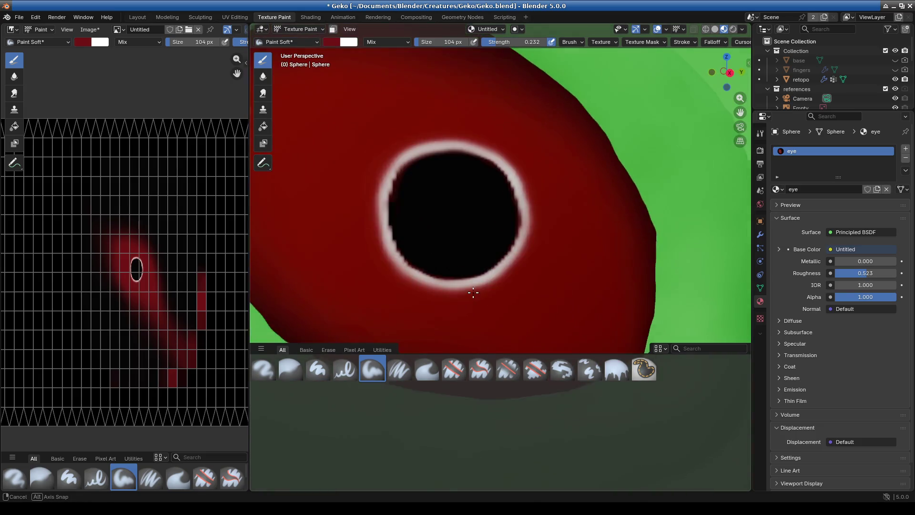
scroll(539, 259, down, 6)
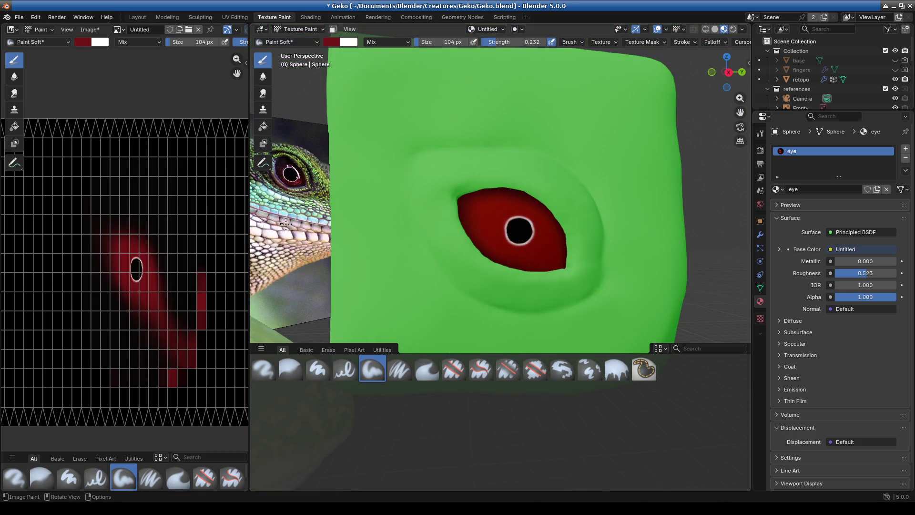
Zoom in on the pupil, paint red along its lower rim, then undo that stroke
scroll(517, 247, up, 4)
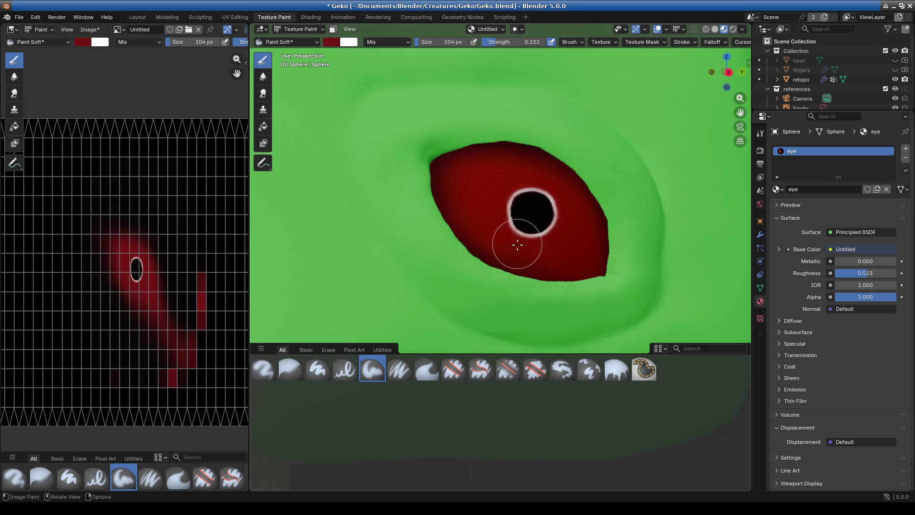
scroll(535, 230, up, 4)
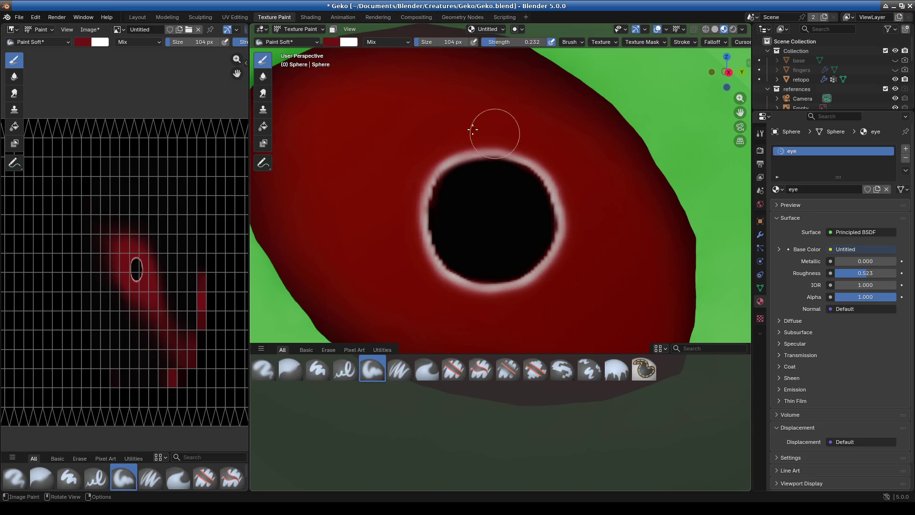
scroll(527, 241, down, 6)
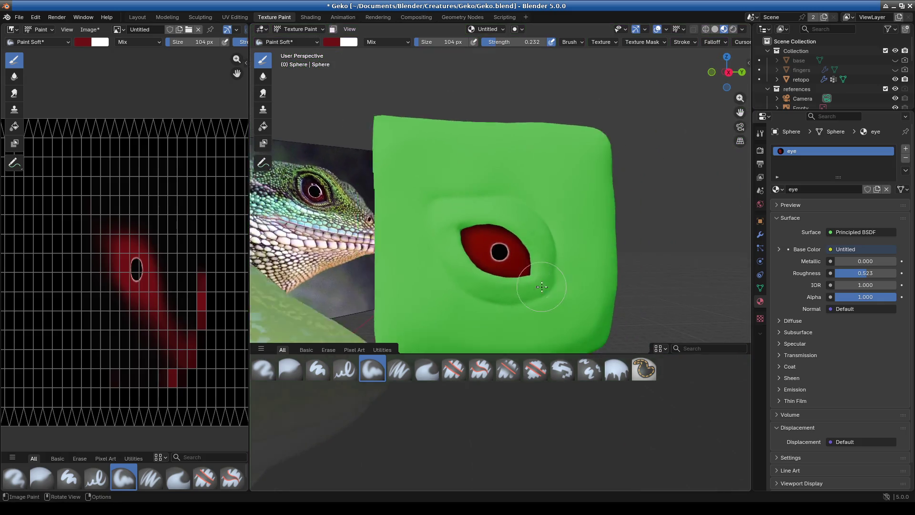
scroll(542, 287, down, 1)
scroll(504, 287, up, 10)
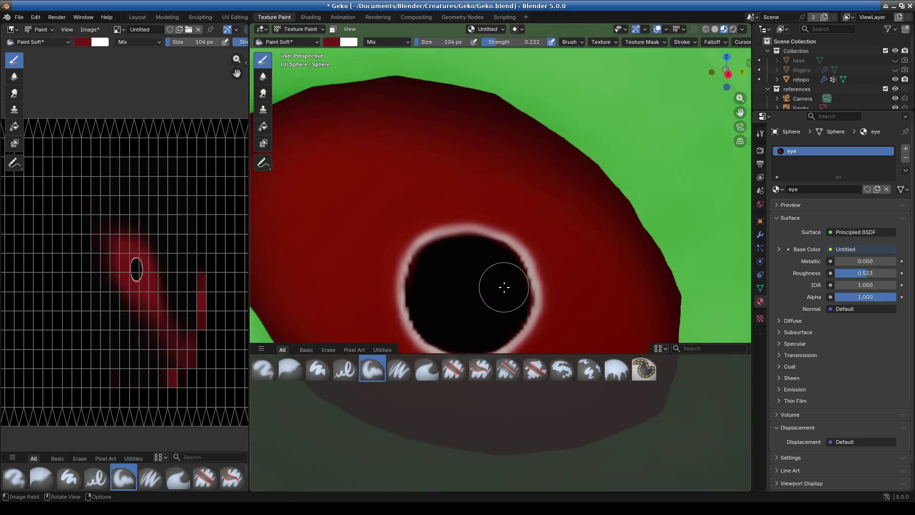
shift+middle_drag(504, 287, 536, 180)
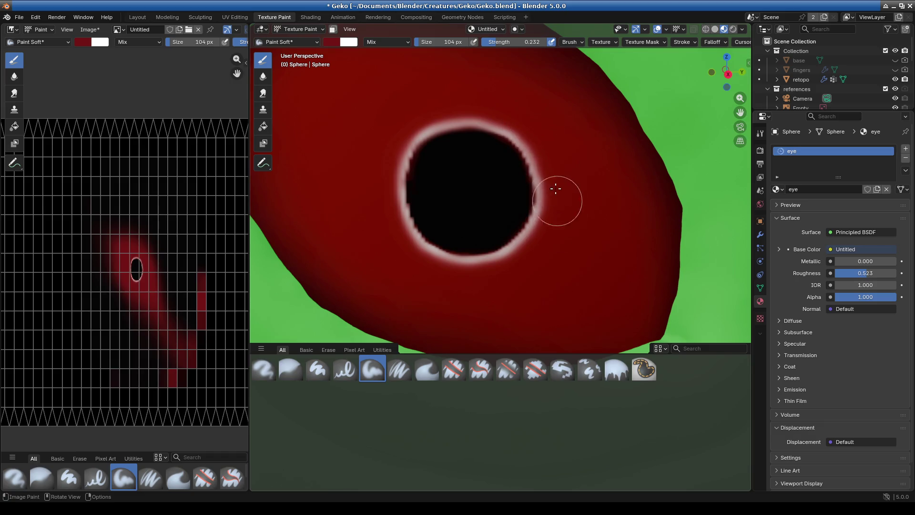
mouse_move(540, 258)
mouse_down()
mouse_move(409, 262)
mouse_move(444, 267)
mouse_up()
key(ctrl+z)
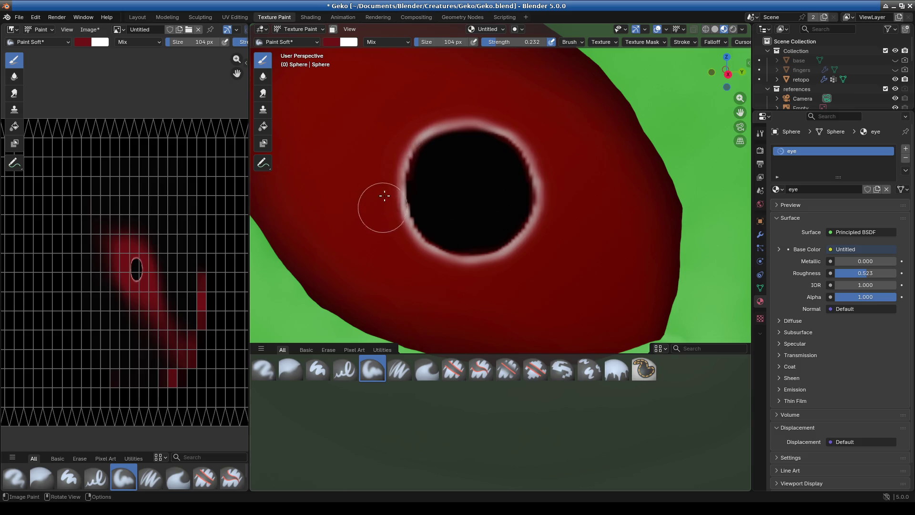
Repaint the pupil's left edge and bring up the brush settings and palette
drag(384, 194, 393, 236)
scroll(562, 282, down, 6)
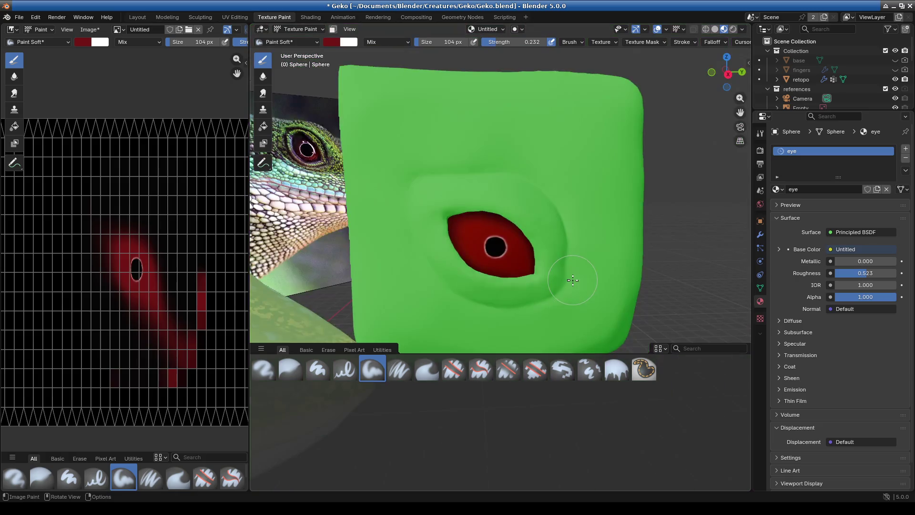
scroll(527, 302, down, 4)
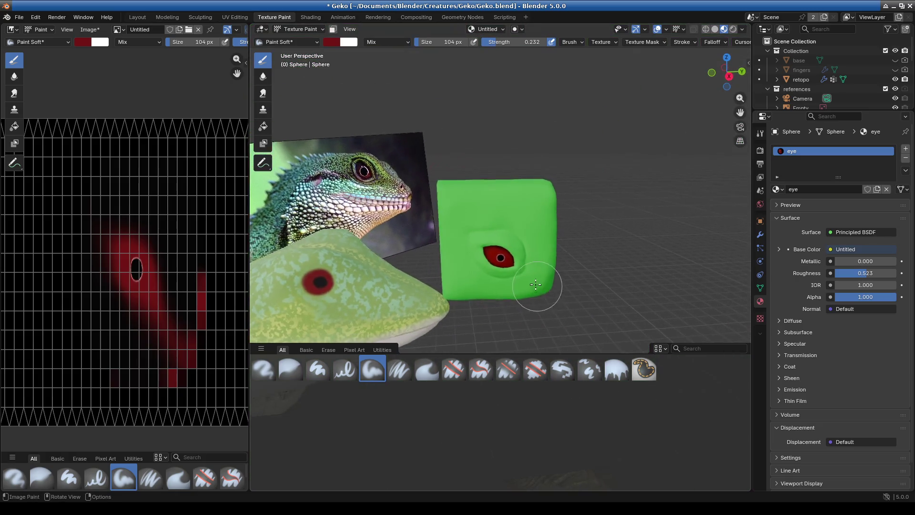
scroll(536, 286, up, 6)
middle_drag(520, 266, 511, 251)
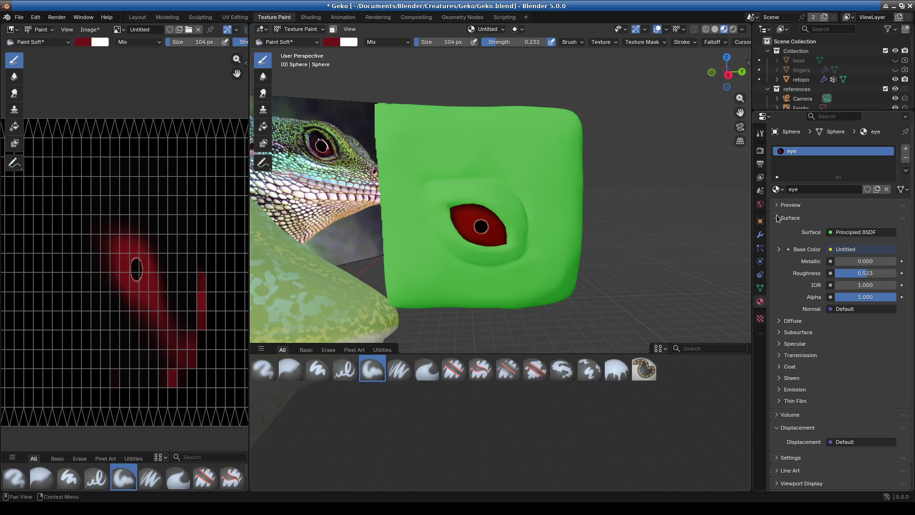
click(760, 134)
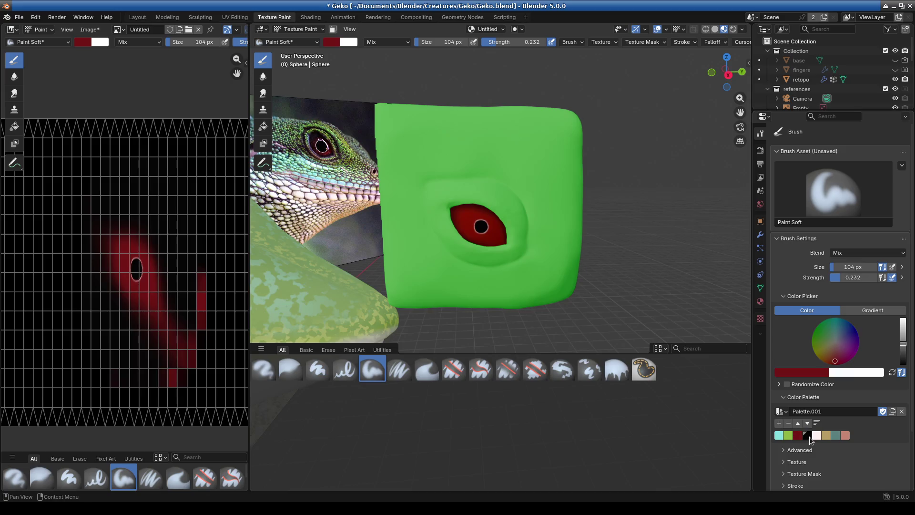
Switch the brush colour to black and paint along the iris's left edge
click(807, 435)
scroll(497, 169, up, 2)
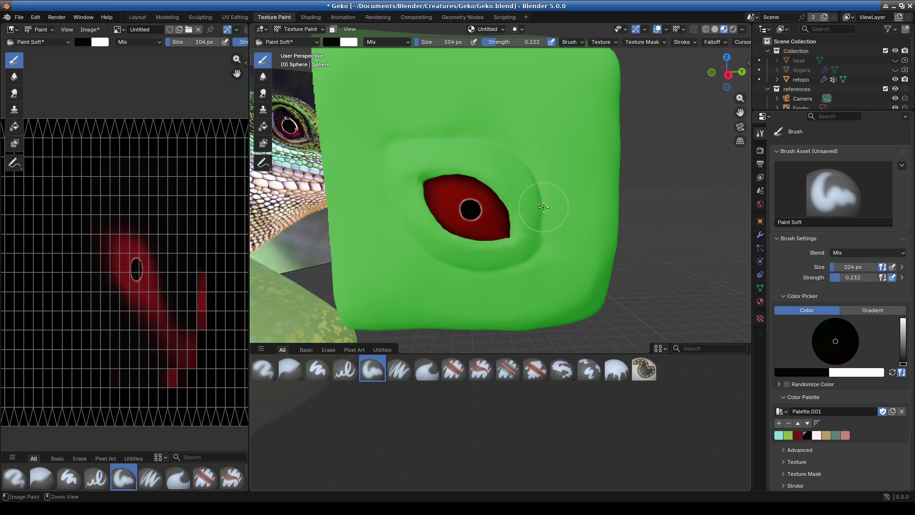
middle_drag(543, 207, 546, 227)
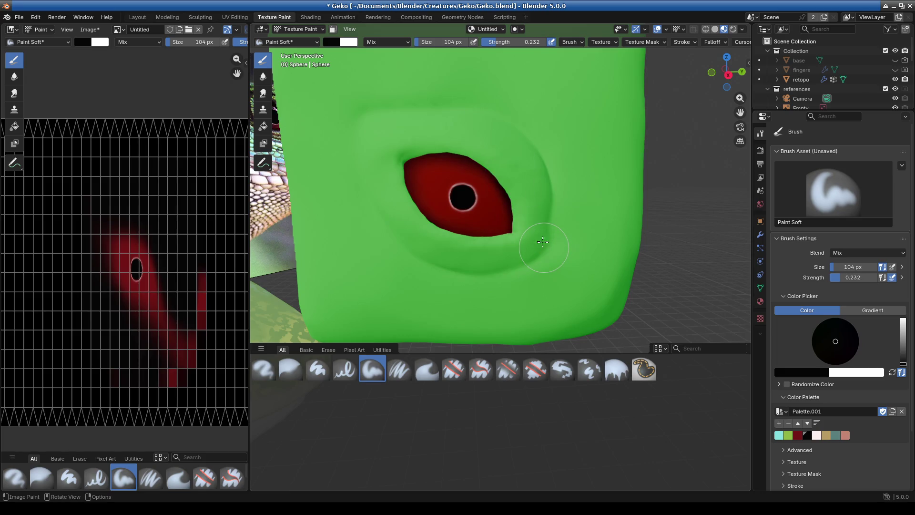
scroll(543, 242, up, 3)
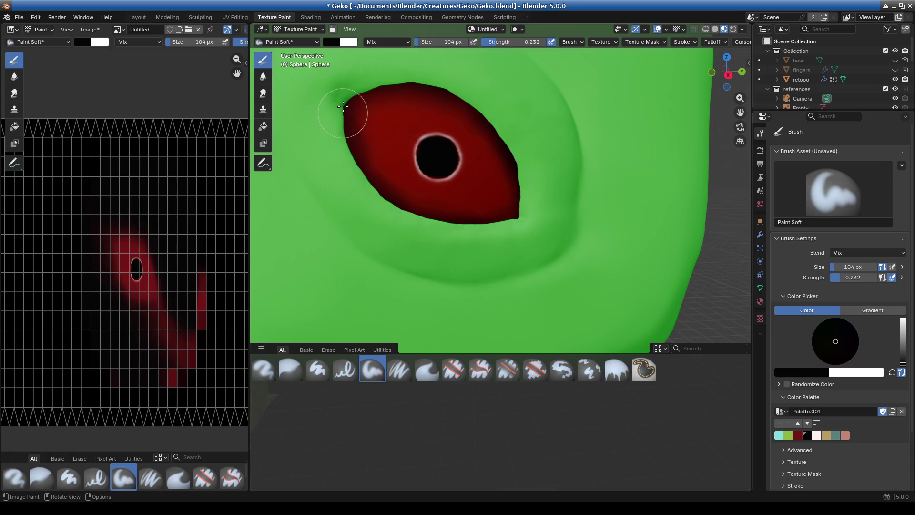
mouse_move(383, 166)
mouse_down()
mouse_move(374, 131)
mouse_move(391, 188)
mouse_up()
Lower brush strength to 0.087 and darken the lower iris edge with faint black
drag(515, 42, 506, 42)
drag(488, 195, 443, 203)
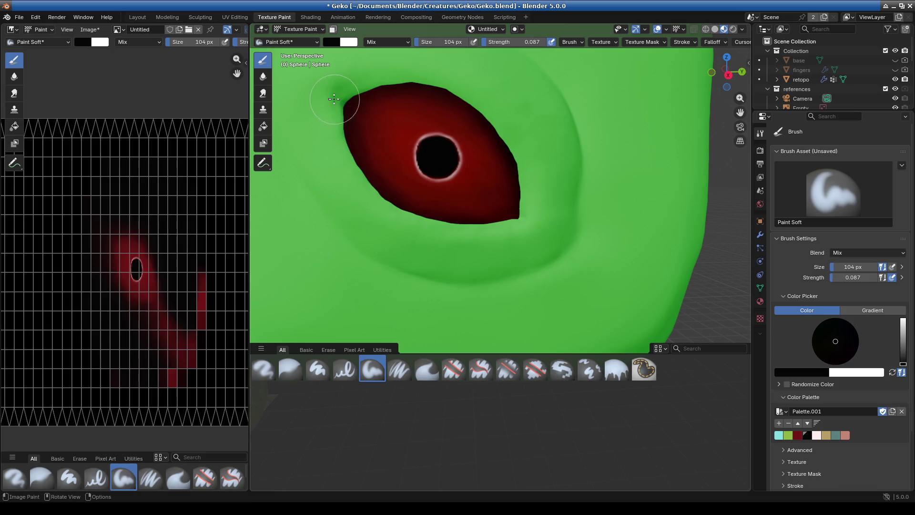
scroll(511, 208, down, 5)
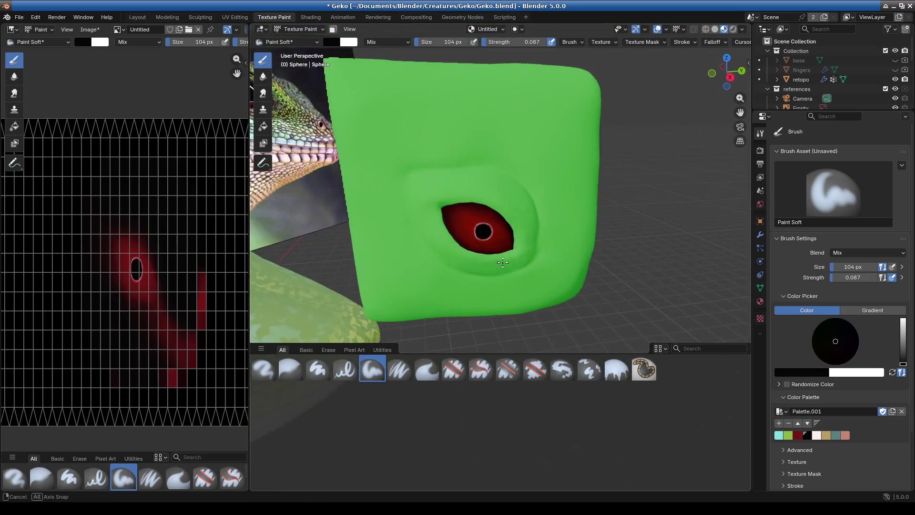
scroll(486, 222, up, 5)
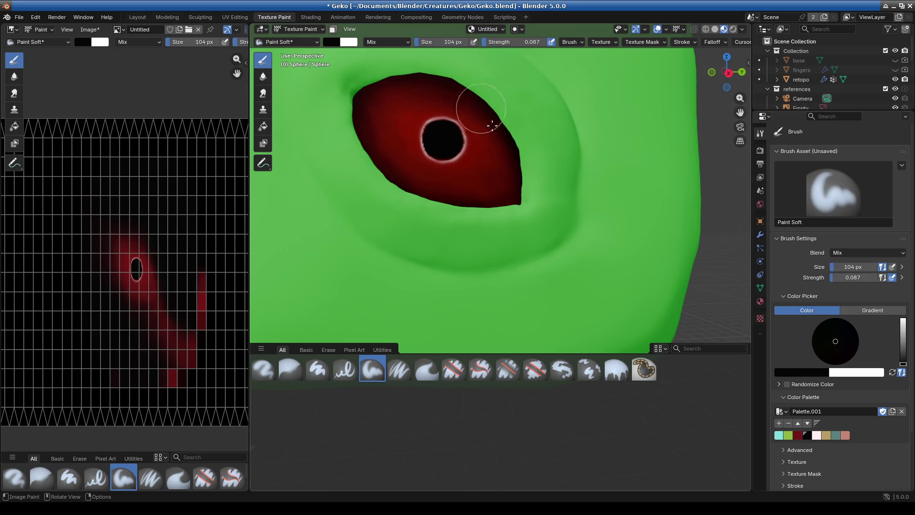
scroll(374, 181, up, 3)
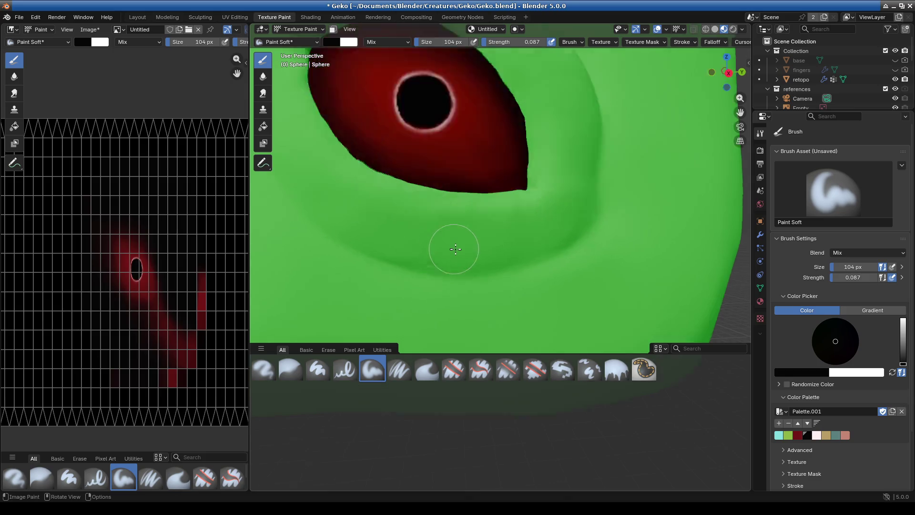
shift+middle_drag(466, 219, 618, 255)
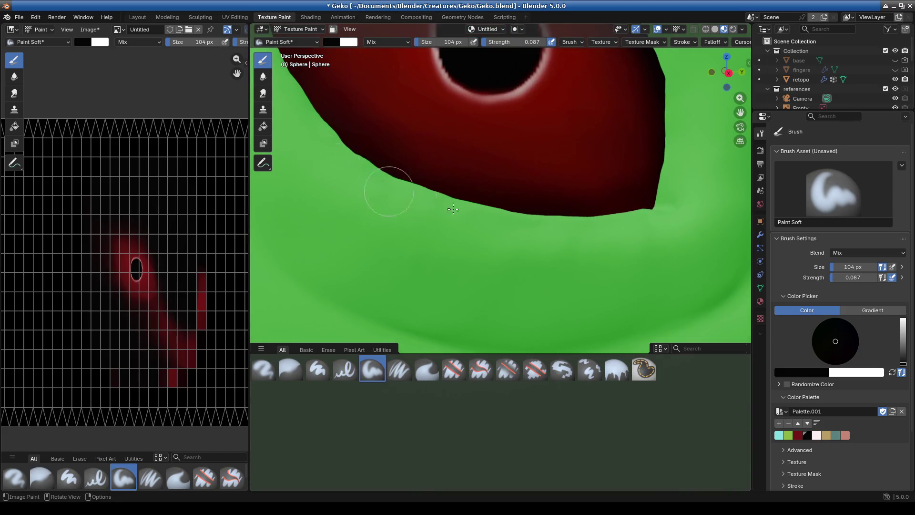
scroll(453, 209, down, 5)
scroll(490, 250, up, 3)
mouse_move(558, 259)
shift+middle_down()
mouse_move(580, 287)
mouse_move(537, 283)
shift+middle_up()
click(286, 42)
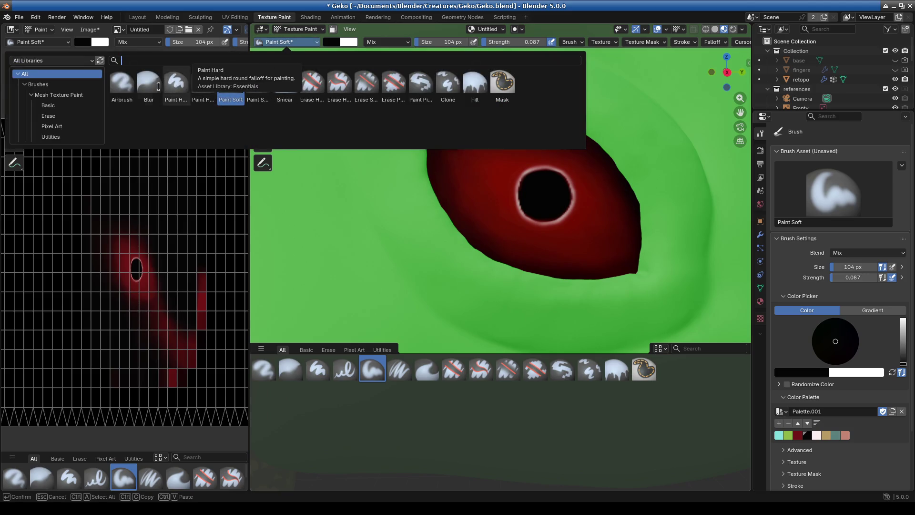
Change the paint brush to Blur, then switch back to Object Mode
click(148, 84)
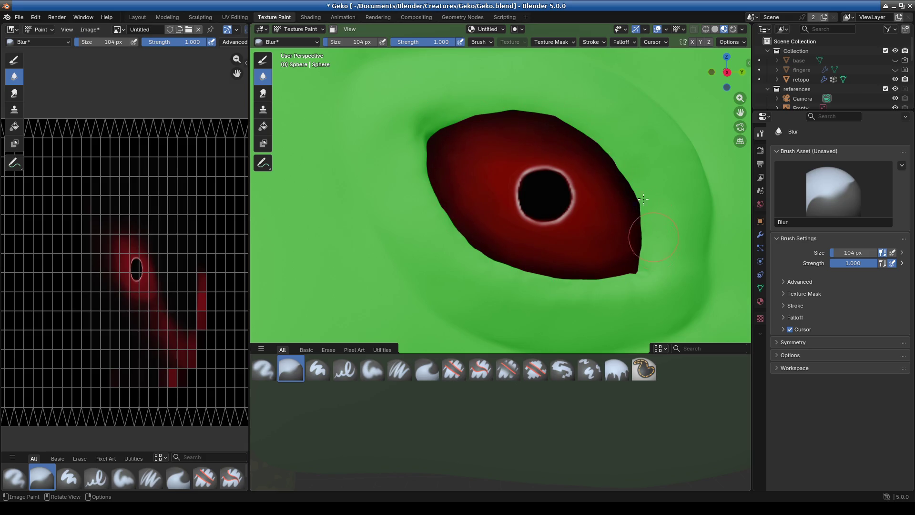
scroll(619, 229, down, 3)
mouse_move(634, 280)
middle_down()
mouse_move(592, 313)
mouse_move(544, 273)
middle_up()
scroll(544, 272, up, 4)
scroll(544, 272, up, 1)
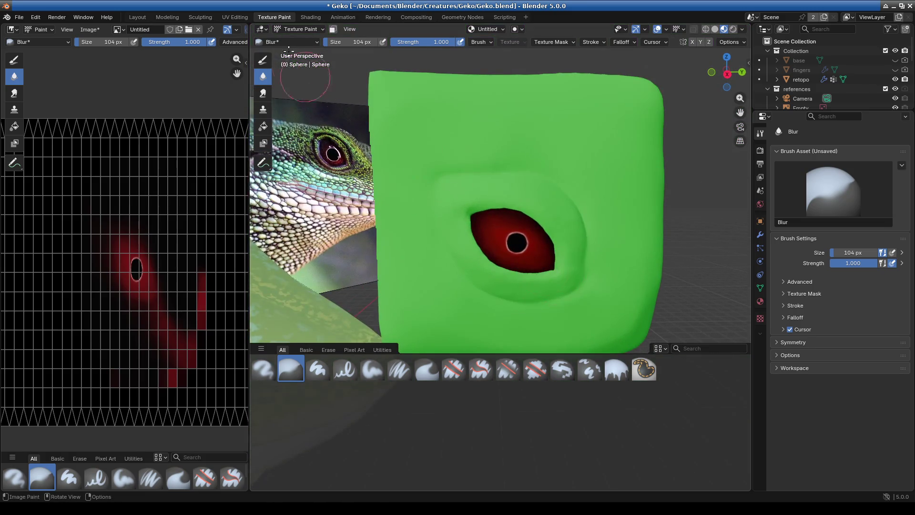
click(300, 29)
click(302, 38)
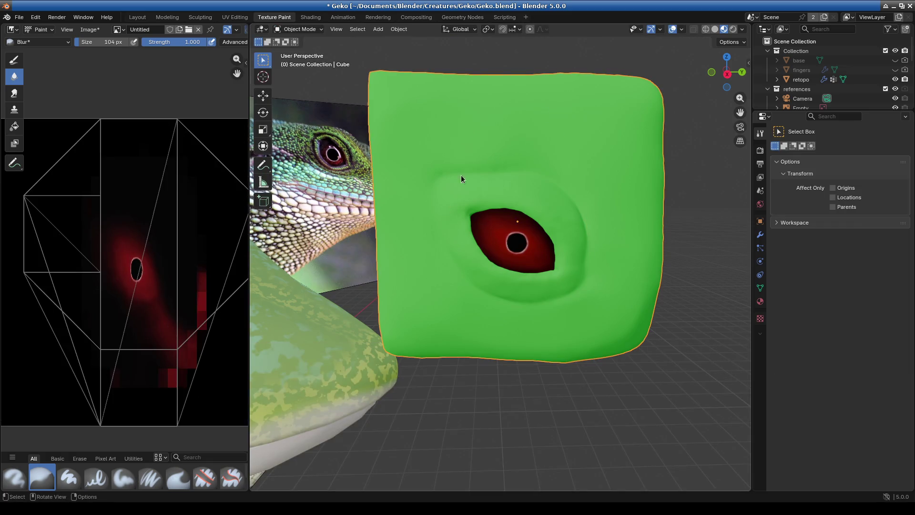
Darken the cube material's Base Color to deep green (Value 0.424, #165A23)
click(760, 301)
click(858, 249)
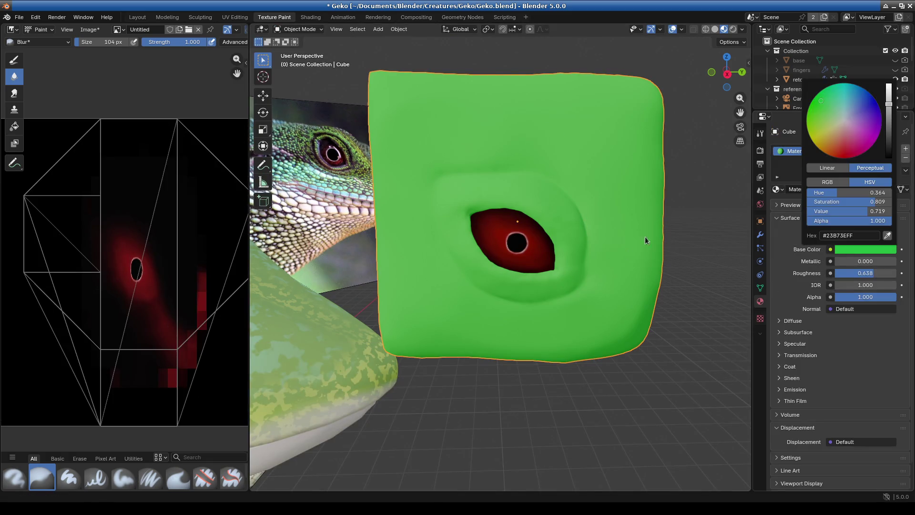
drag(889, 104, 889, 126)
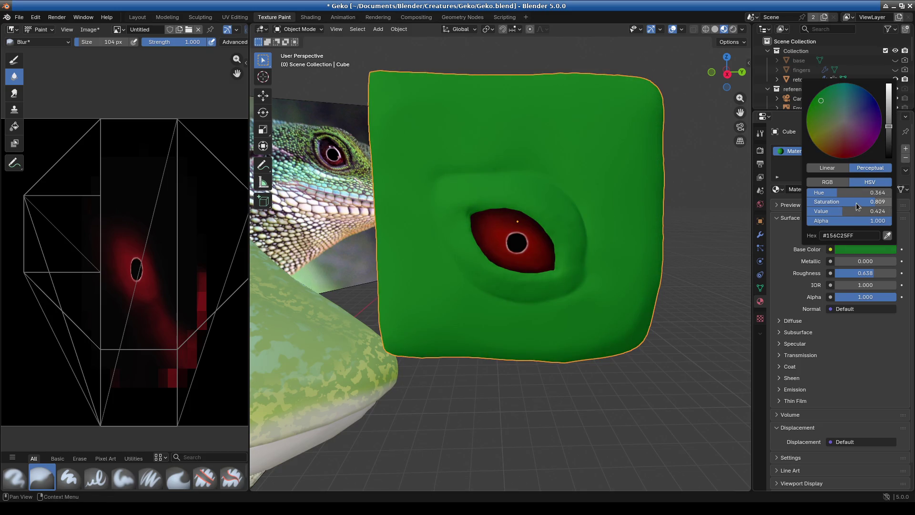
mouse_move(851, 203)
mouse_down()
mouse_move(833, 203)
mouse_move(852, 203)
mouse_move(836, 213)
mouse_up()
scroll(493, 219, up, 1)
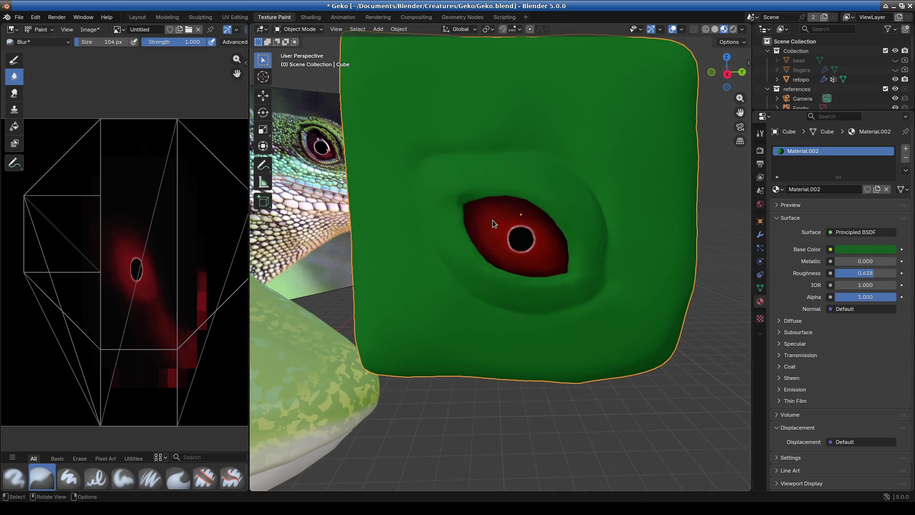
scroll(493, 221, up, 1)
click(305, 29)
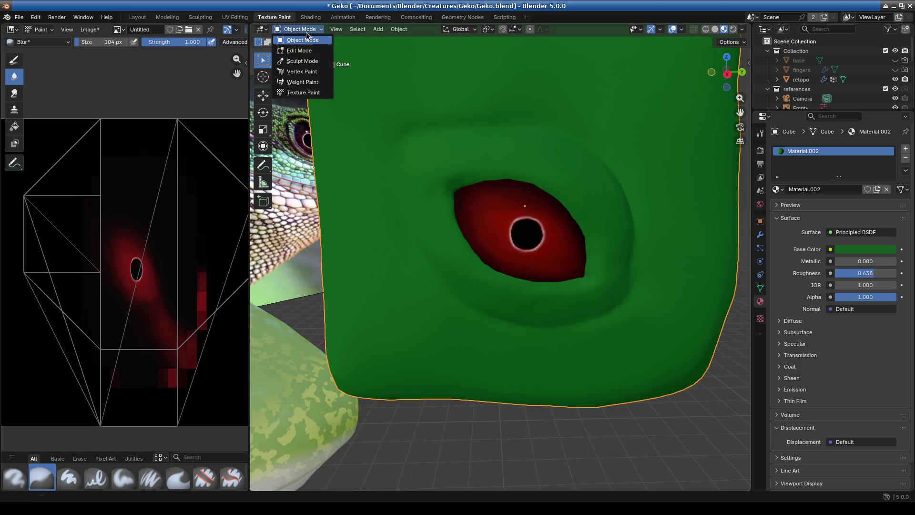
scroll(491, 242, down, 5)
scroll(497, 245, up, 3)
middle_drag(497, 251, 503, 234)
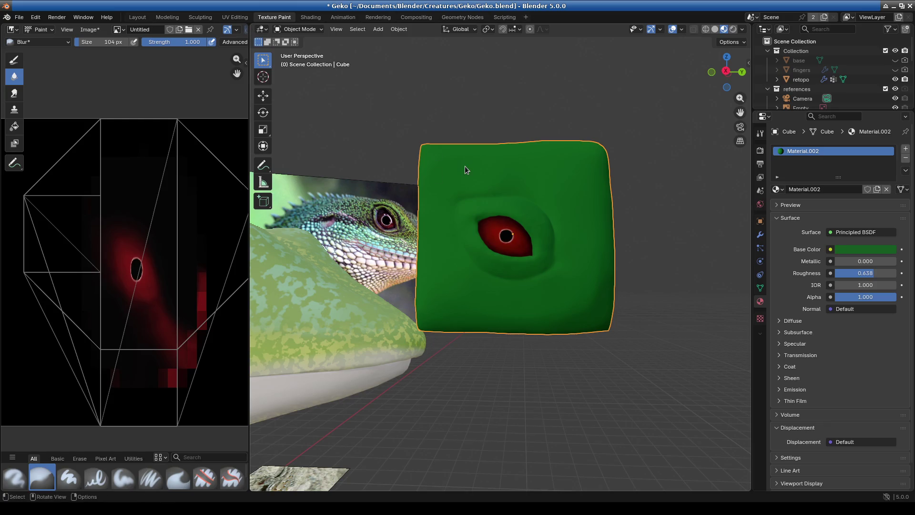
click(305, 29)
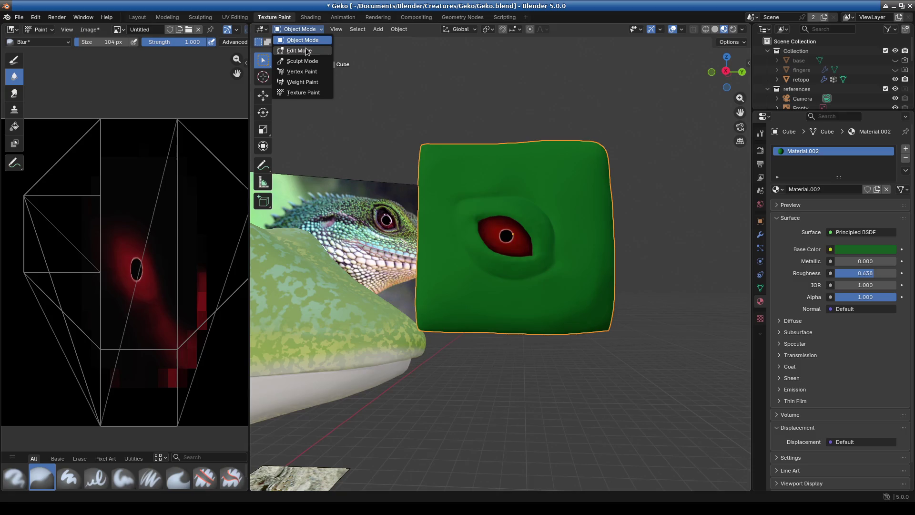
click(305, 49)
mouse_move(543, 169)
middle_down()
mouse_move(586, 270)
mouse_move(470, 322)
mouse_move(536, 349)
mouse_move(518, 302)
mouse_move(472, 340)
middle_up()
key(Tab)
scroll(518, 302, up, 3)
scroll(472, 340, down, 5)
mouse_move(522, 310)
middle_down()
mouse_move(609, 302)
mouse_move(578, 306)
mouse_move(510, 262)
middle_up()
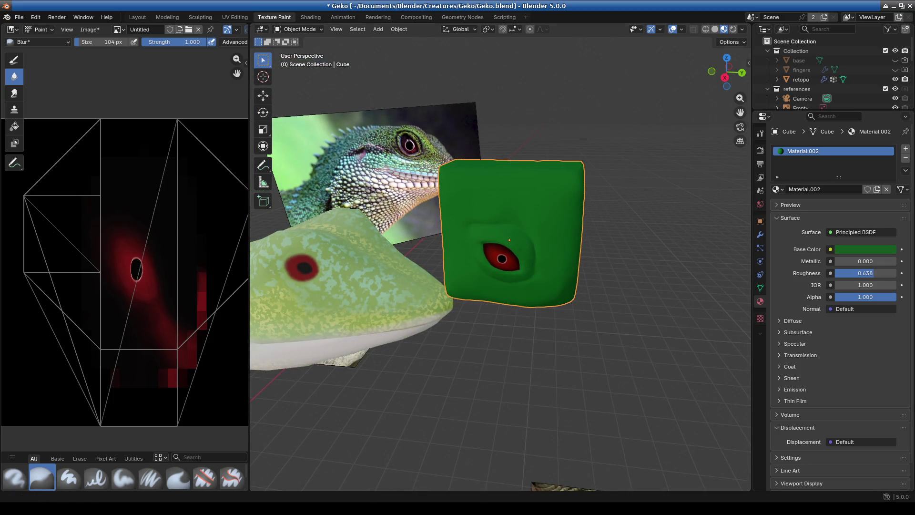
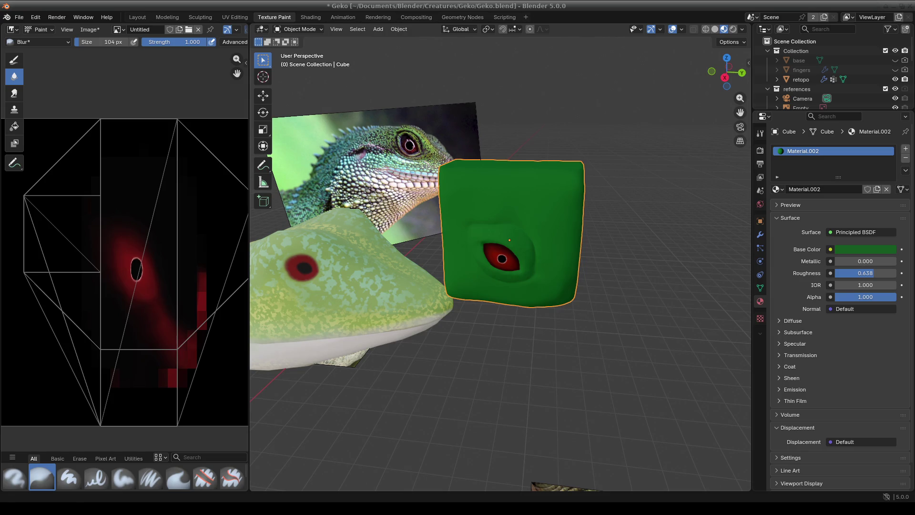
Orbit, zoom and pan the view to frame the eye cube and the gecko
scroll(516, 295, up, 6)
mouse_move(517, 294)
middle_down()
mouse_move(544, 267)
mouse_move(574, 277)
middle_up()
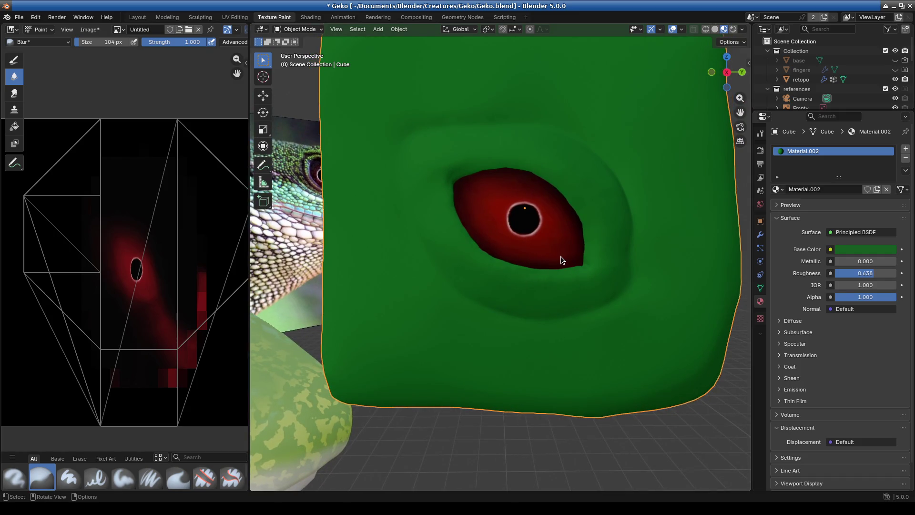
scroll(527, 294, down, 5)
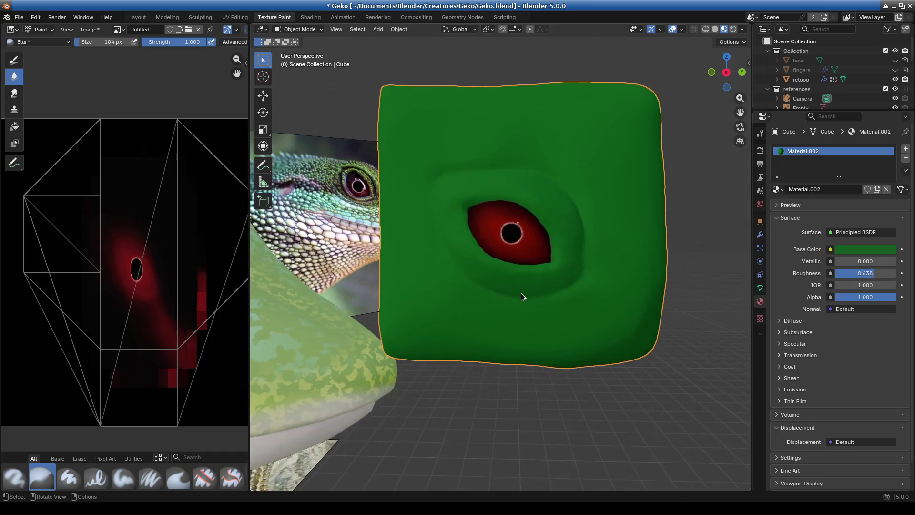
scroll(521, 296, up, 5)
scroll(594, 288, up, 6)
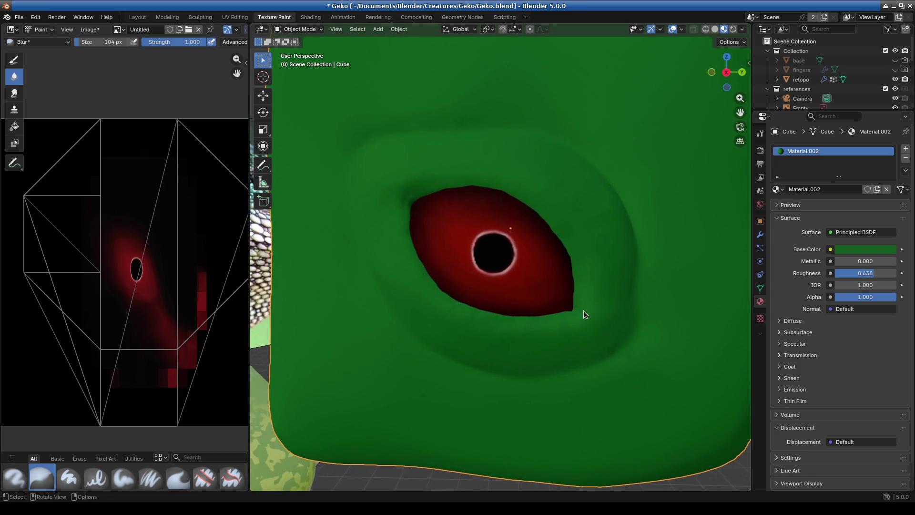
scroll(522, 299, down, 2)
mouse_move(516, 302)
middle_down()
mouse_move(529, 307)
mouse_move(516, 292)
mouse_move(544, 324)
mouse_move(572, 321)
middle_up()
scroll(467, 277, down, 6)
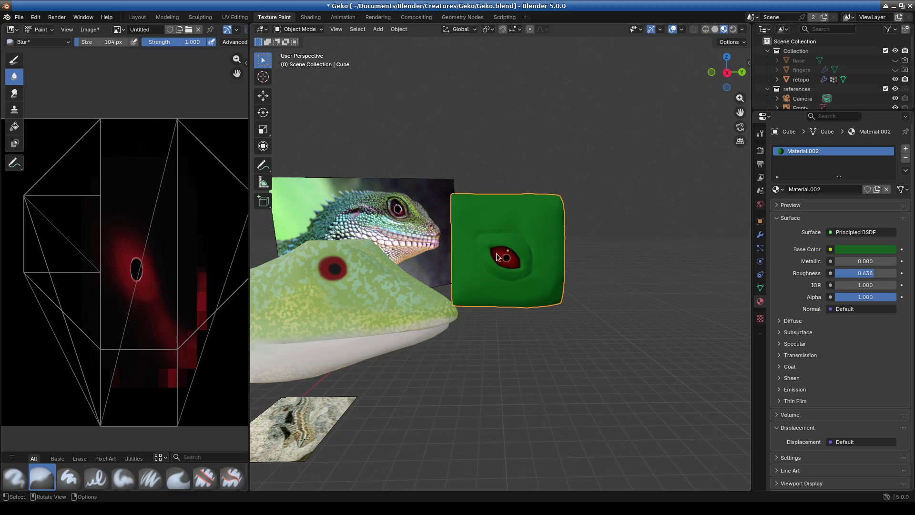
scroll(496, 253, up, 4)
scroll(462, 268, down, 4)
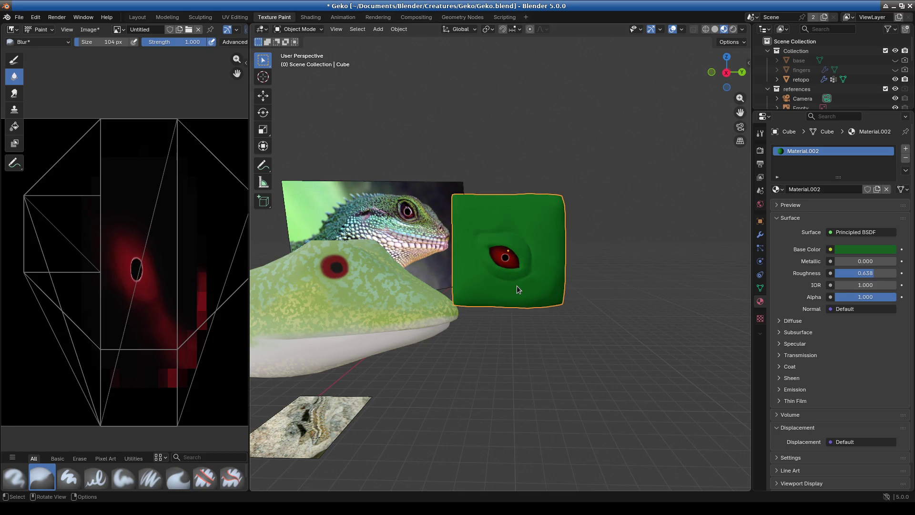
mouse_move(517, 285)
middle_down()
mouse_move(539, 280)
mouse_move(520, 282)
mouse_move(510, 318)
mouse_move(528, 293)
middle_up()
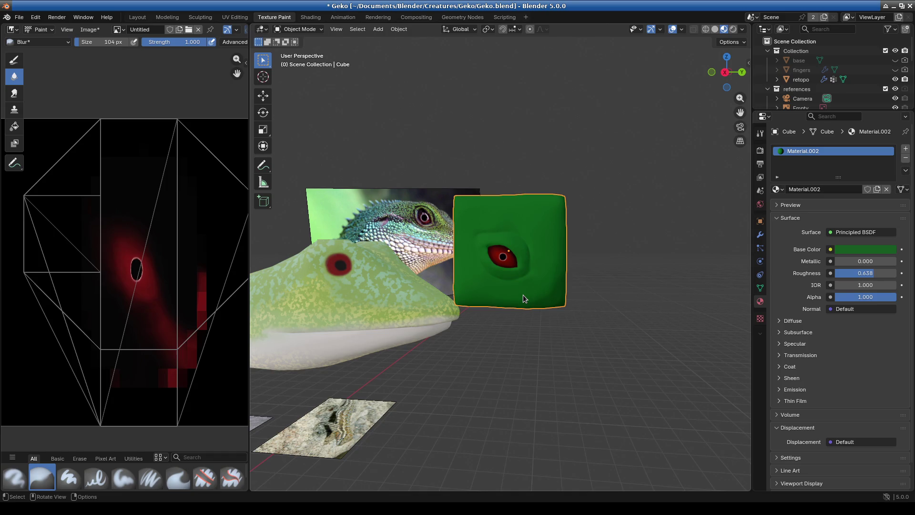
scroll(523, 298, down, 4)
scroll(535, 297, up, 5)
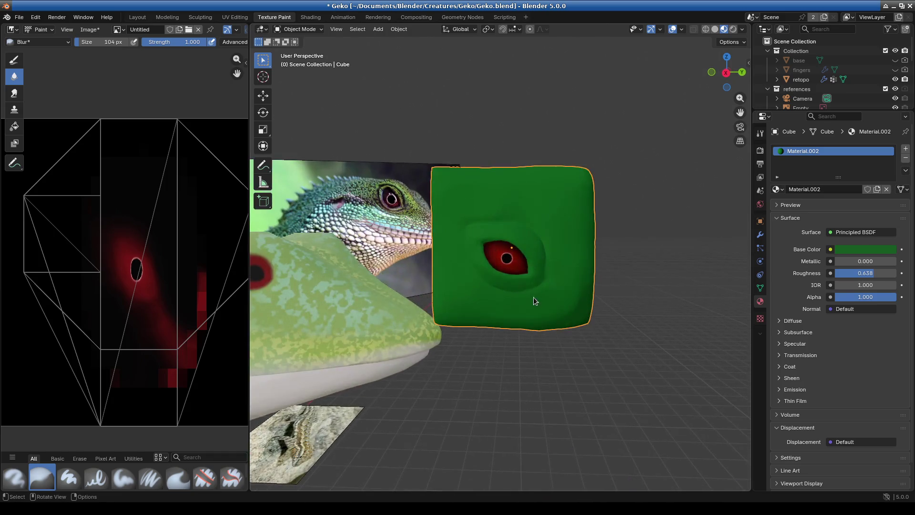
shift+middle_drag(530, 309, 537, 319)
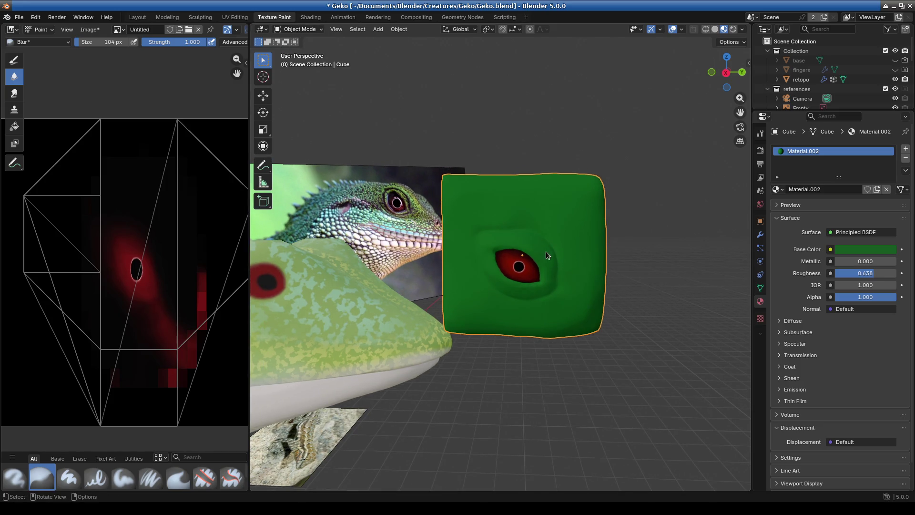
Put the cube in Edit Mode with X-ray on and clear its current selection
click(297, 30)
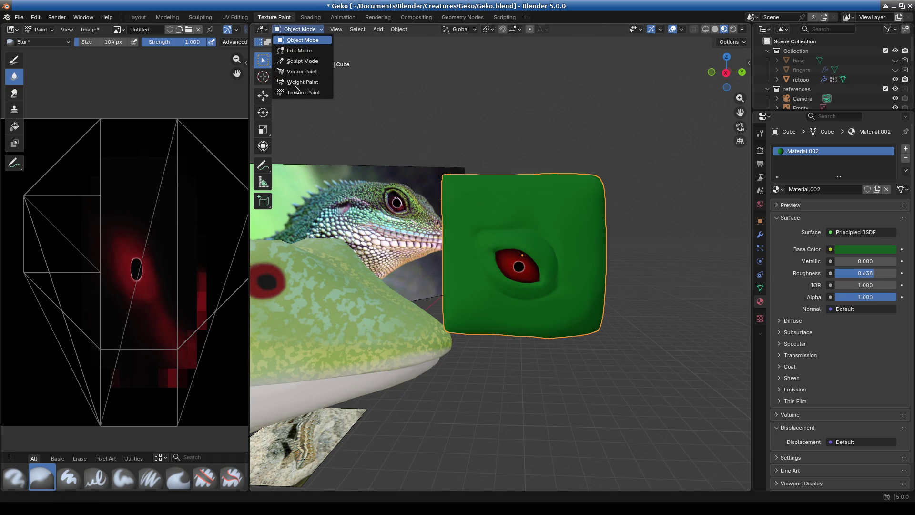
click(297, 51)
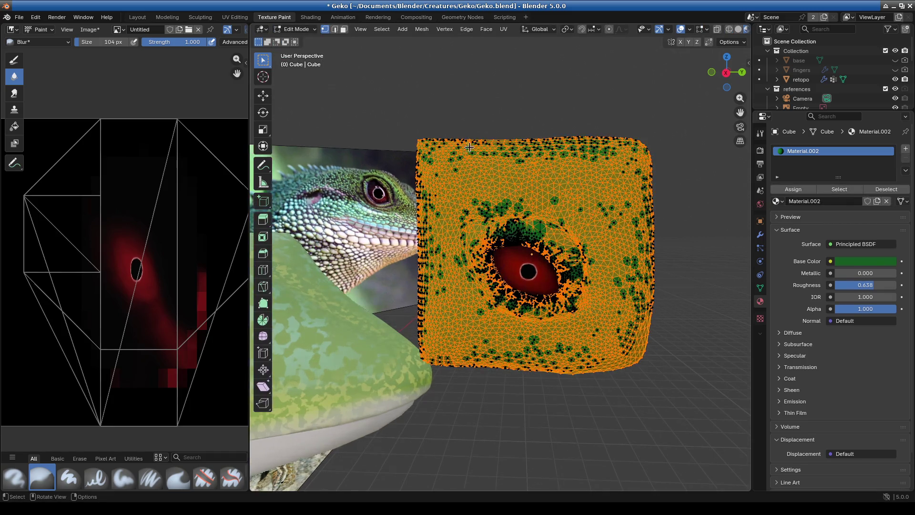
click(719, 30)
click(729, 29)
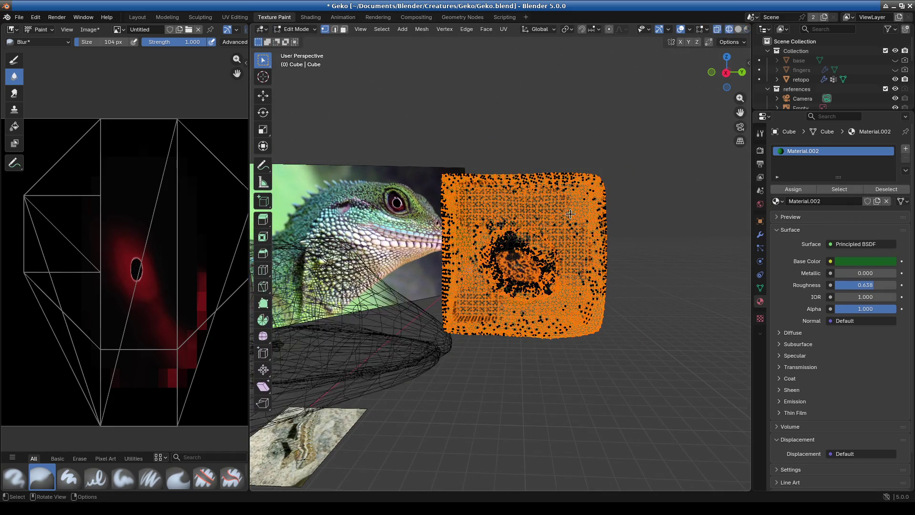
mouse_move(644, 138)
mouse_down()
mouse_move(368, 225)
mouse_move(368, 123)
mouse_up()
scroll(528, 286, up, 3)
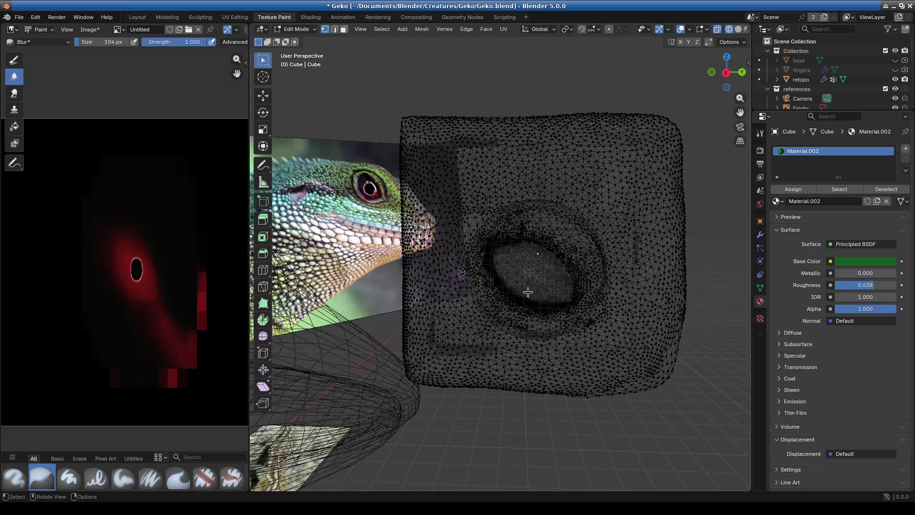
scroll(527, 266, up, 2)
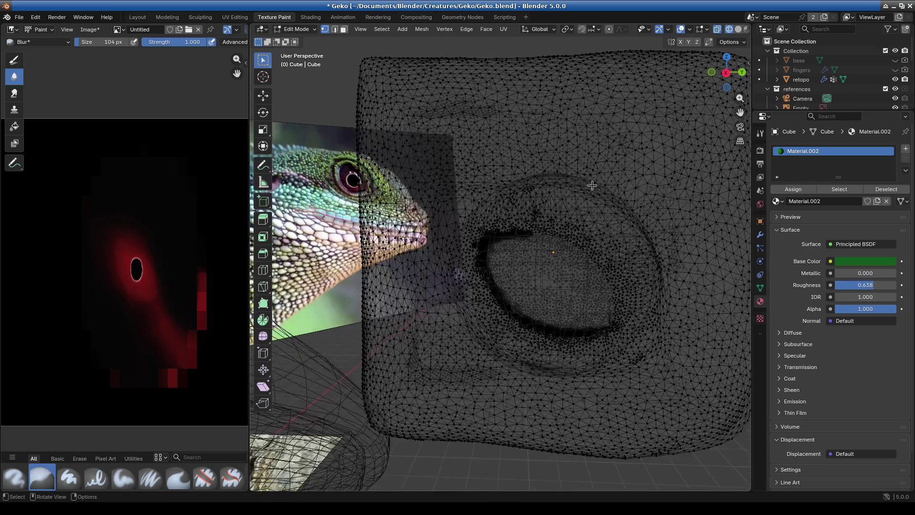
click(739, 31)
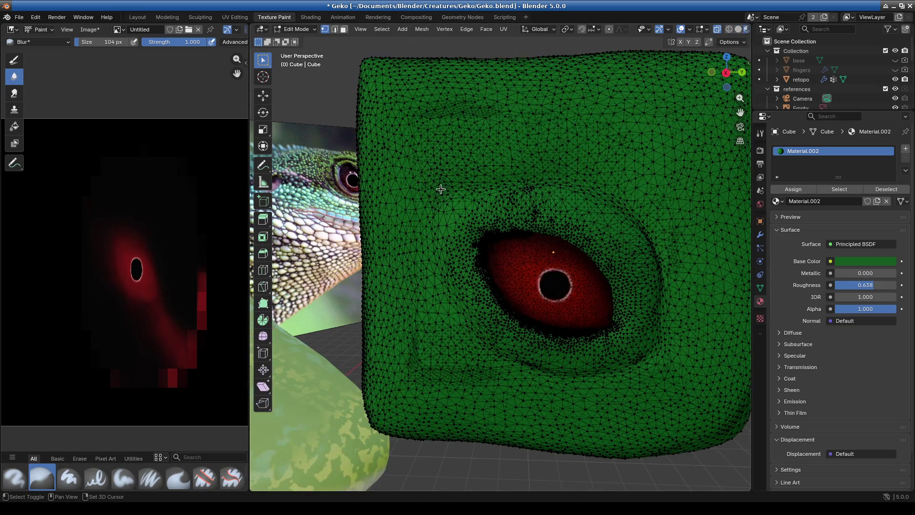
Box-select the cube's eye-patch faces and check the selection from the side
drag(438, 173, 672, 382)
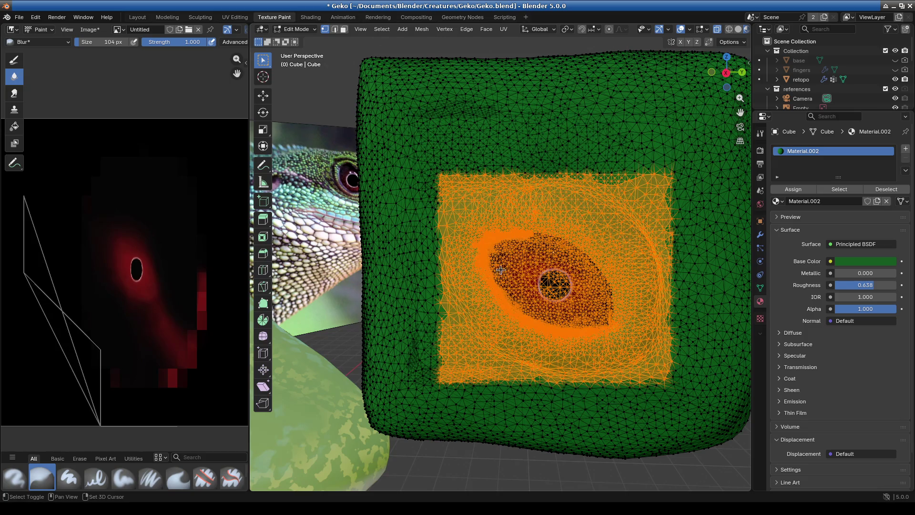
scroll(501, 270, down, 3)
mouse_move(548, 300)
middle_down()
mouse_move(476, 286)
mouse_move(598, 258)
middle_up()
middle_drag(466, 271, 316, 245)
mouse_move(462, 425)
middle_down()
mouse_move(577, 317)
mouse_move(549, 296)
mouse_move(477, 314)
mouse_move(381, 310)
mouse_move(506, 314)
middle_up()
scroll(478, 202, up, 3)
key(ctrl)
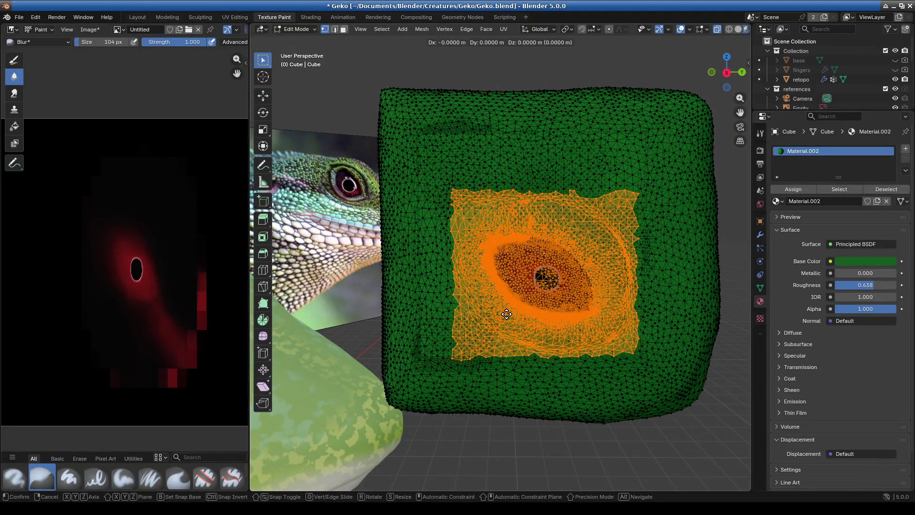
Duplicate the eye-patch faces and move the copy onto the gecko's head
key(shift+d)
click(375, 308)
mouse_move(375, 309)
middle_down()
mouse_move(480, 339)
mouse_move(464, 336)
mouse_move(612, 286)
middle_up()
key(g)
click(419, 329)
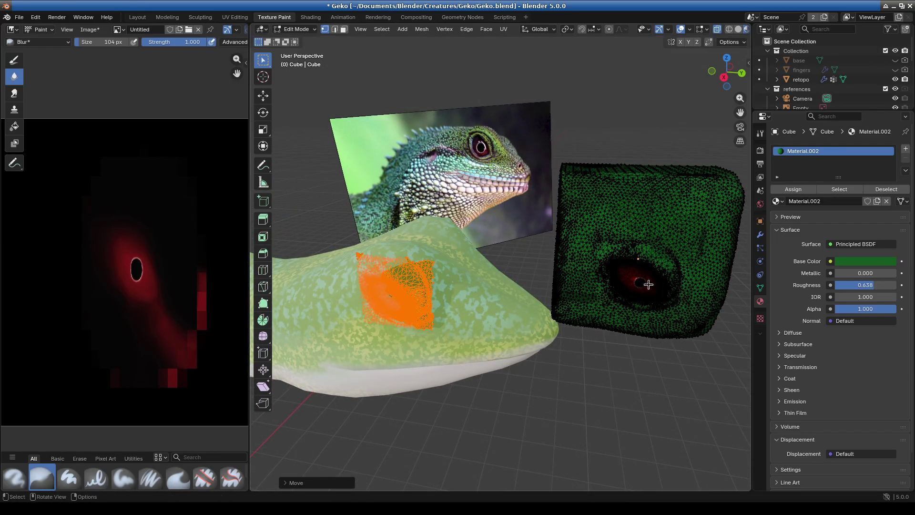
Return to Object Mode and select the eye sphere
click(297, 29)
click(302, 39)
click(610, 284)
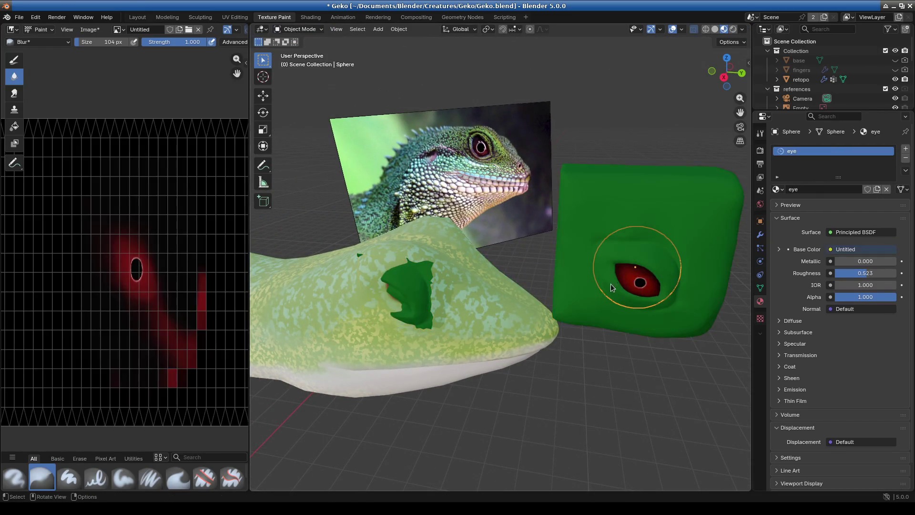
Undo the patch move off the gecko's head and return to Object Mode
key(shift+d)
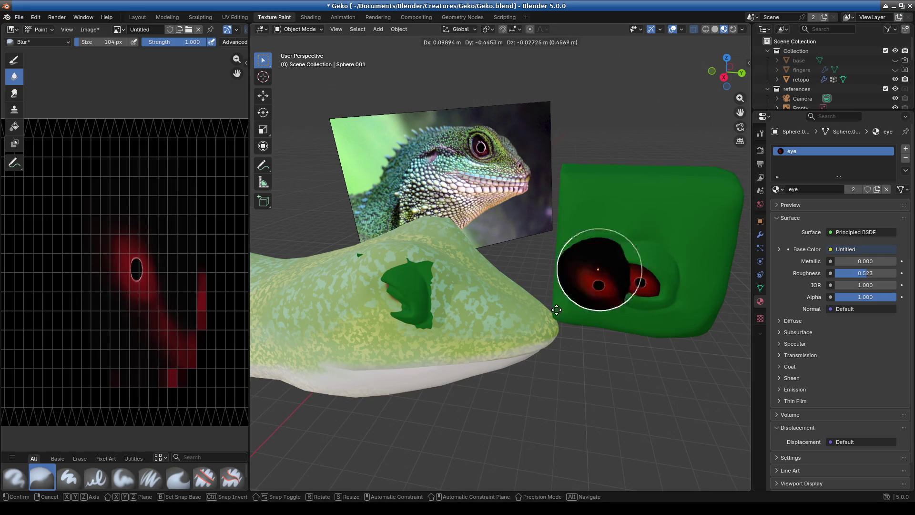
right_click(418, 321)
click(418, 321)
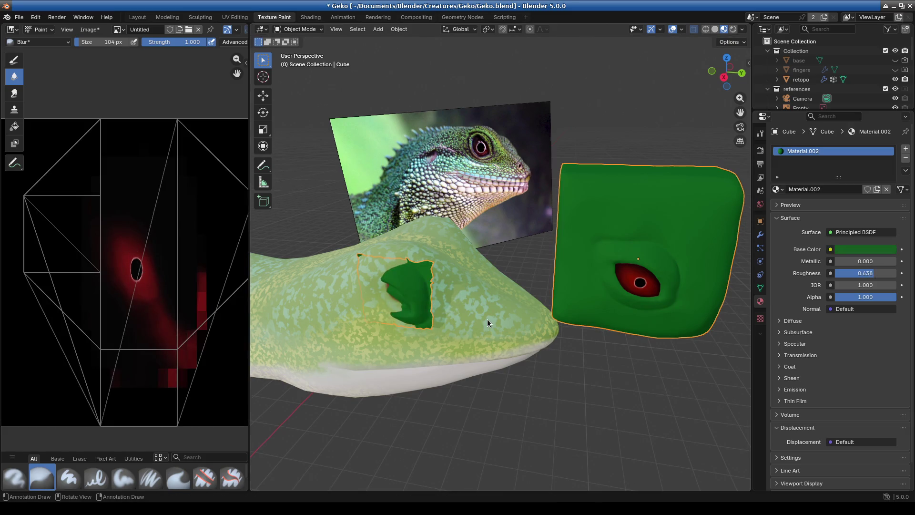
key(ctrl+z)
key(ctrl+z)
key(ctrl+z)
middle_drag(424, 306, 440, 254)
scroll(440, 254, up, 5)
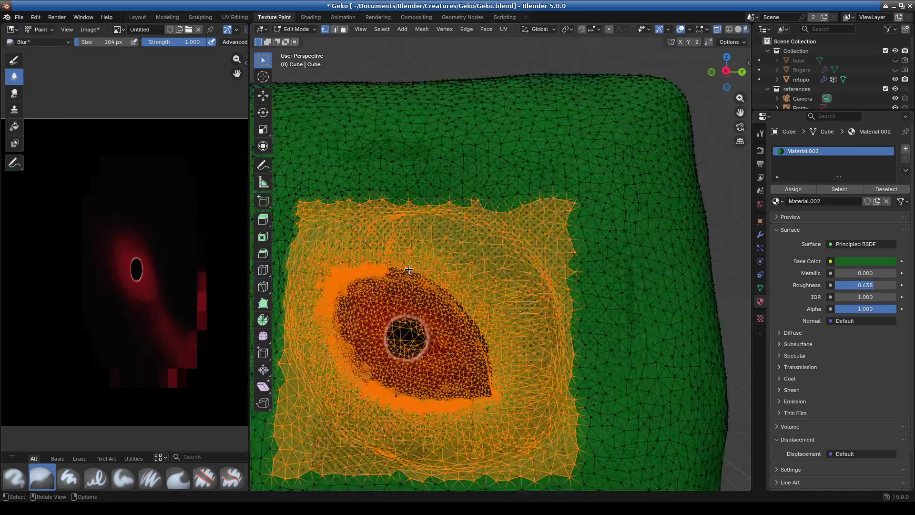
click(294, 30)
click(302, 40)
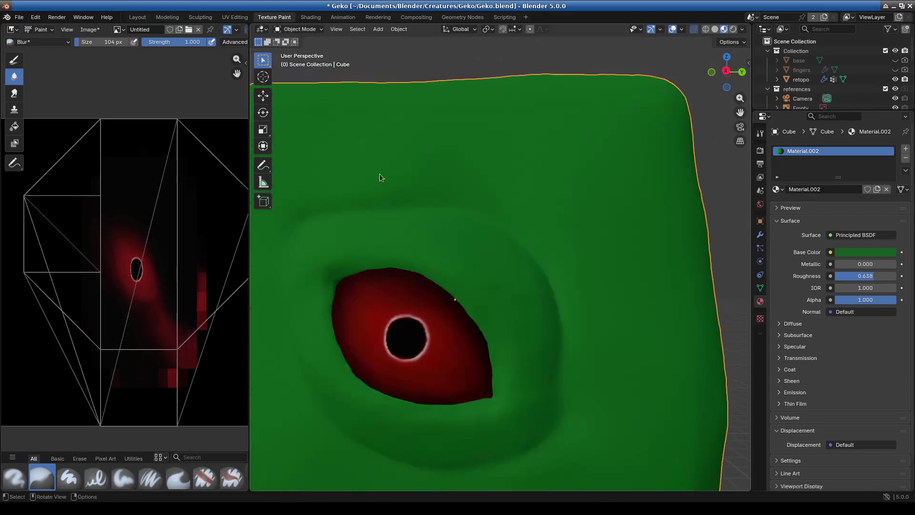
Duplicate the eye sphere in place, leaving the copy in the socket
click(426, 354)
key(shift+d)
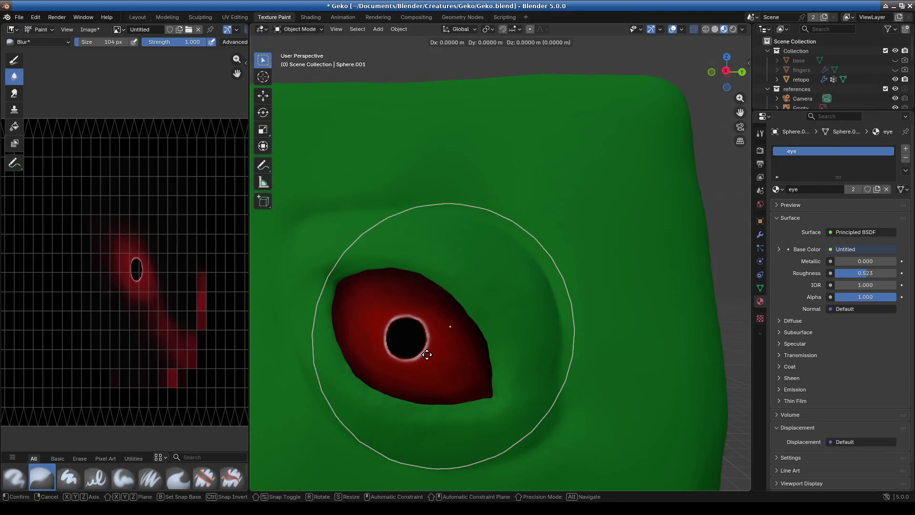
key(Escape)
scroll(437, 307, down, 3)
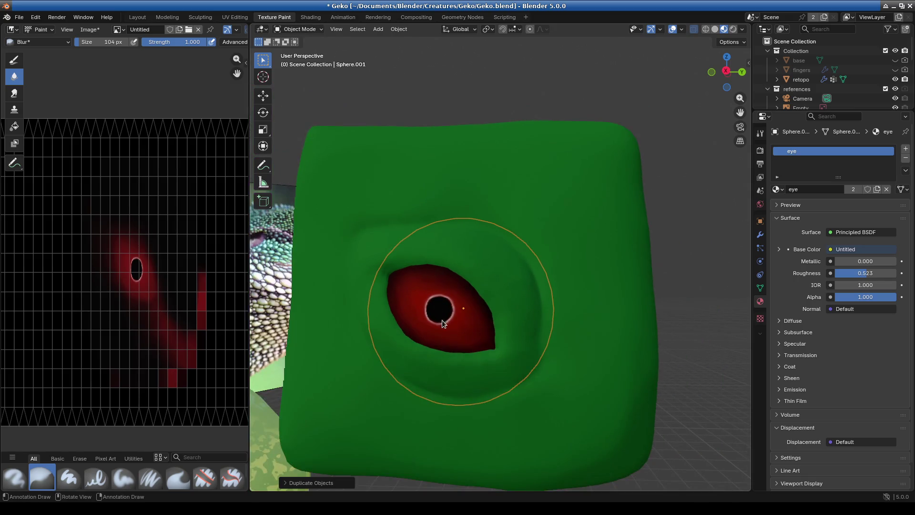
Put the cube back in Edit Mode and duplicate the eye-patch faces in place
click(299, 29)
click(532, 182)
click(299, 29)
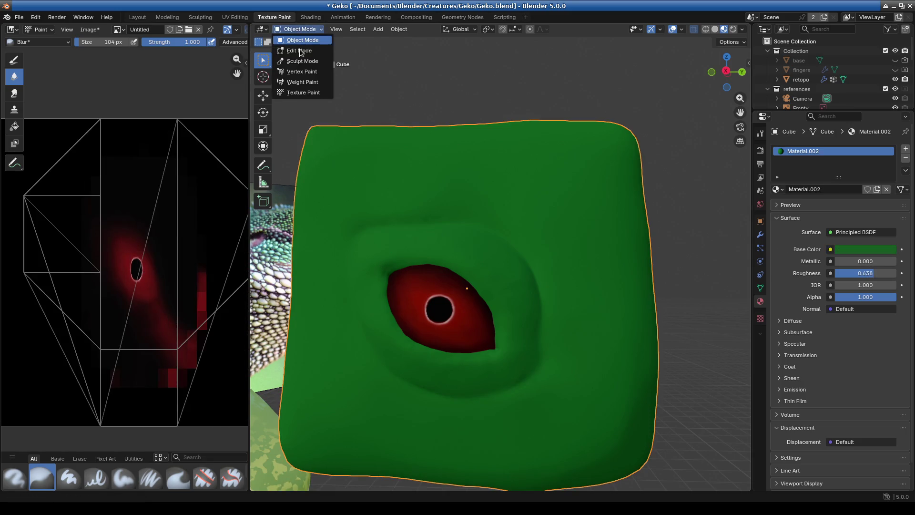
click(299, 53)
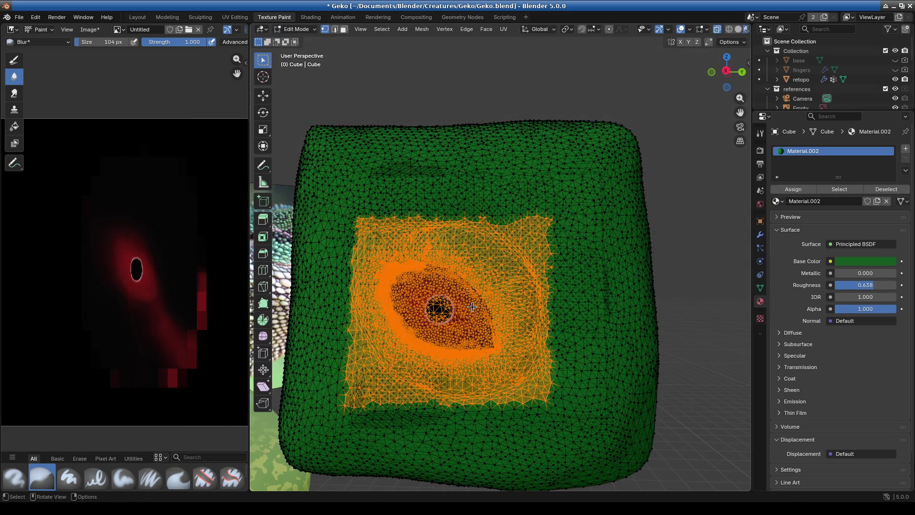
key(g)
key(Escape)
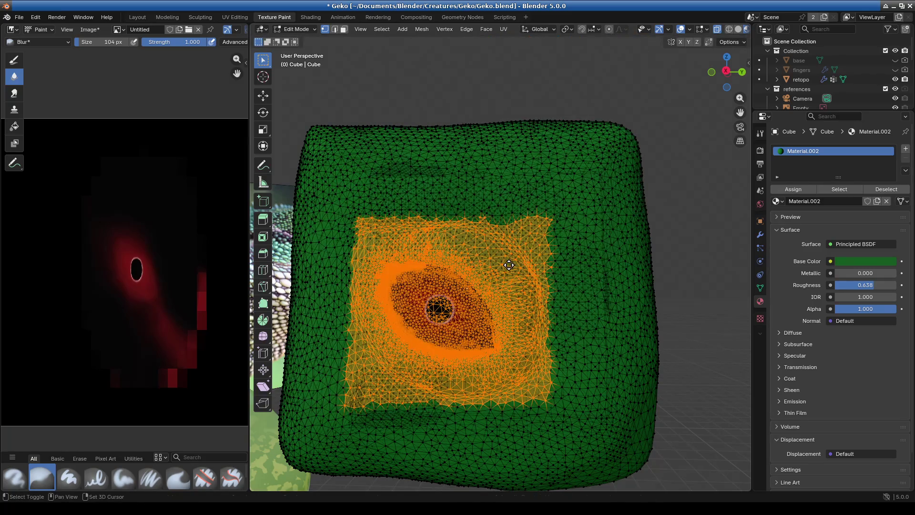
key(shift+d)
key(Escape)
Separate the duplicated faces into their own object and return to Object Mode
right_click(516, 265)
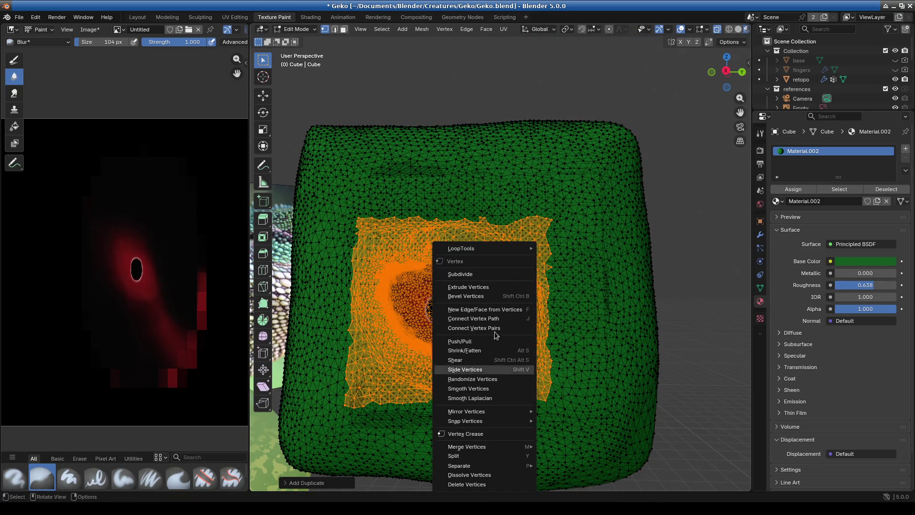
mouse_move(486, 466)
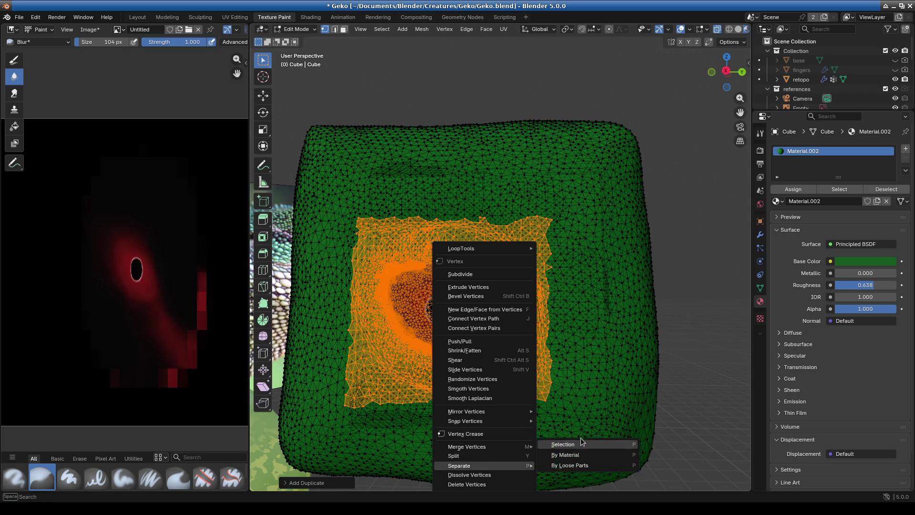
click(581, 444)
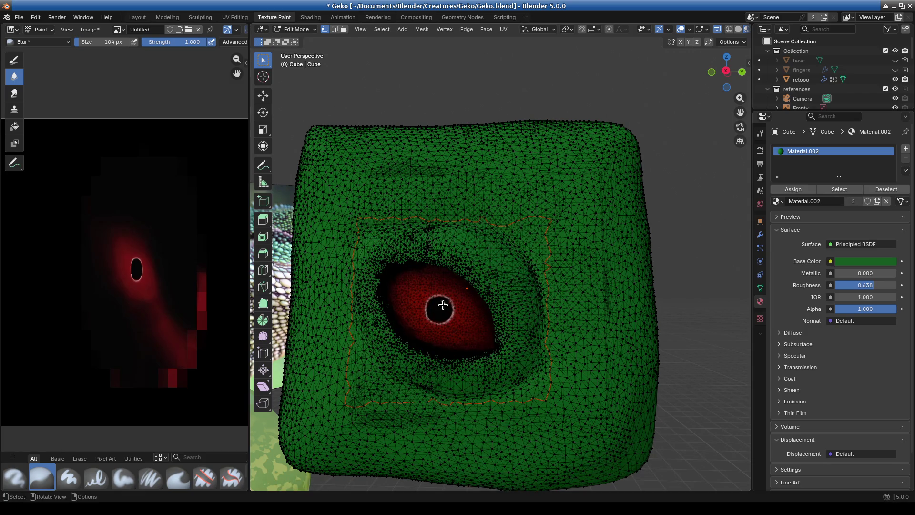
click(296, 29)
click(299, 43)
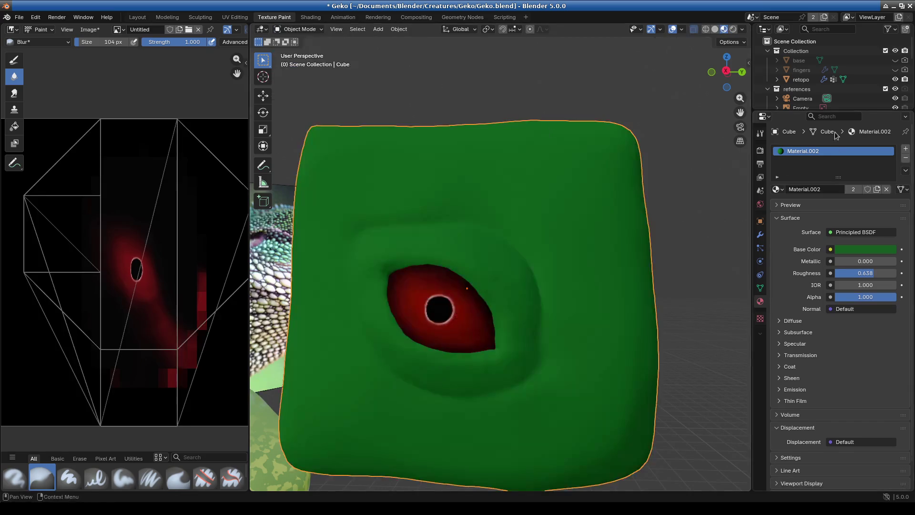
Select Cube.001 and Sphere.001 in the outliner and join them with Ctrl+J
drag(791, 109, 792, 284)
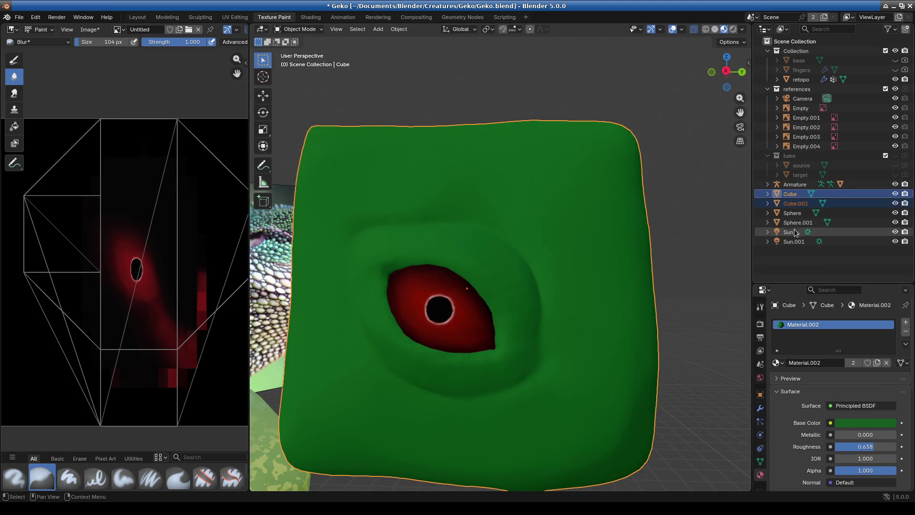
click(793, 212)
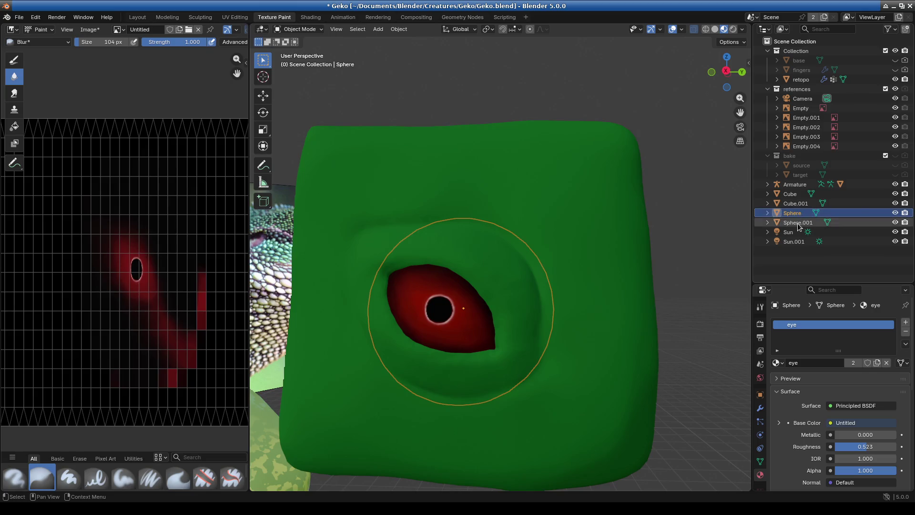
click(796, 204)
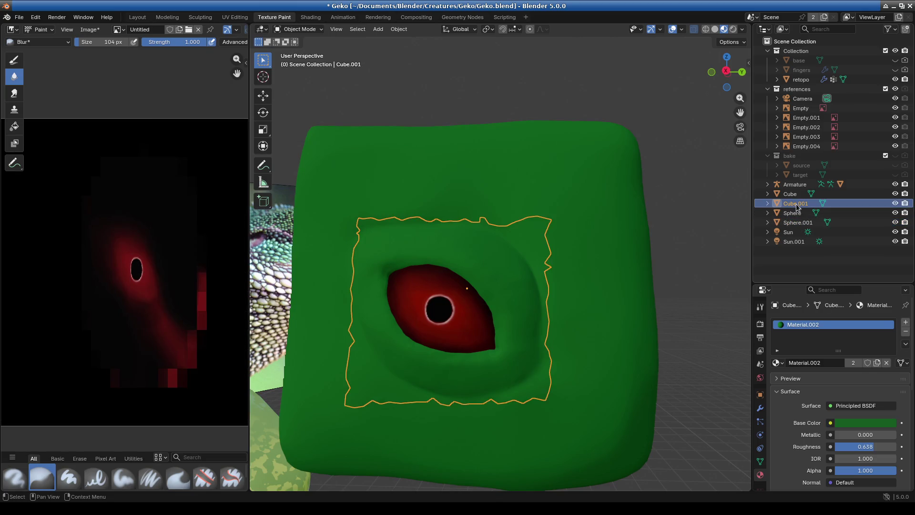
ctrl+click(792, 222)
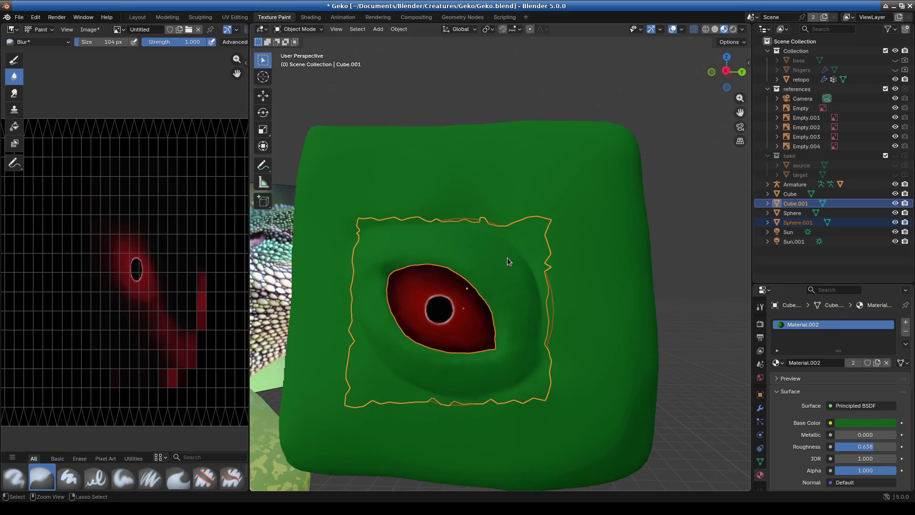
key(ctrl+j)
scroll(507, 257, down, 5)
Move the eye patch toward the gecko, checking front, right and back views
key(g)
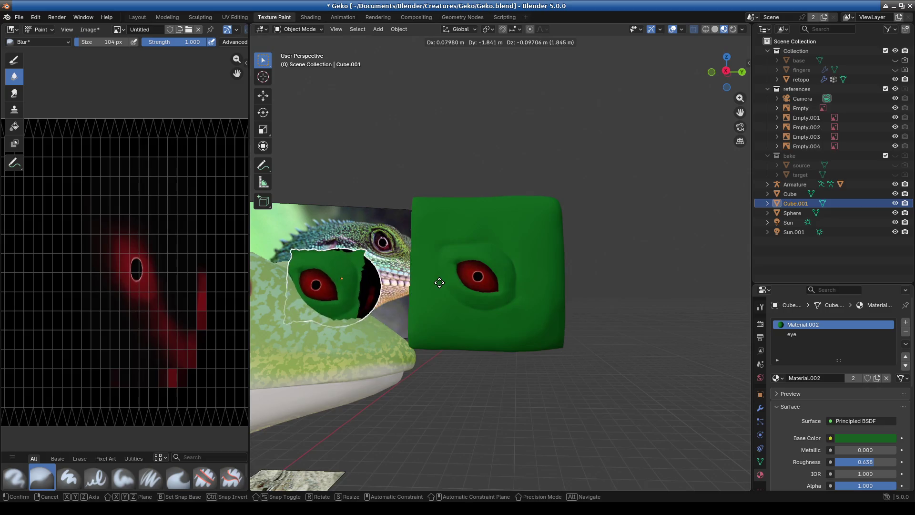
click(439, 288)
middle_drag(482, 333, 451, 361)
key(KP_1)
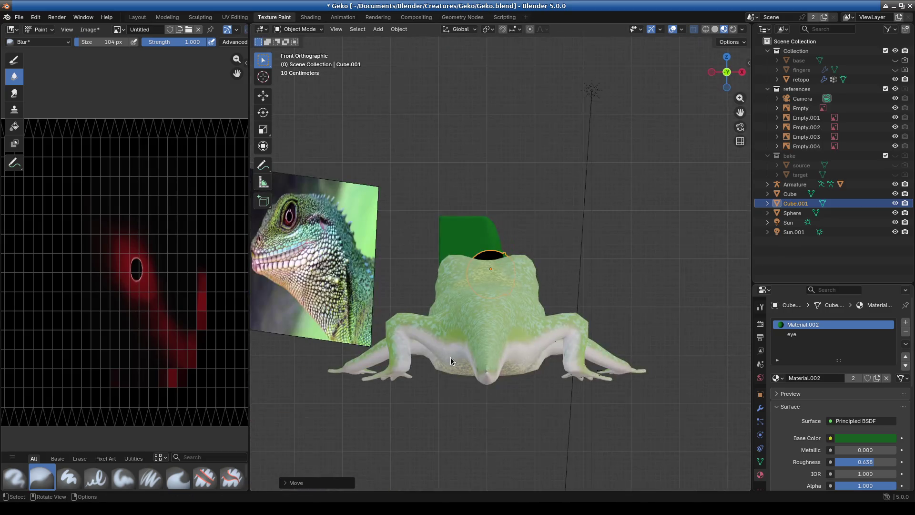
key(KP_3)
scroll(489, 329, up, 3)
middle_drag(490, 330, 491, 330)
key(ctrl+KP_1)
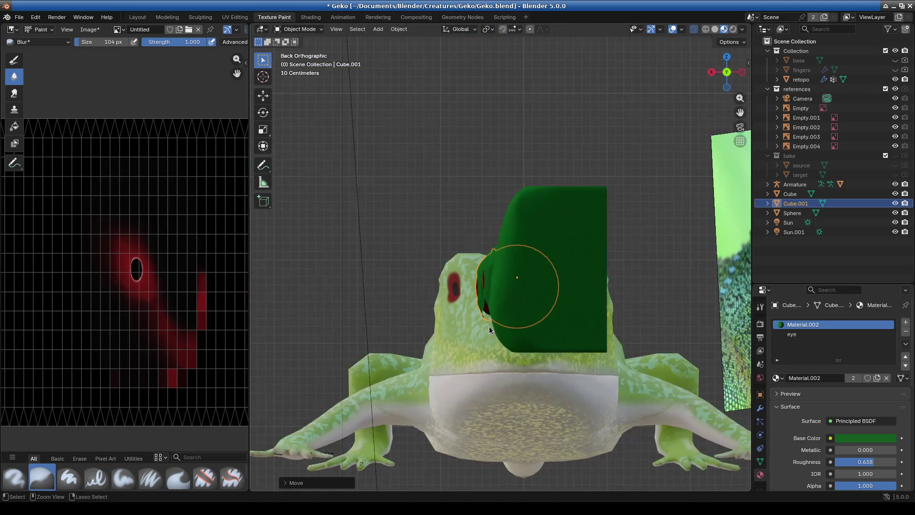
scroll(496, 264, up, 4)
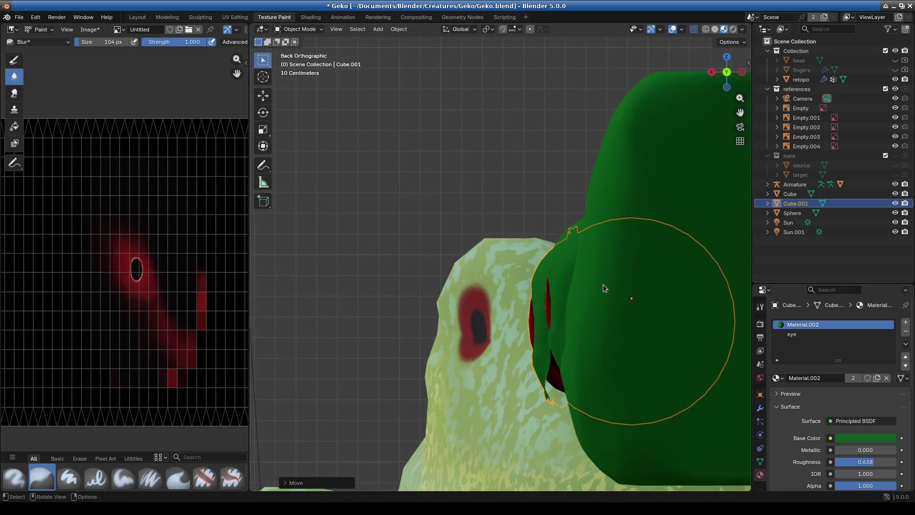
Move the eye patch onto the gecko's head using the front and right views
key(g)
click(514, 276)
key(KP_1)
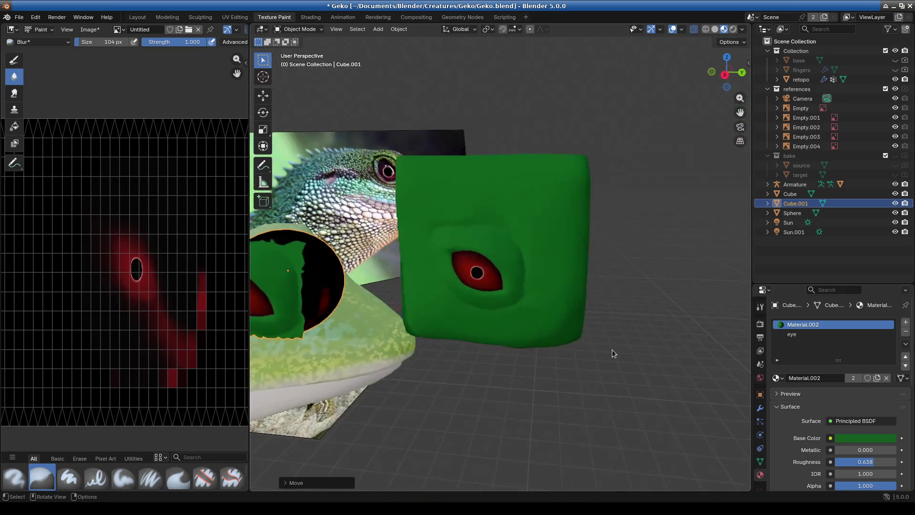
key(KP_3)
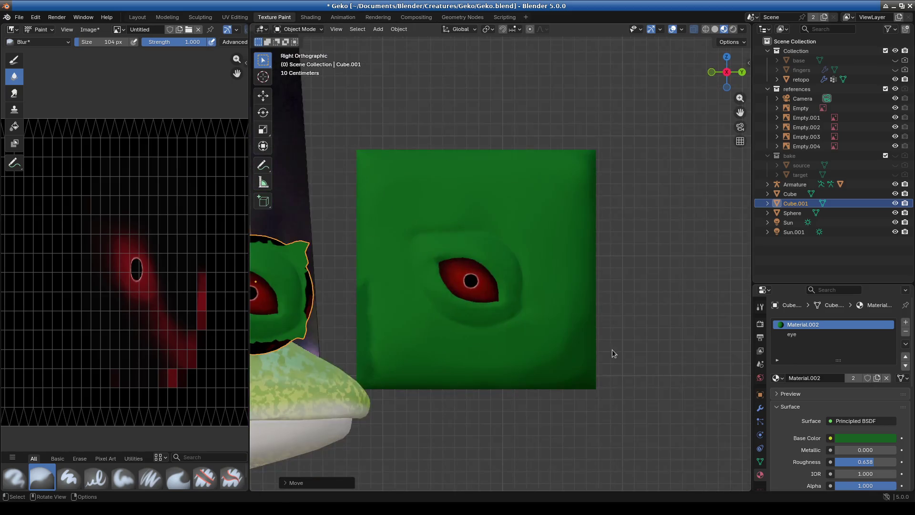
shift+middle_drag(376, 267, 602, 263)
key(g)
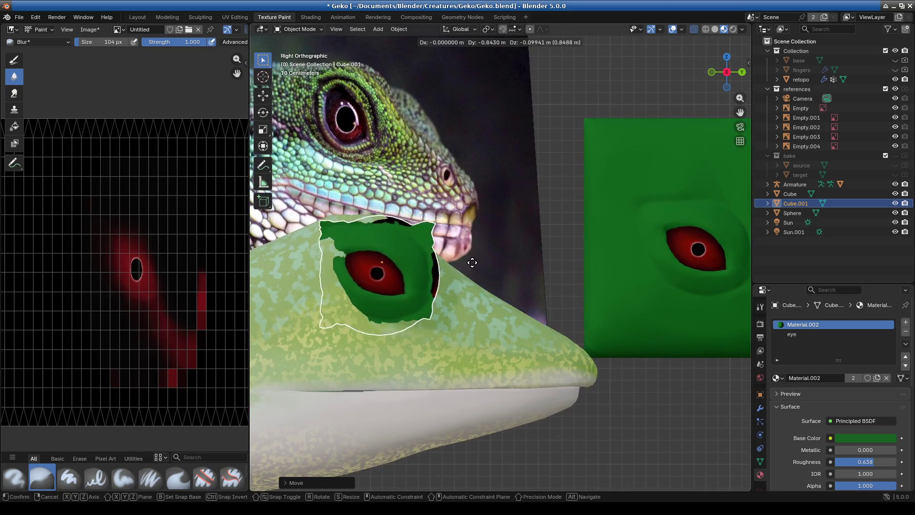
click(475, 261)
mouse_move(475, 262)
middle_down()
mouse_move(368, 382)
mouse_move(491, 253)
middle_up()
Rotate and nudge the eye patch until it sits over the gecko's eye
key(r)
click(513, 212)
mouse_move(514, 212)
middle_down()
mouse_move(463, 190)
mouse_move(456, 243)
mouse_move(514, 231)
middle_up()
key(g)
click(590, 197)
mouse_move(590, 197)
middle_down()
mouse_move(550, 197)
mouse_move(654, 186)
mouse_move(659, 245)
mouse_move(662, 216)
mouse_move(591, 241)
mouse_move(479, 224)
mouse_move(578, 187)
mouse_move(527, 170)
mouse_move(476, 288)
mouse_move(461, 286)
middle_up()
key(g)
click(662, 215)
key(r)
click(581, 187)
Scale the eye patch down slightly and switch it to Sculpt Mode
mouse_move(523, 294)
middle_down()
mouse_move(482, 316)
mouse_move(441, 313)
mouse_move(577, 303)
mouse_move(515, 305)
middle_up()
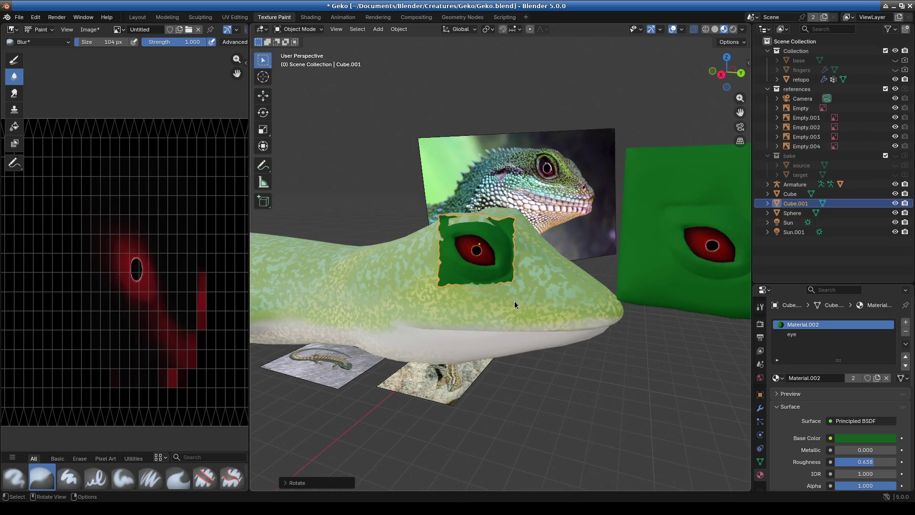
scroll(491, 308, up, 4)
mouse_move(433, 351)
middle_down()
mouse_move(496, 351)
mouse_move(474, 384)
mouse_move(537, 380)
mouse_move(509, 365)
mouse_move(580, 385)
mouse_move(591, 367)
mouse_move(624, 374)
mouse_move(668, 333)
middle_up()
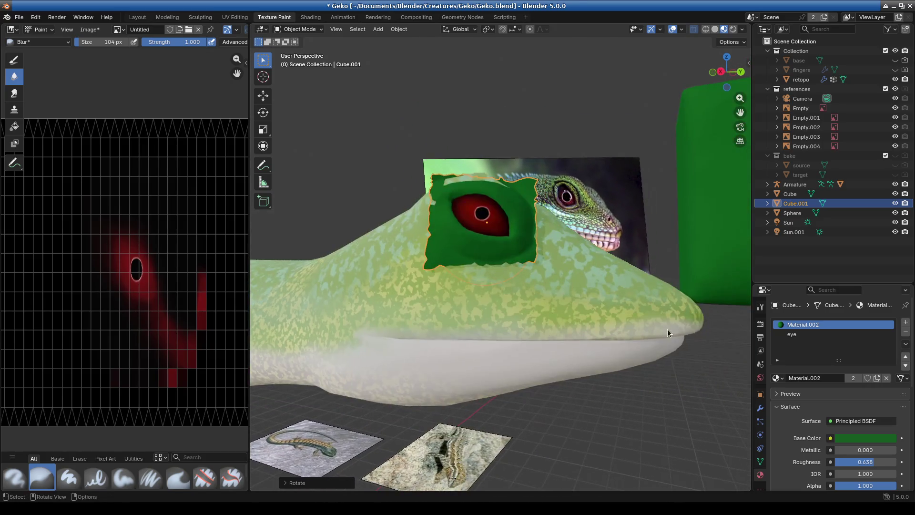
key(s)
click(619, 305)
mouse_move(620, 305)
middle_down()
mouse_move(541, 321)
mouse_move(585, 331)
mouse_move(464, 305)
mouse_move(358, 138)
middle_up()
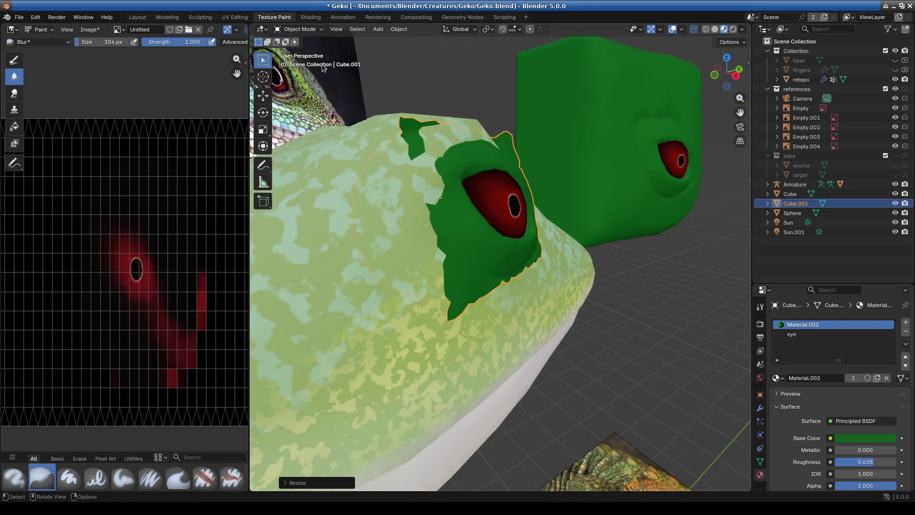
click(293, 30)
click(302, 61)
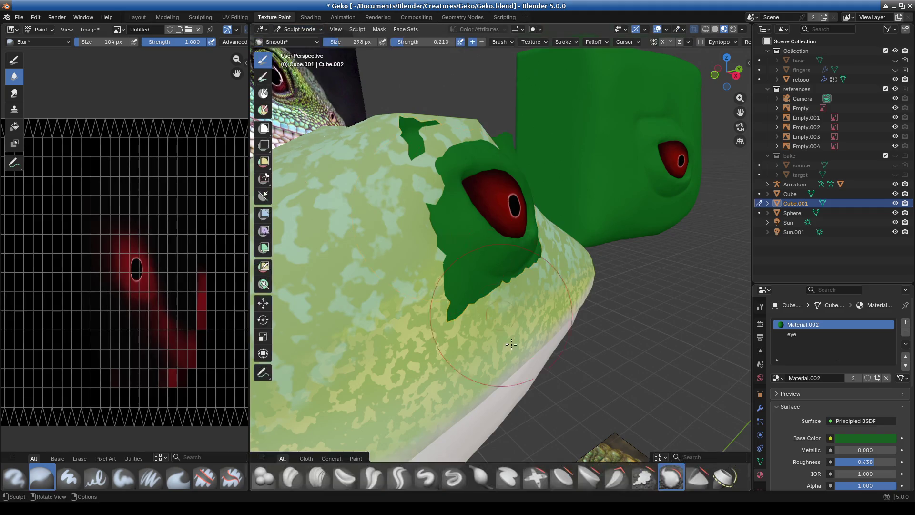
Smooth the patch's flap tip and rough edges against the gecko head
scroll(489, 329, up, 5)
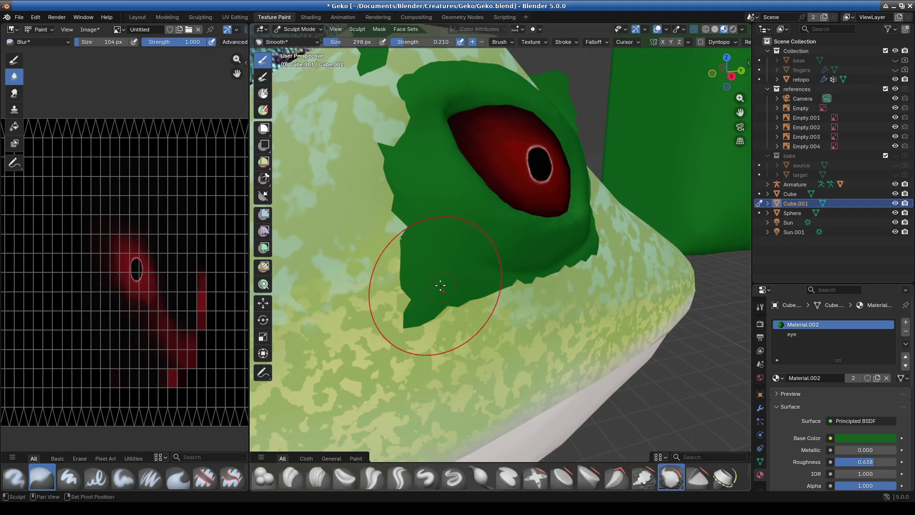
drag(412, 312, 381, 296)
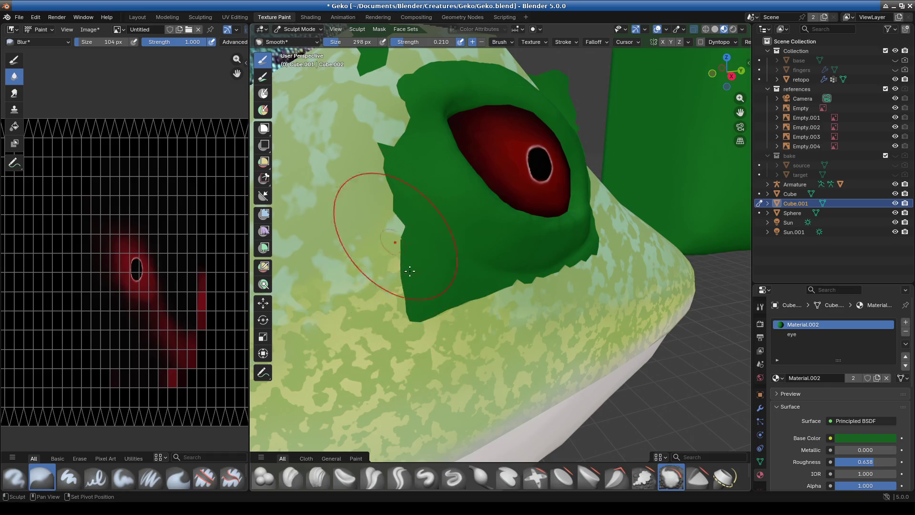
middle_drag(509, 295, 562, 305)
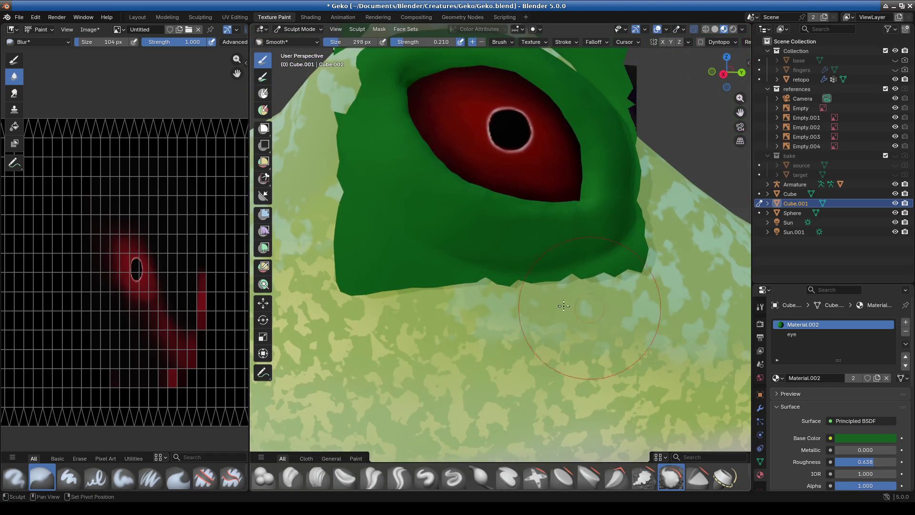
drag(520, 289, 649, 276)
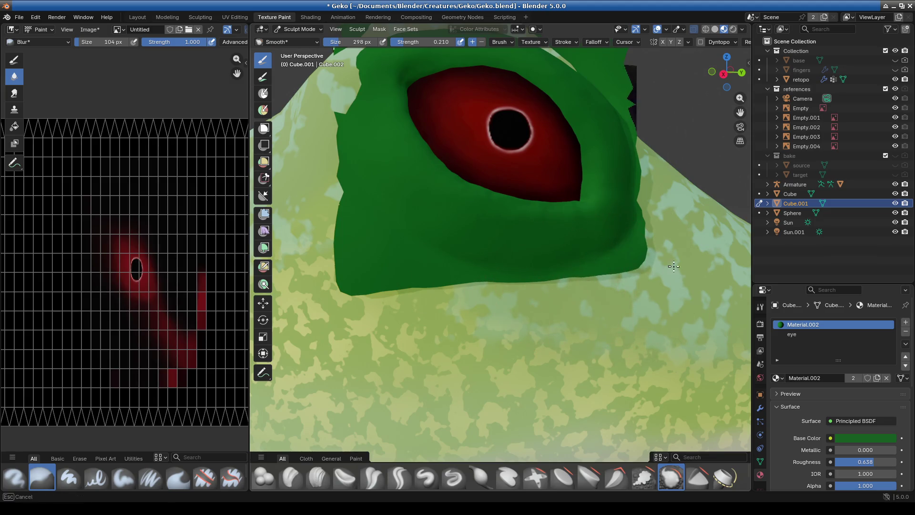
middle_drag(378, 286, 405, 323)
drag(405, 322, 380, 296)
middle_drag(379, 296, 306, 292)
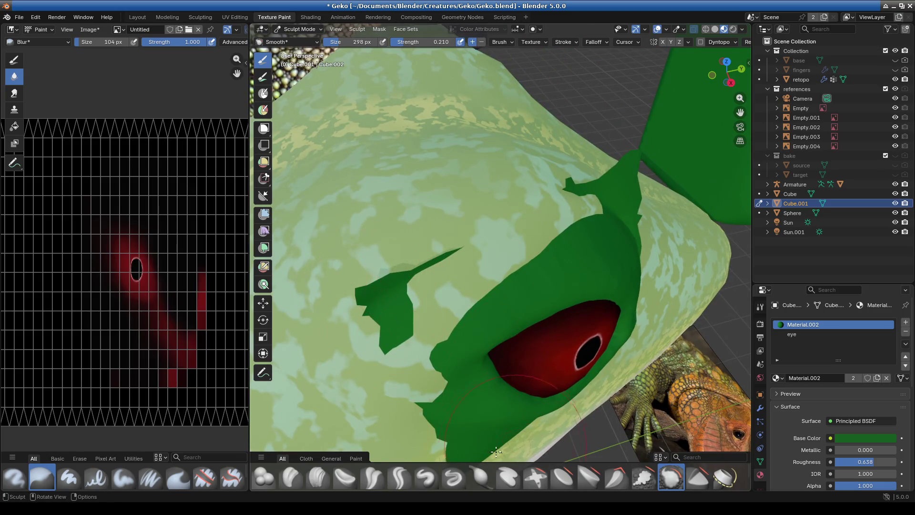
Select the Inflate/Deflate brush, then switch to the Layout workspace
click(479, 480)
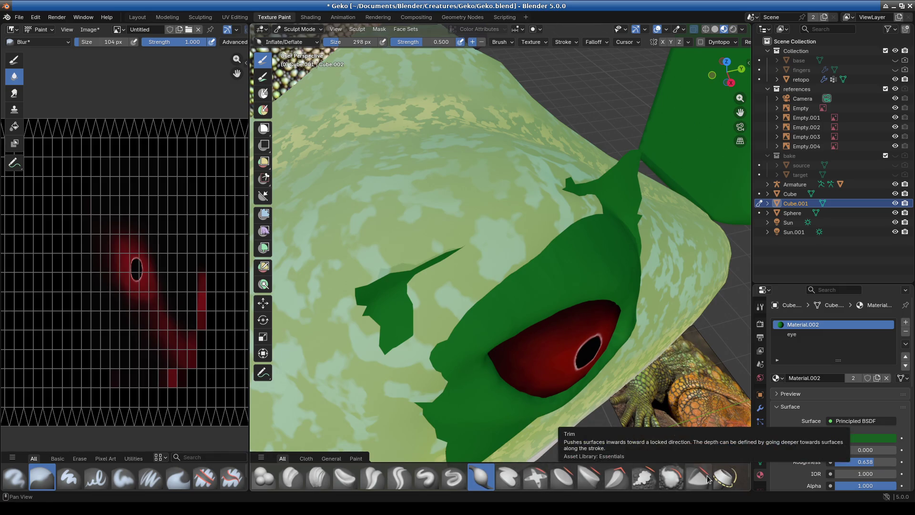
scroll(714, 475, down, 2)
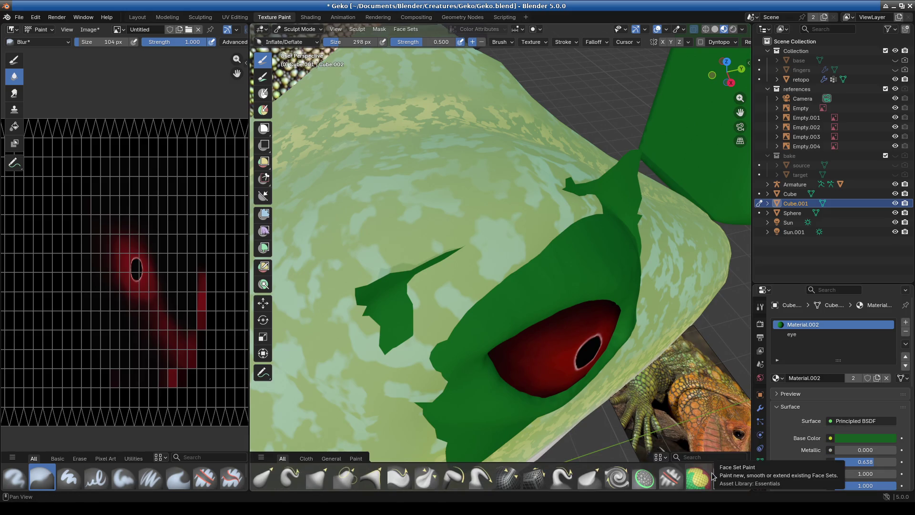
click(138, 17)
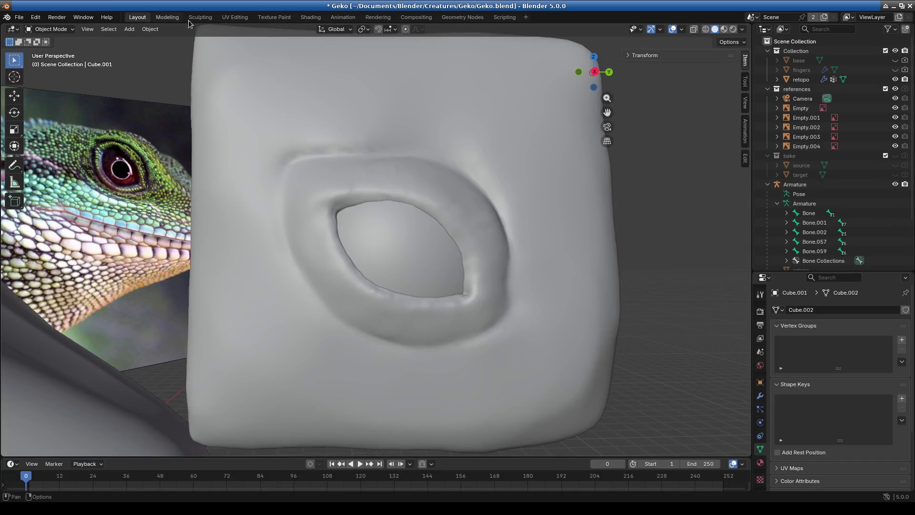
Return to the Sculpting workspace, pick Elastic Grab, and show material colours
click(204, 18)
mouse_move(329, 194)
middle_down()
mouse_move(425, 265)
mouse_move(445, 306)
mouse_move(378, 312)
mouse_move(356, 235)
mouse_move(399, 204)
mouse_move(437, 222)
mouse_move(442, 236)
middle_up()
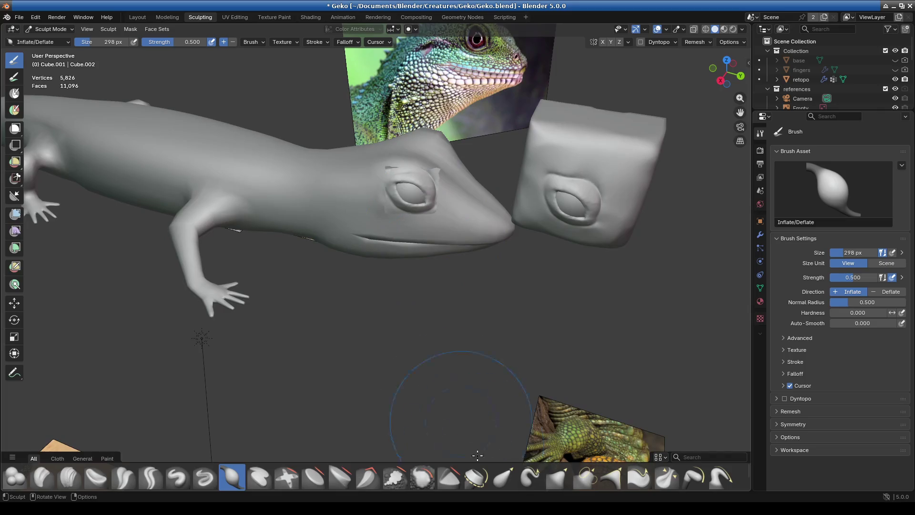
click(503, 477)
scroll(496, 244, up, 5)
mouse_move(496, 244)
middle_down()
mouse_move(503, 232)
mouse_move(440, 285)
middle_up()
key(z)
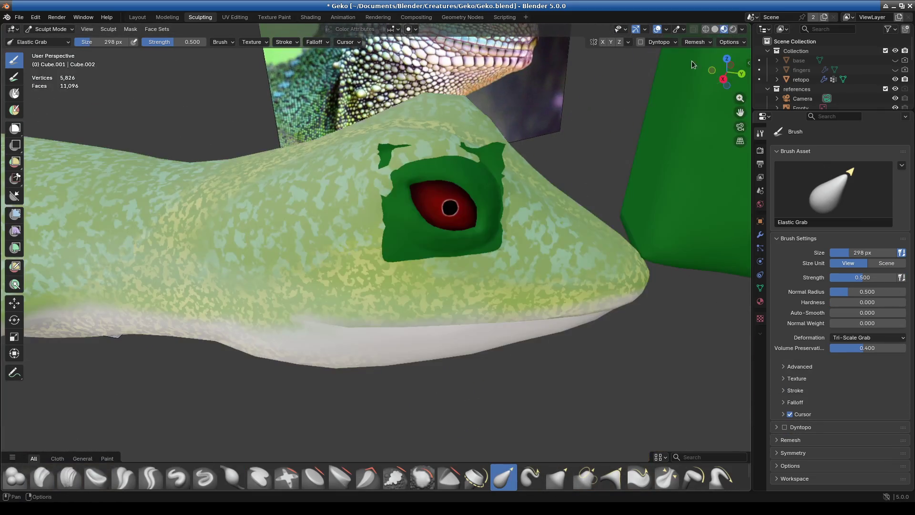
scroll(443, 283, up, 5)
scroll(477, 296, down, 6)
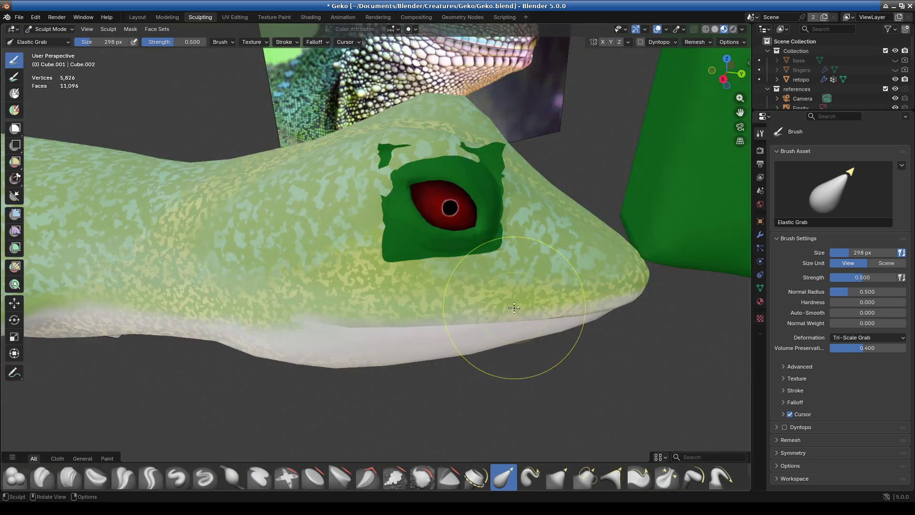
middle_drag(539, 357, 473, 302)
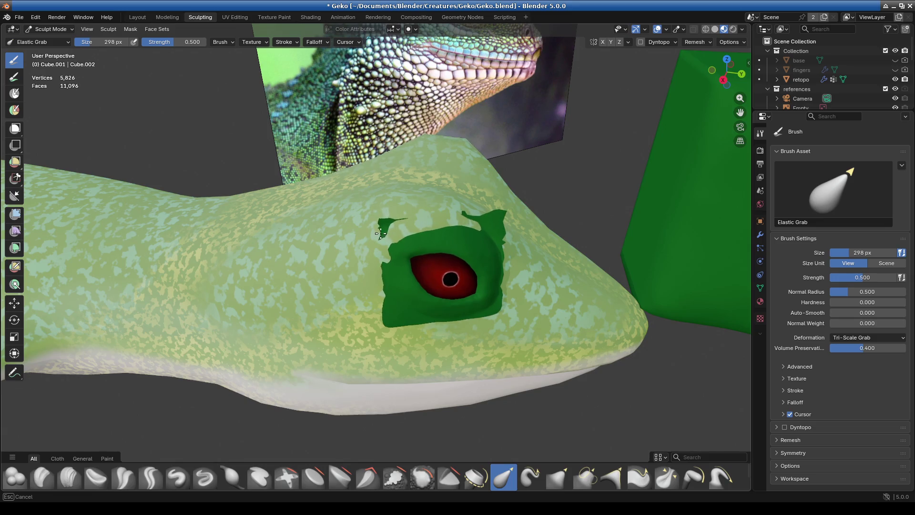
mouse_move(417, 232)
middle_down()
mouse_move(436, 245)
mouse_move(435, 259)
mouse_move(337, 347)
mouse_move(387, 285)
mouse_move(413, 229)
mouse_move(408, 174)
middle_up()
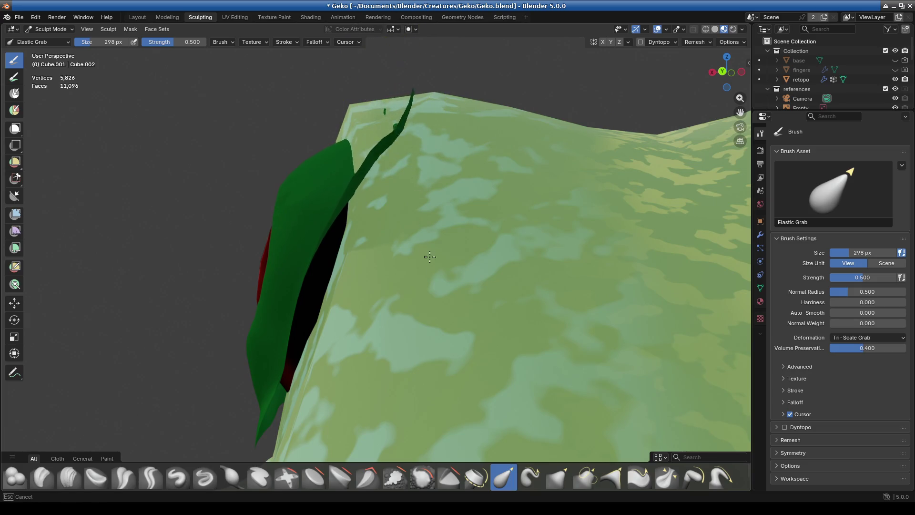
Stretch the patch edges into an oval around the eye, undoing stray strokes
drag(429, 143, 380, 246)
key(ctrl+z)
mouse_move(379, 246)
middle_down()
mouse_move(433, 306)
mouse_move(423, 280)
middle_up()
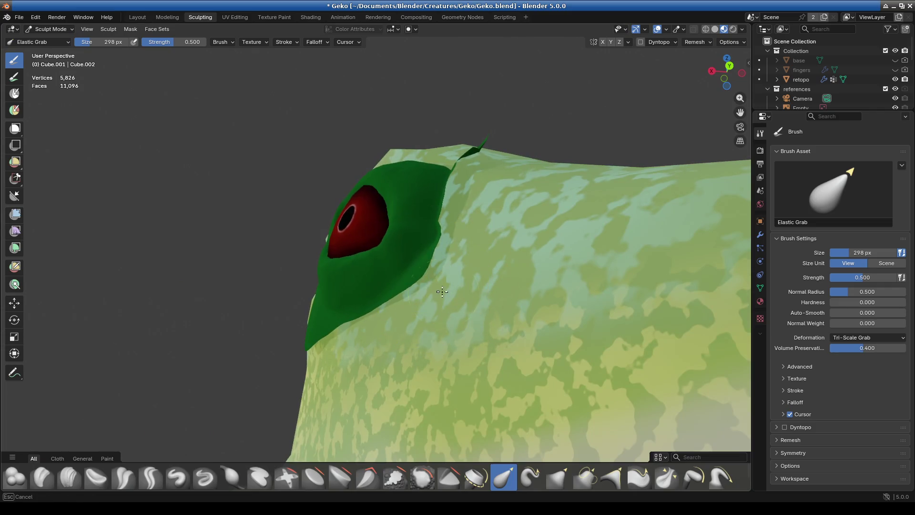
middle_drag(451, 232, 445, 319)
middle_drag(360, 332, 430, 299)
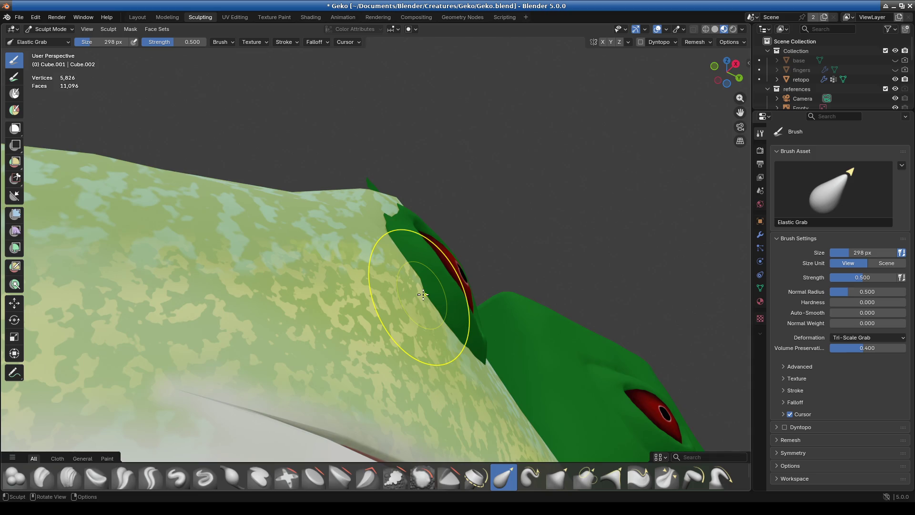
mouse_move(377, 324)
middle_down()
mouse_move(368, 306)
mouse_move(338, 296)
mouse_move(370, 235)
middle_up()
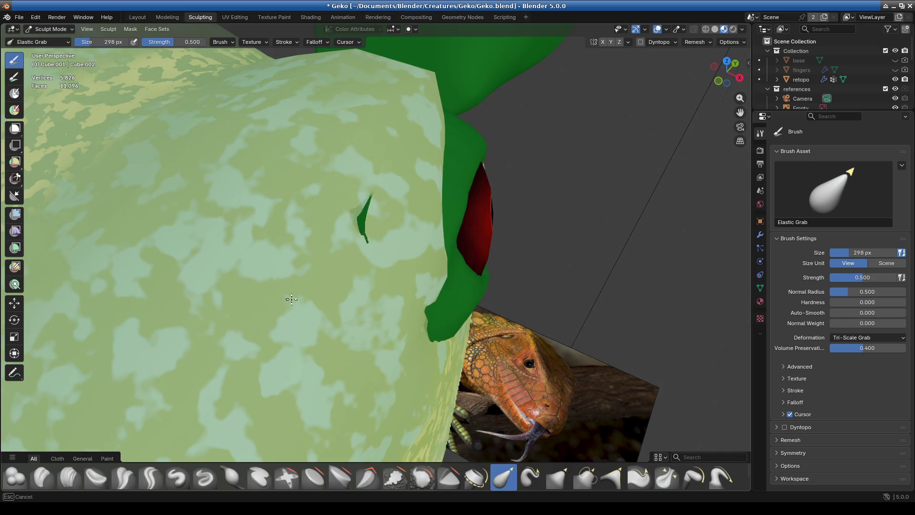
mouse_move(351, 281)
middle_down()
mouse_move(388, 322)
mouse_move(409, 306)
mouse_move(482, 353)
middle_up()
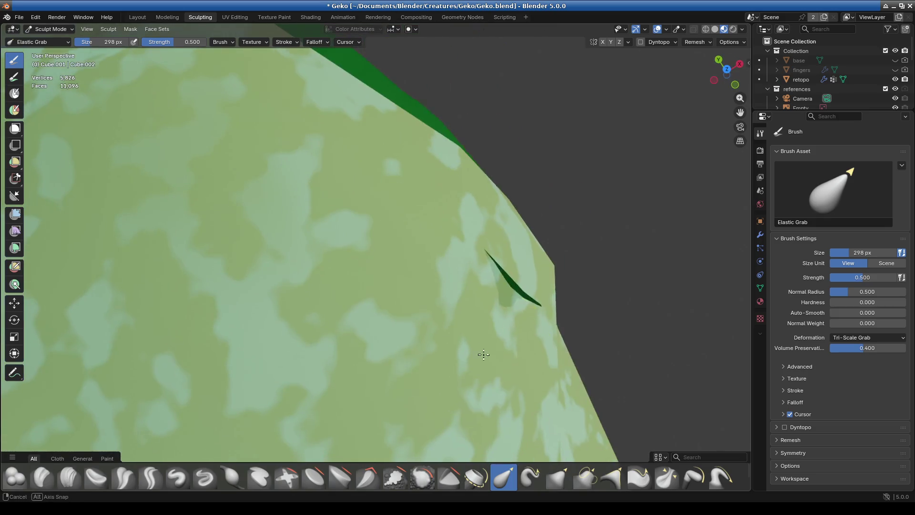
mouse_move(529, 282)
middle_down()
mouse_move(434, 196)
mouse_move(454, 260)
mouse_move(437, 230)
middle_up()
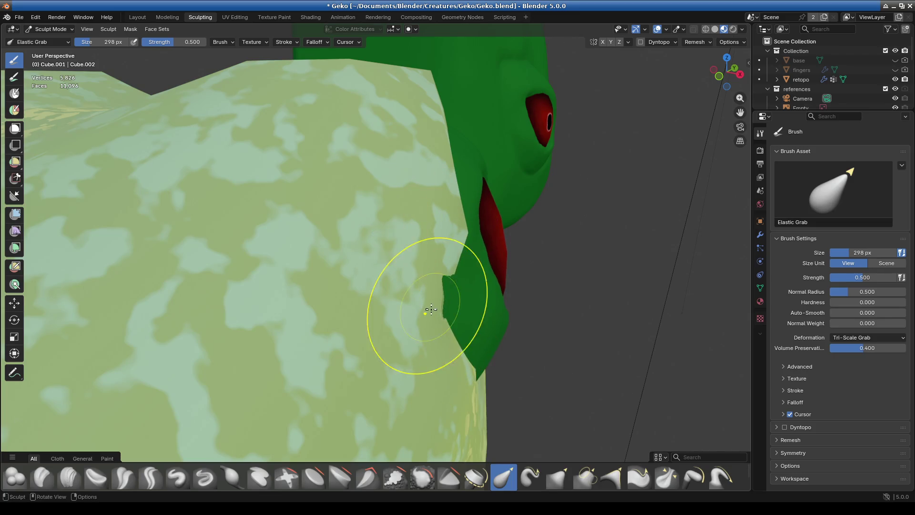
mouse_move(442, 307)
middle_down()
mouse_move(429, 323)
mouse_move(368, 286)
mouse_move(492, 312)
mouse_move(386, 298)
mouse_move(406, 319)
mouse_move(429, 282)
mouse_move(362, 214)
middle_up()
mouse_move(350, 167)
middle_down()
mouse_move(462, 279)
mouse_move(420, 252)
middle_up()
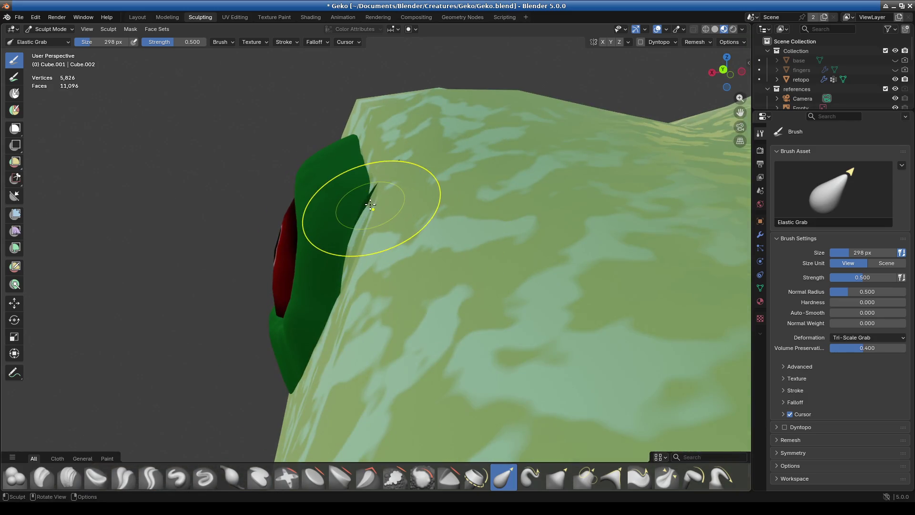
key(ctrl+z)
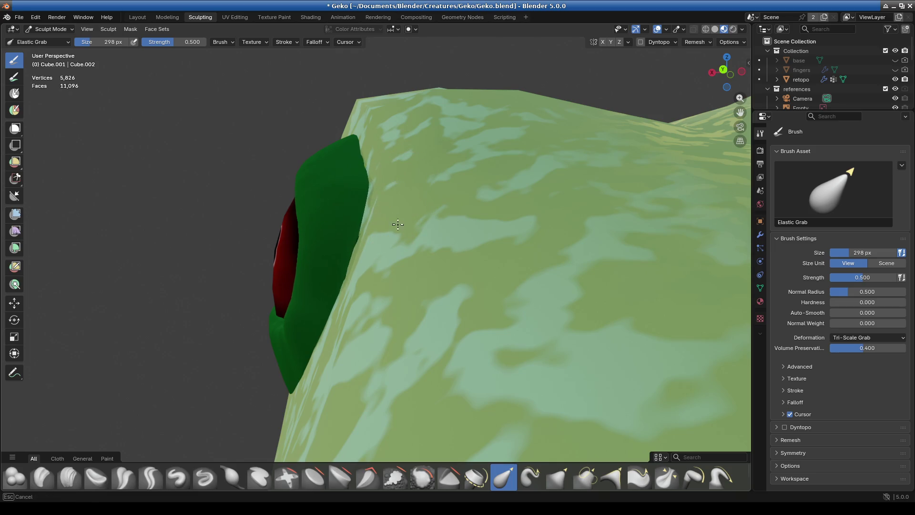
middle_drag(370, 286, 514, 406)
Switch to Object Mode and rotate the eye patch a few degrees
click(46, 31)
click(48, 41)
mouse_move(496, 271)
middle_down()
mouse_move(484, 300)
mouse_move(611, 239)
middle_up()
key(r)
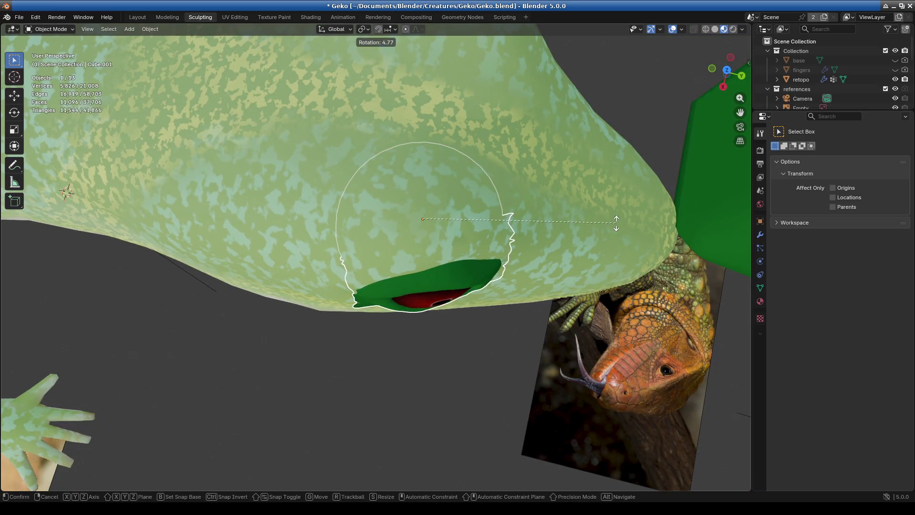
click(621, 219)
Check the eye from a low front-on view and save Geko.blend
mouse_move(484, 326)
middle_down()
mouse_move(467, 233)
mouse_move(491, 272)
mouse_move(433, 333)
middle_up()
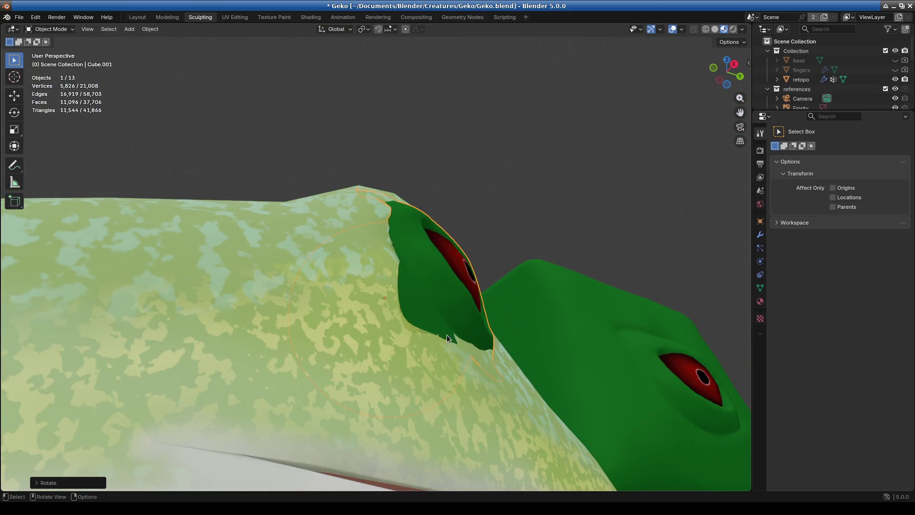
middle_drag(446, 337, 417, 336)
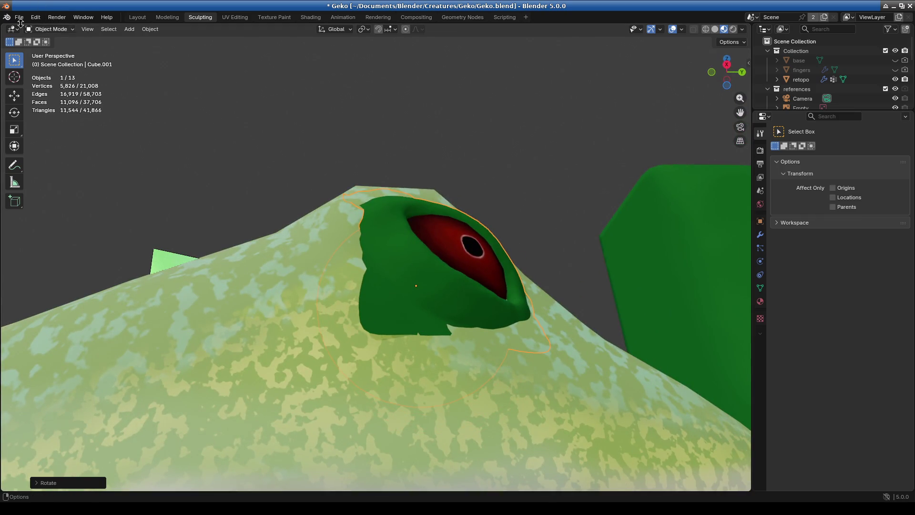
key(ctrl+s)
click(35, 18)
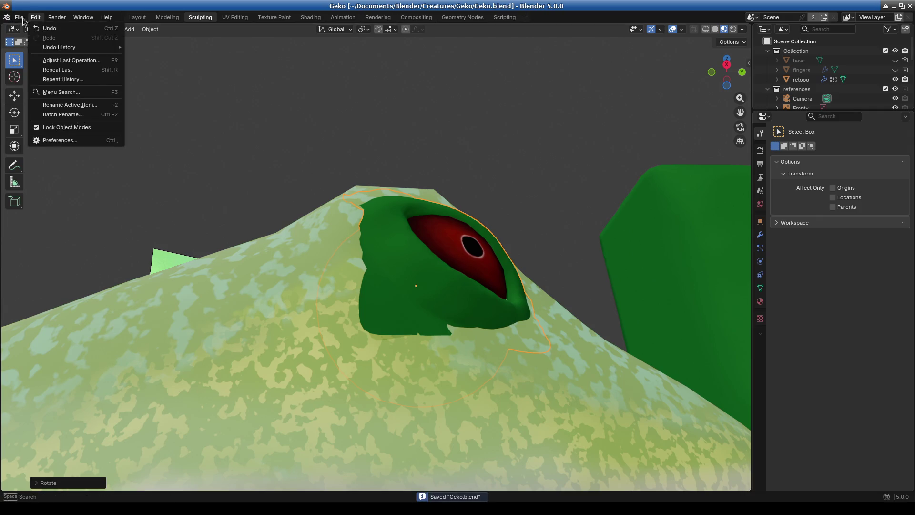
Choose File > Open, saving the gecko file when prompted
click(19, 17)
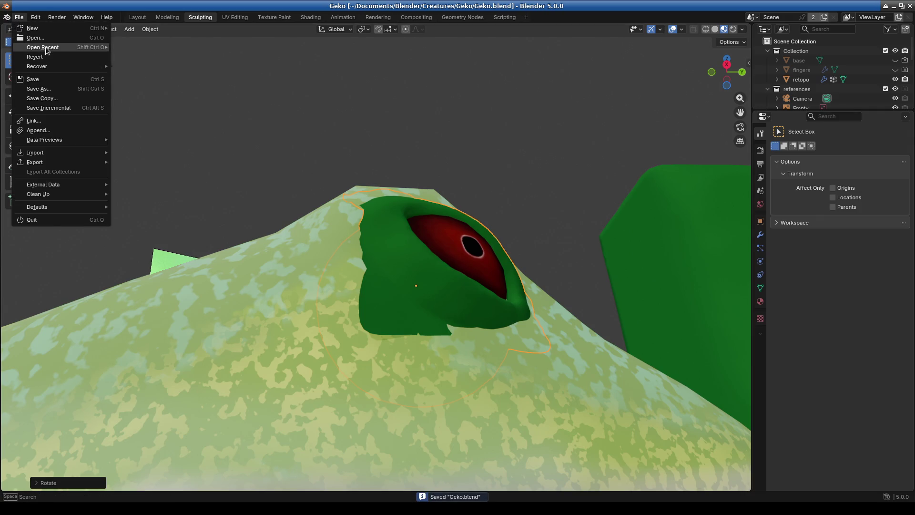
mouse_move(48, 48)
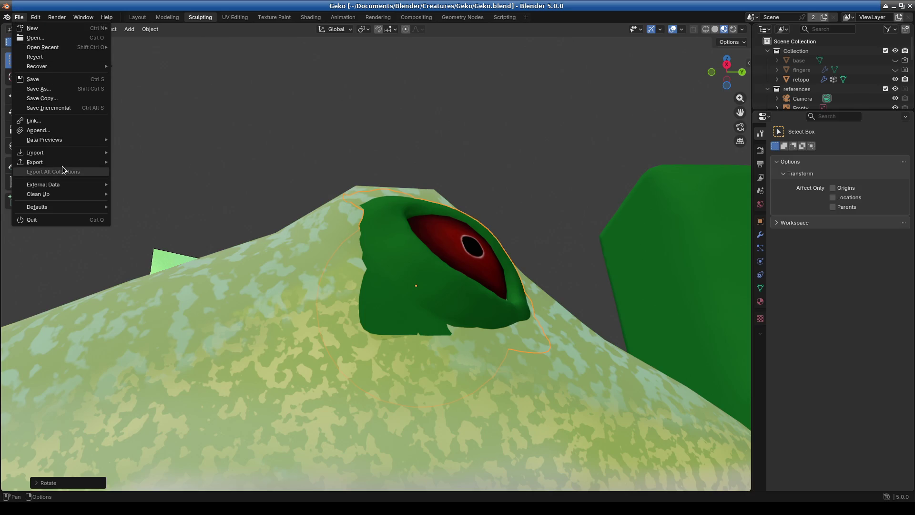
mouse_move(57, 189)
mouse_move(49, 166)
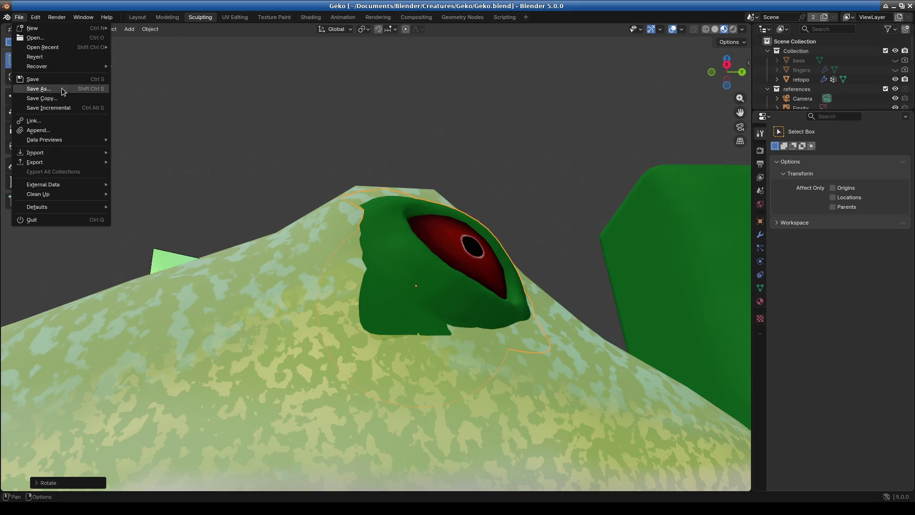
click(39, 42)
click(527, 277)
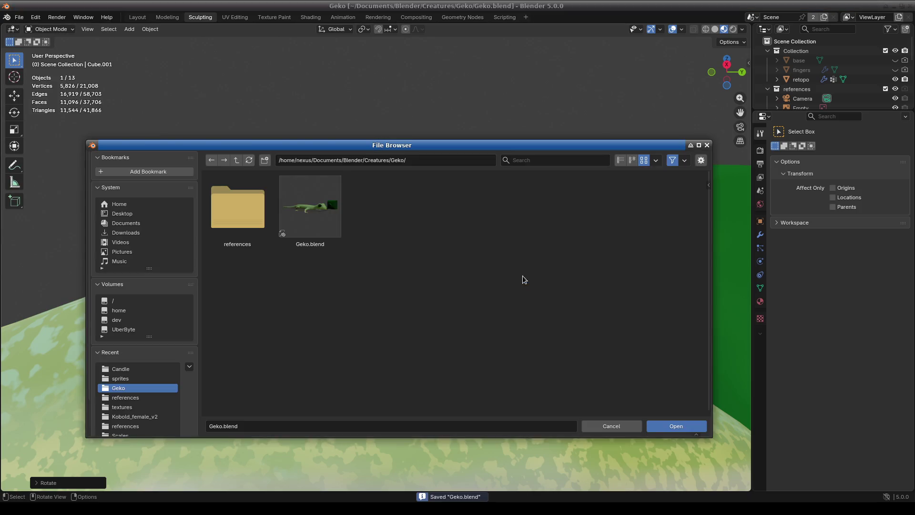
Go up to the Blender folder and open Objects/Book/Book.blend
click(335, 228)
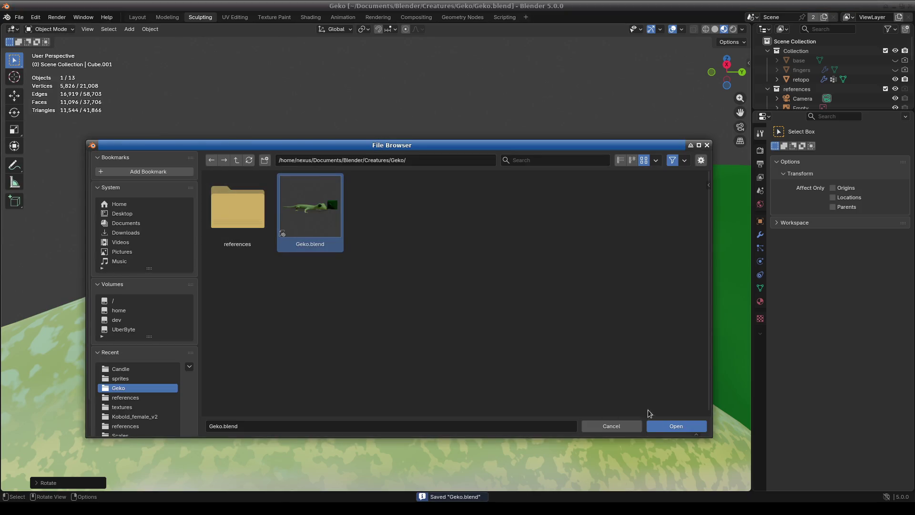
click(236, 161)
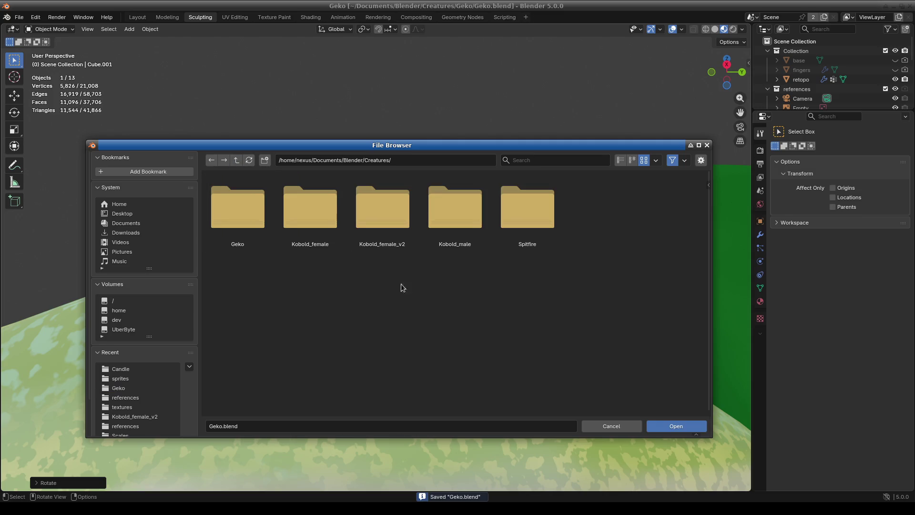
click(237, 161)
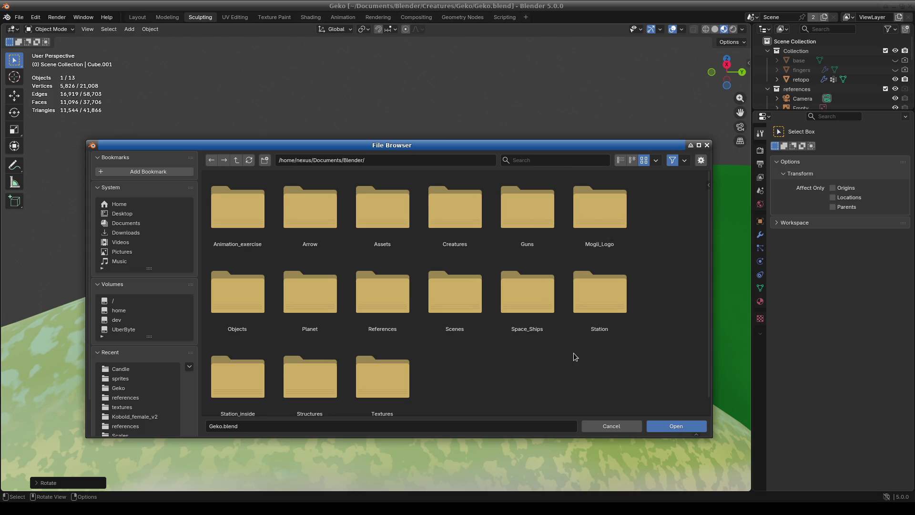
scroll(516, 382, down, 1)
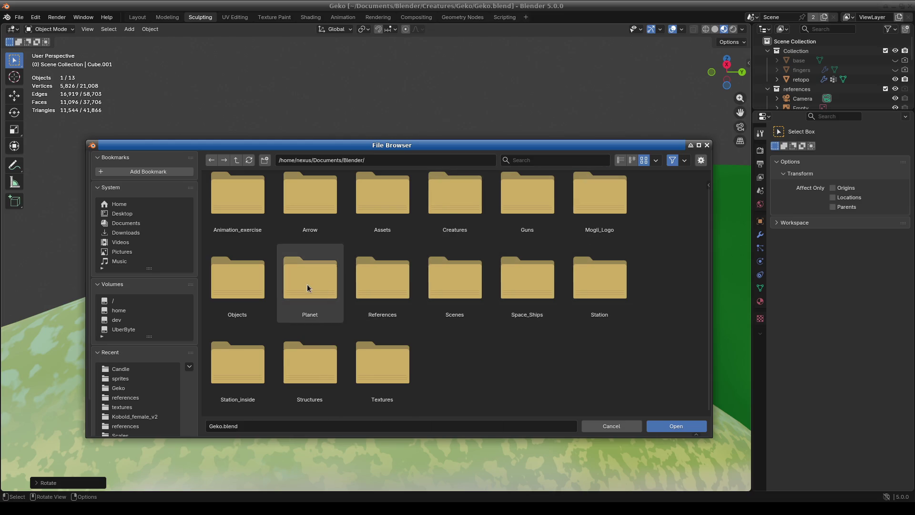
double_click(251, 286)
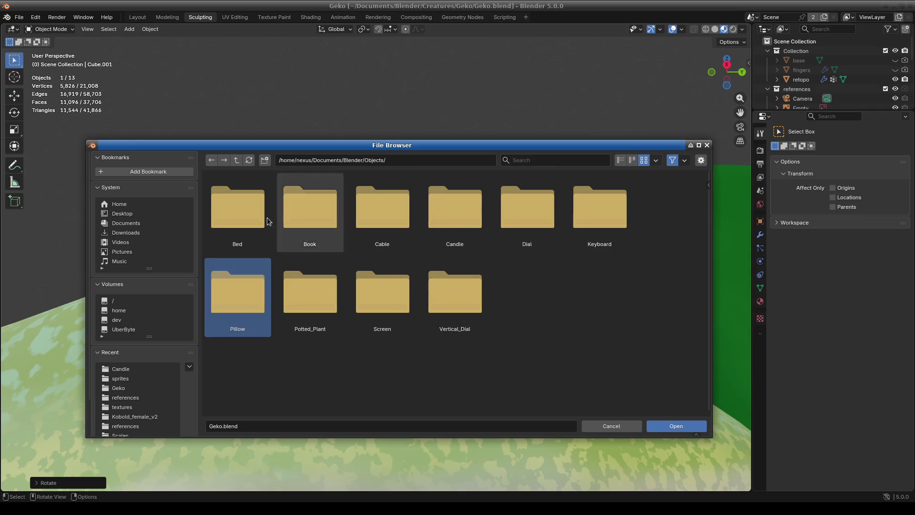
double_click(301, 215)
double_click(316, 204)
Switch the book to Solid shading and zoom in close on its page bones
mouse_move(492, 296)
middle_down()
mouse_move(449, 291)
mouse_move(249, 310)
mouse_move(429, 200)
mouse_move(634, 38)
middle_up()
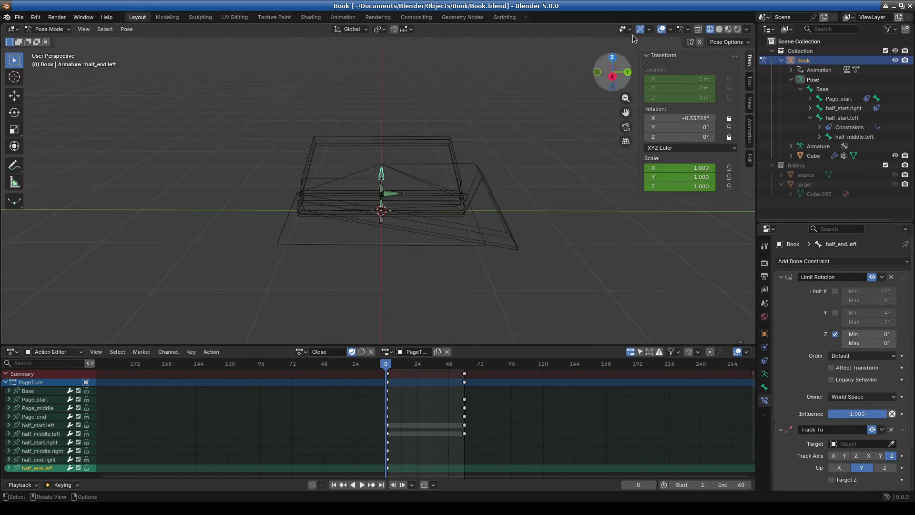
click(720, 29)
mouse_move(458, 229)
middle_down()
mouse_move(451, 193)
mouse_move(465, 150)
mouse_move(369, 214)
mouse_move(496, 230)
mouse_move(464, 278)
mouse_move(300, 273)
mouse_move(258, 286)
mouse_move(379, 273)
mouse_move(417, 291)
mouse_move(388, 268)
mouse_move(464, 245)
mouse_move(430, 253)
middle_up()
scroll(388, 268, up, 5)
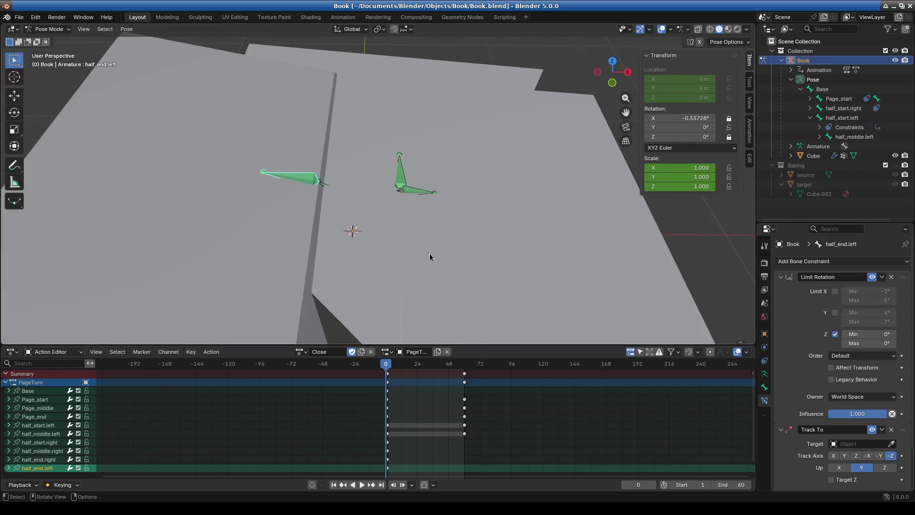
click(390, 175)
click(499, 226)
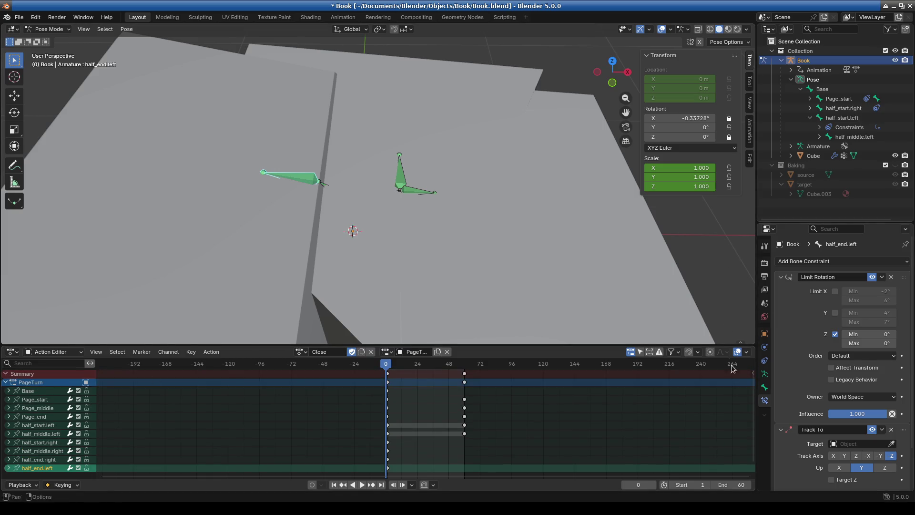
Delete the Limit Rotation constraints from half_end.left, half_end.right and half_middle.left
scroll(858, 372, down, 2)
scroll(892, 401, up, 2)
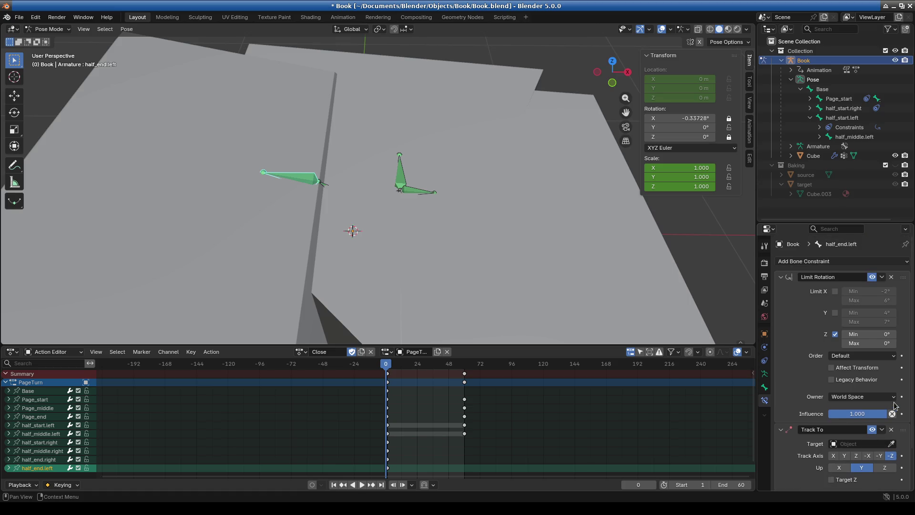
click(892, 277)
click(38, 459)
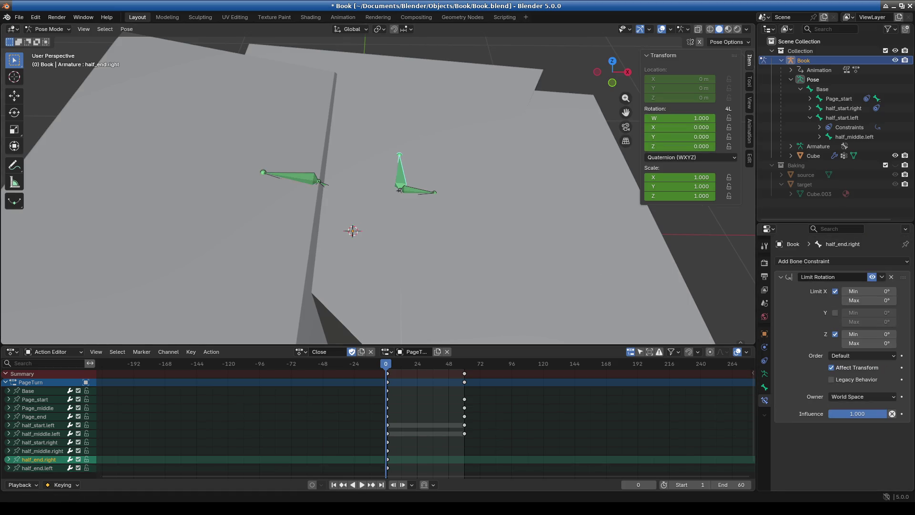
click(891, 277)
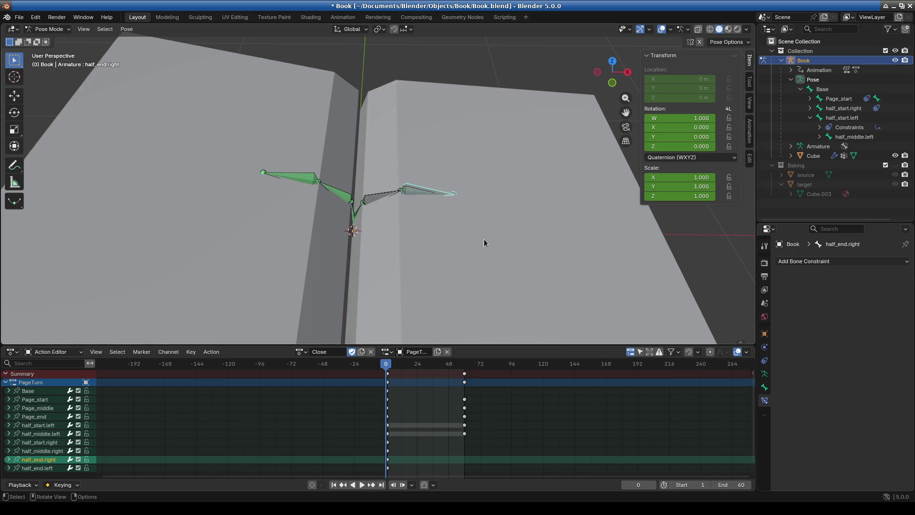
click(345, 197)
click(890, 278)
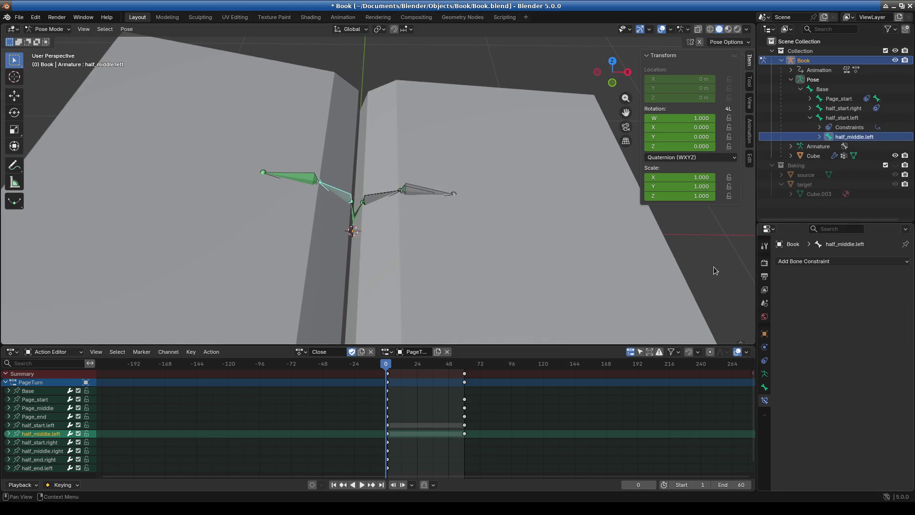
Remove half_end.left's Track To and Page_start's Limit Rotation, then show Material Preview
click(296, 180)
click(891, 277)
click(363, 210)
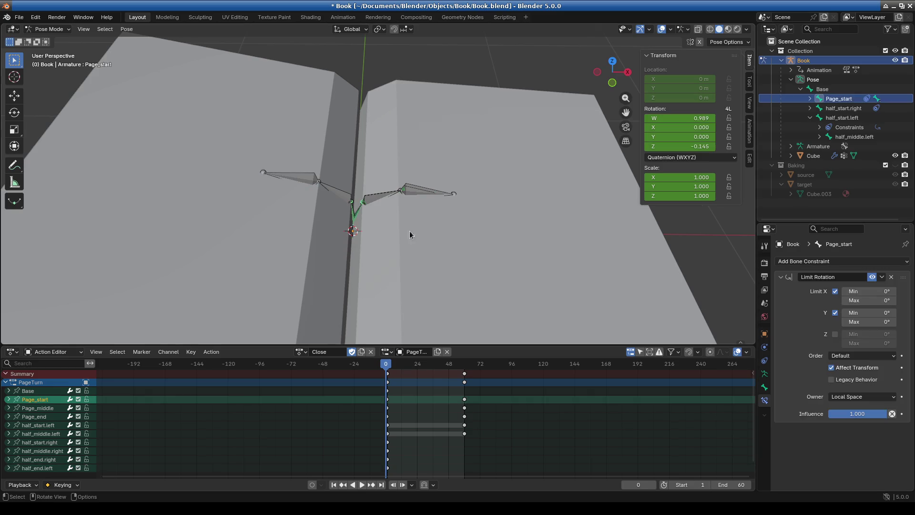
click(891, 277)
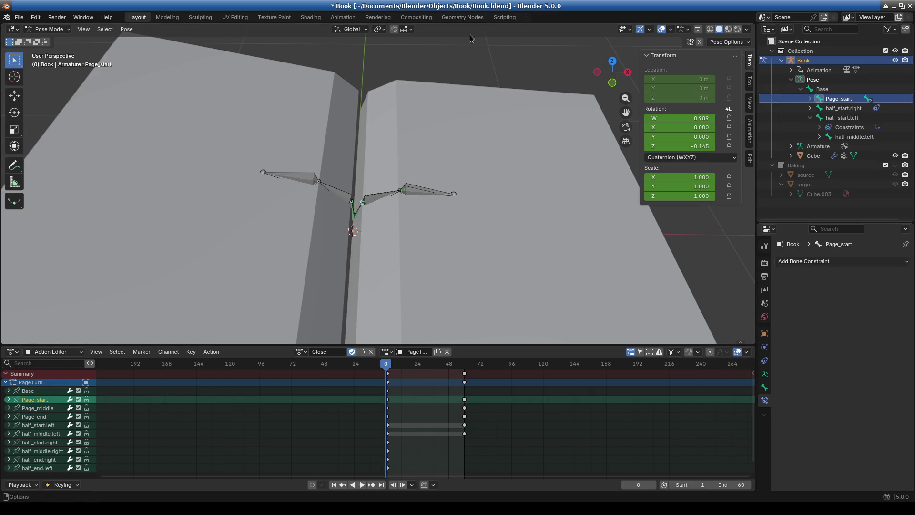
click(728, 30)
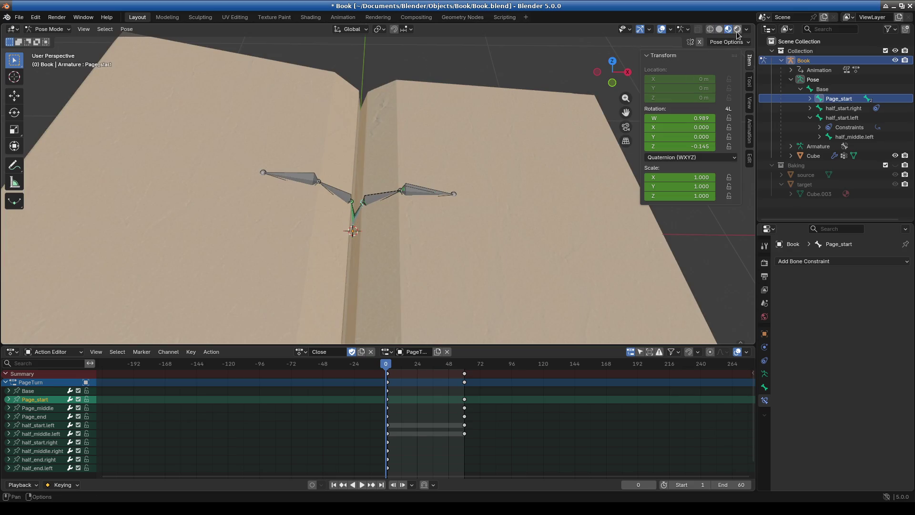
View the book in Rendered, Material Preview, Wireframe and Solid shading from several angles
click(737, 30)
mouse_move(459, 285)
middle_down()
mouse_move(423, 219)
mouse_move(384, 210)
middle_up()
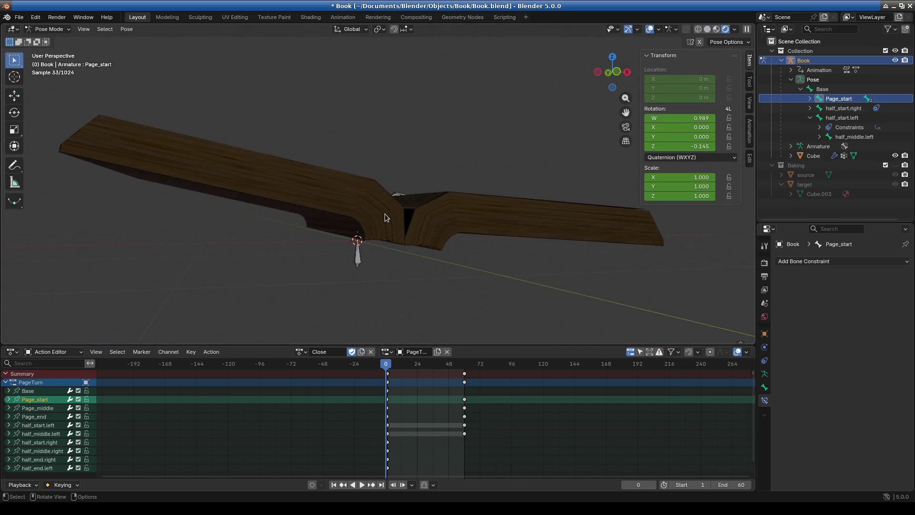
mouse_move(283, 222)
middle_down()
mouse_move(464, 159)
mouse_move(456, 122)
middle_up()
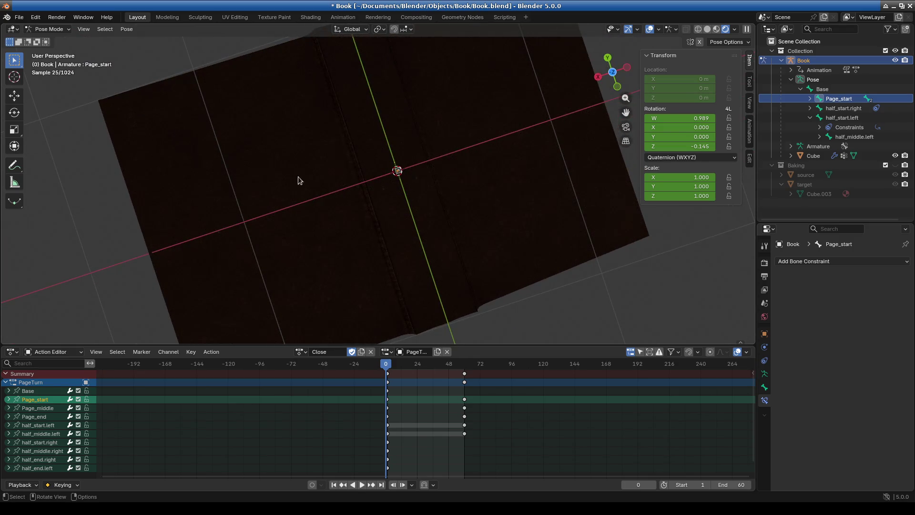
mouse_move(493, 147)
middle_down()
mouse_move(419, 200)
mouse_move(410, 221)
mouse_move(435, 274)
mouse_move(441, 208)
mouse_move(423, 224)
mouse_move(460, 228)
mouse_move(419, 268)
mouse_move(296, 175)
mouse_move(661, 61)
middle_up()
click(717, 30)
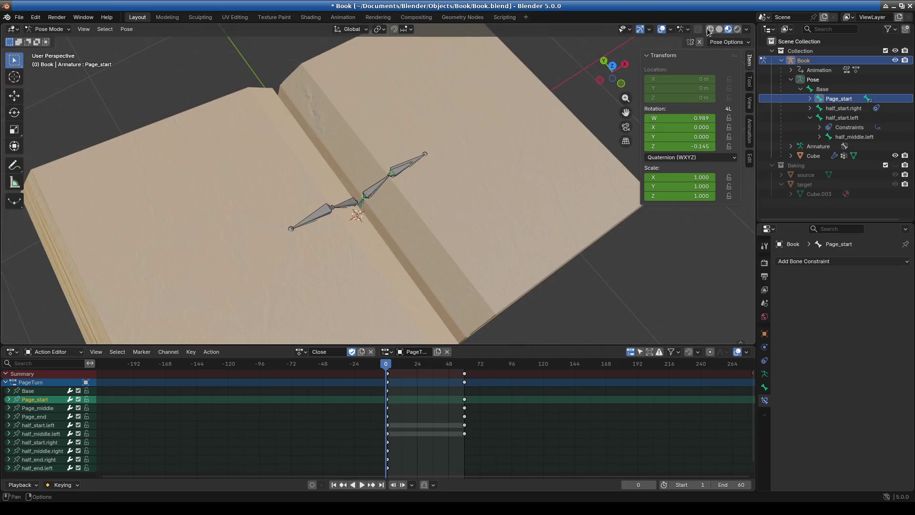
click(711, 29)
click(720, 30)
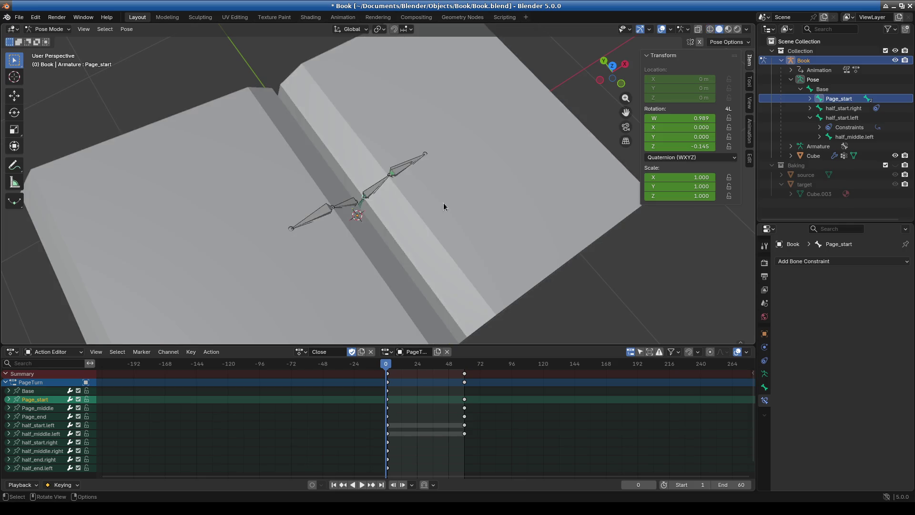
Return to Material Preview, look along the spine, and play the PageTurn animation
middle_drag(446, 204, 700, 67)
click(728, 29)
middle_drag(429, 191, 441, 168)
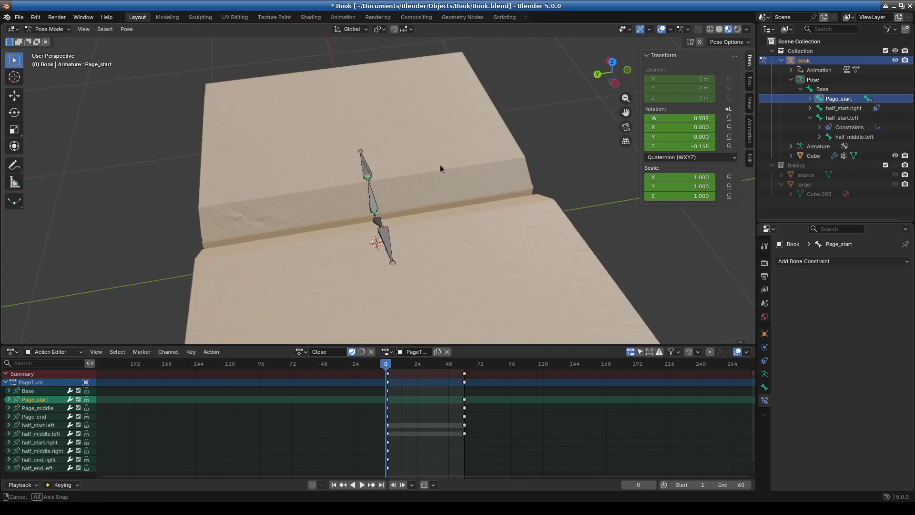
key(space)
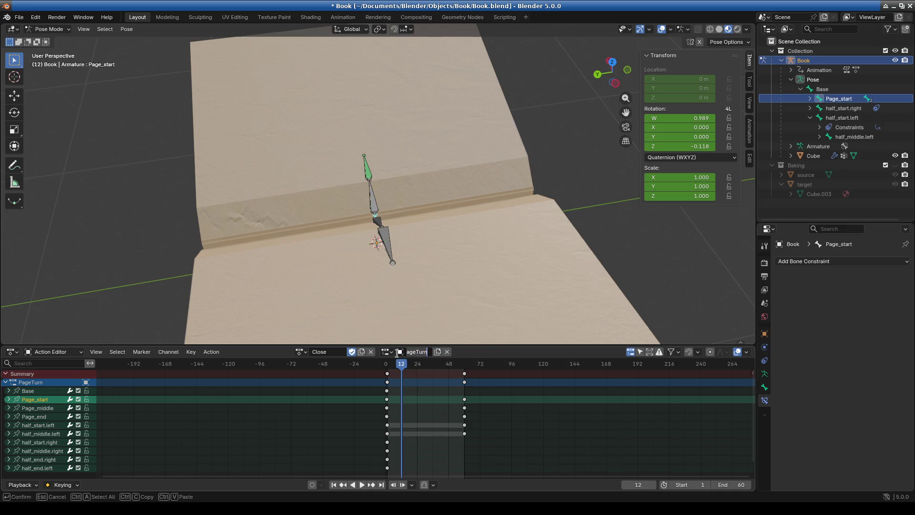
Load the Close action on the armature and scrub it to frame 60
click(399, 352)
click(399, 370)
mouse_move(403, 371)
mouse_down()
mouse_move(491, 389)
mouse_move(465, 396)
mouse_up()
mouse_move(521, 329)
middle_down()
mouse_move(470, 257)
mouse_move(384, 257)
mouse_move(365, 246)
mouse_move(383, 277)
mouse_move(439, 208)
mouse_move(378, 207)
mouse_move(355, 235)
mouse_move(384, 248)
mouse_move(343, 273)
mouse_move(285, 257)
mouse_move(406, 207)
mouse_move(374, 182)
mouse_move(307, 170)
mouse_move(237, 205)
mouse_move(508, 176)
mouse_move(487, 208)
middle_up()
Enable the Baking collection and orbit around the open book to inspect the pages
mouse_move(418, 201)
middle_down()
mouse_move(448, 209)
mouse_move(359, 223)
mouse_move(385, 244)
middle_up()
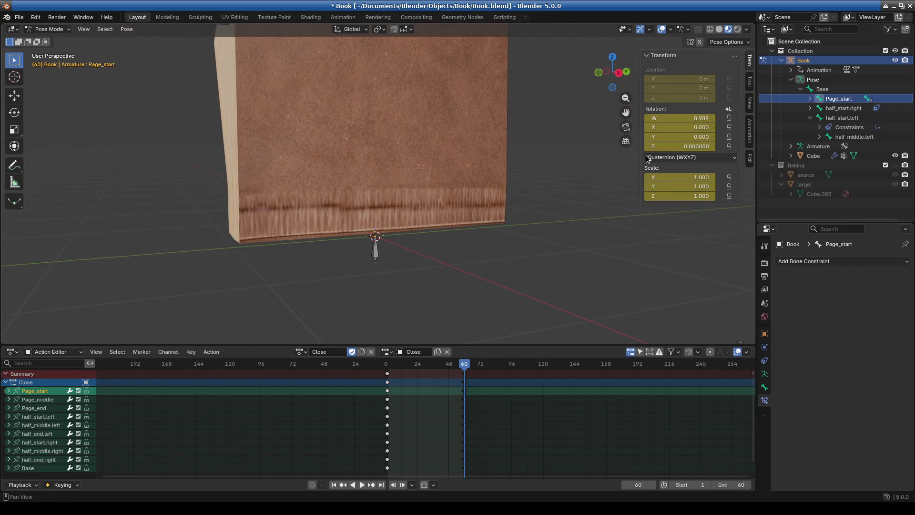
mouse_move(425, 190)
middle_down()
mouse_move(302, 205)
mouse_move(324, 169)
mouse_move(425, 136)
mouse_move(486, 190)
mouse_move(286, 196)
middle_up()
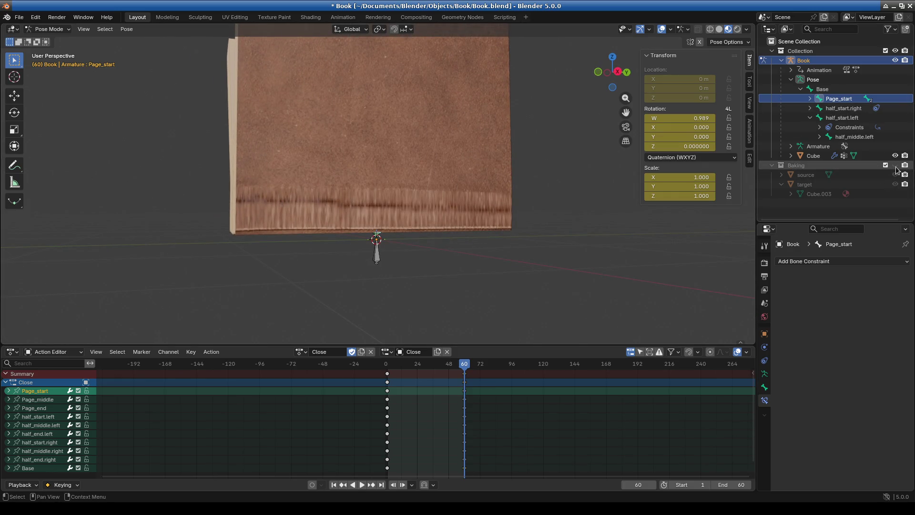
click(895, 61)
mouse_move(548, 217)
middle_down()
mouse_move(524, 229)
mouse_move(531, 211)
mouse_move(376, 228)
mouse_move(397, 154)
mouse_move(389, 222)
mouse_move(497, 229)
mouse_move(431, 152)
mouse_move(409, 206)
middle_up()
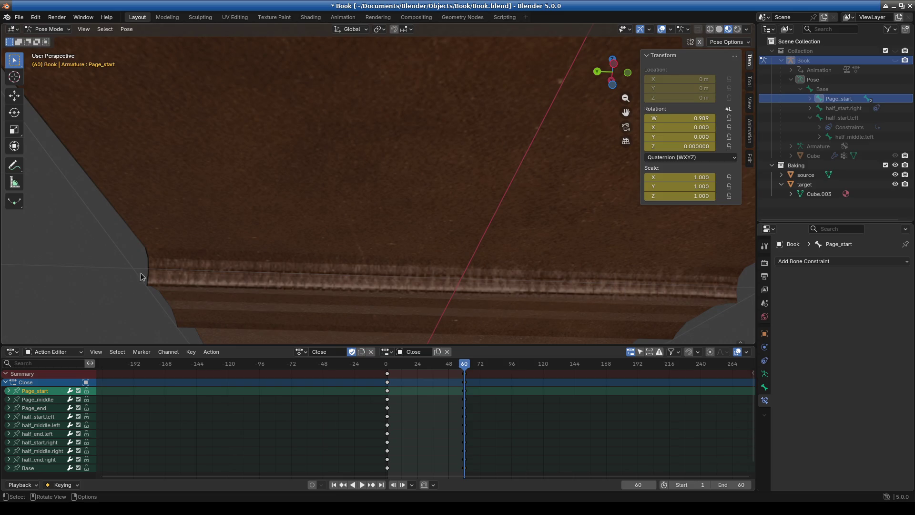
middle_drag(142, 276, 598, 282)
scroll(477, 282, down, 5)
mouse_move(387, 282)
middle_down()
mouse_move(402, 287)
mouse_move(344, 238)
mouse_move(380, 296)
mouse_move(491, 310)
mouse_move(382, 312)
mouse_move(395, 264)
mouse_move(297, 132)
middle_up()
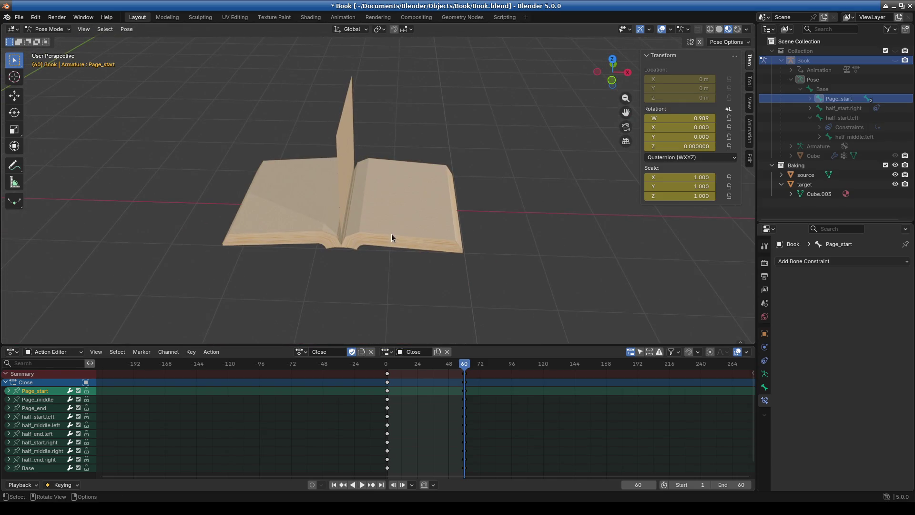
scroll(391, 238, up, 6)
middle_drag(381, 212, 357, 231)
scroll(367, 168, down, 5)
middle_drag(324, 184, 283, 139)
mouse_move(444, 181)
middle_down()
mouse_move(479, 241)
mouse_move(338, 221)
mouse_move(263, 185)
mouse_move(305, 162)
mouse_move(329, 190)
middle_up()
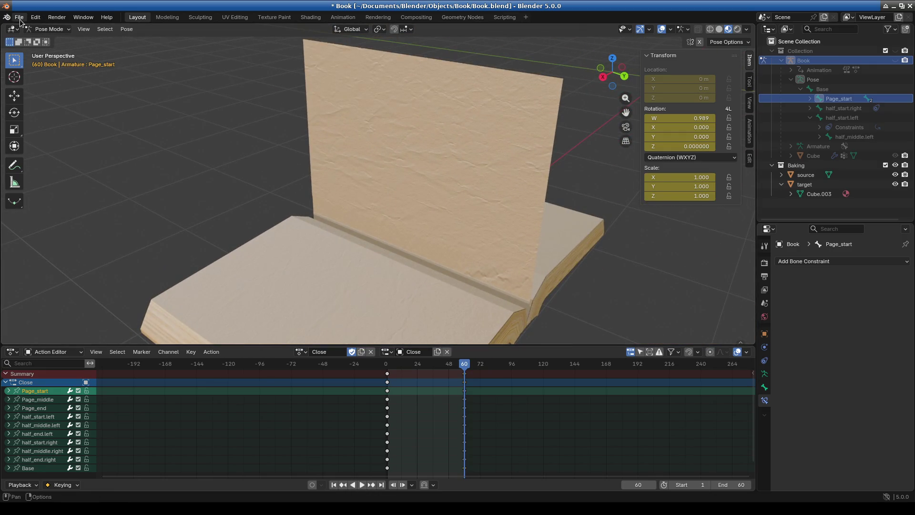
Open Geko.blend from Open Recent, saving the book file first
click(20, 20)
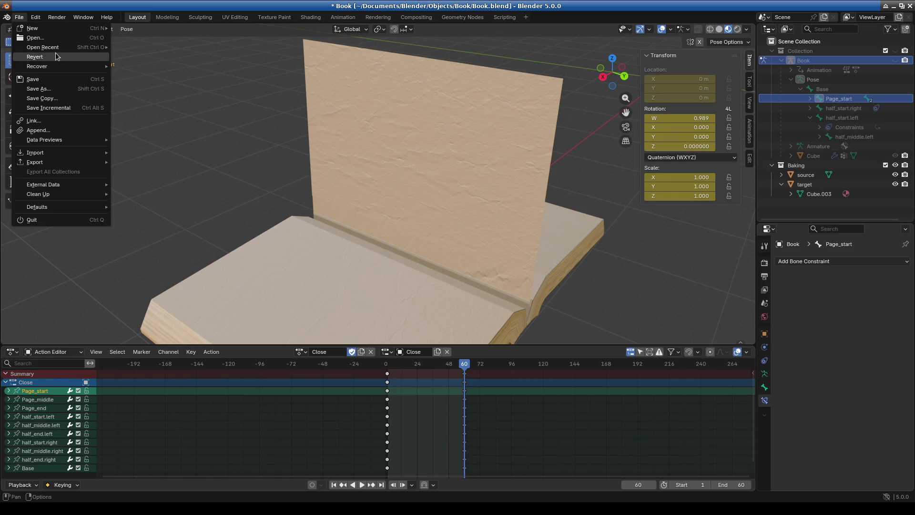
mouse_move(54, 50)
click(220, 96)
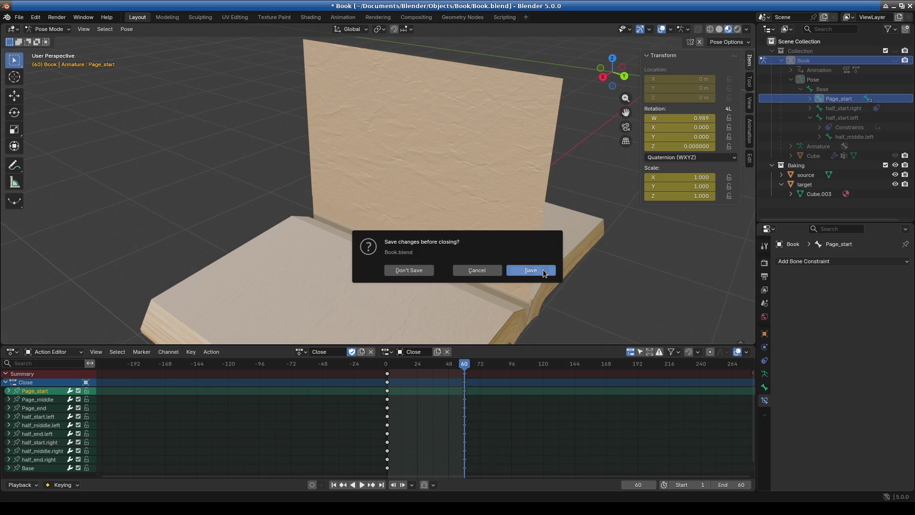
click(543, 274)
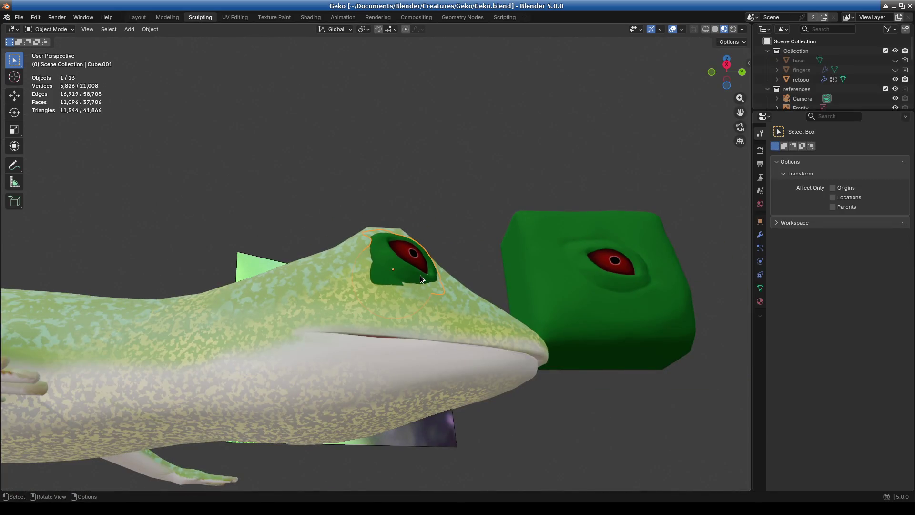
Zoom in on the green eye patch and switch it to Sculpt Mode
scroll(459, 282, up, 3)
mouse_move(439, 276)
middle_down()
mouse_move(471, 328)
mouse_move(334, 389)
mouse_move(407, 443)
mouse_move(325, 425)
mouse_move(360, 427)
middle_up()
scroll(440, 356, up, 3)
mouse_move(394, 371)
middle_down()
mouse_move(411, 307)
mouse_move(401, 285)
middle_up()
scroll(408, 329, up, 2)
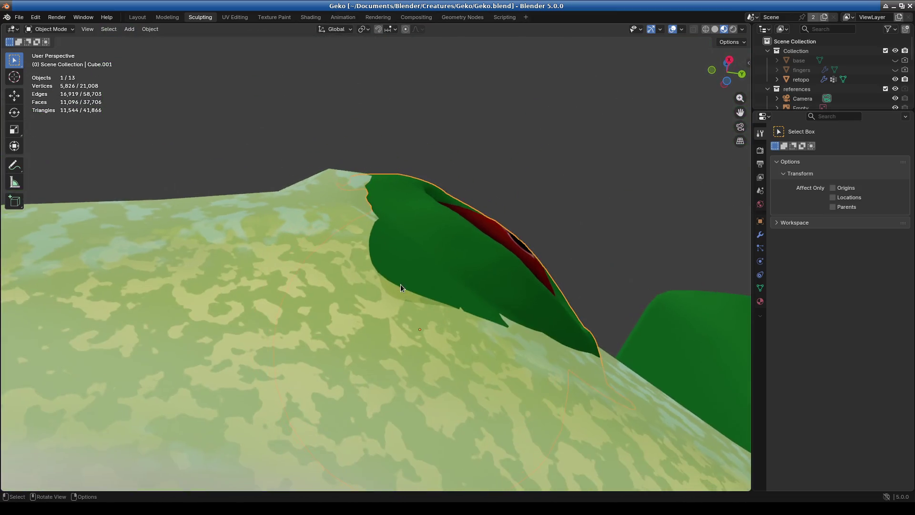
click(52, 29)
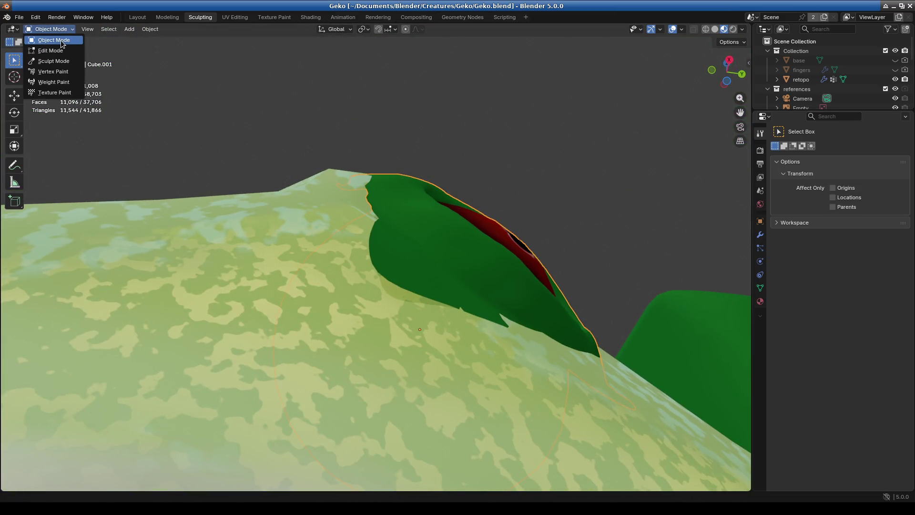
click(61, 42)
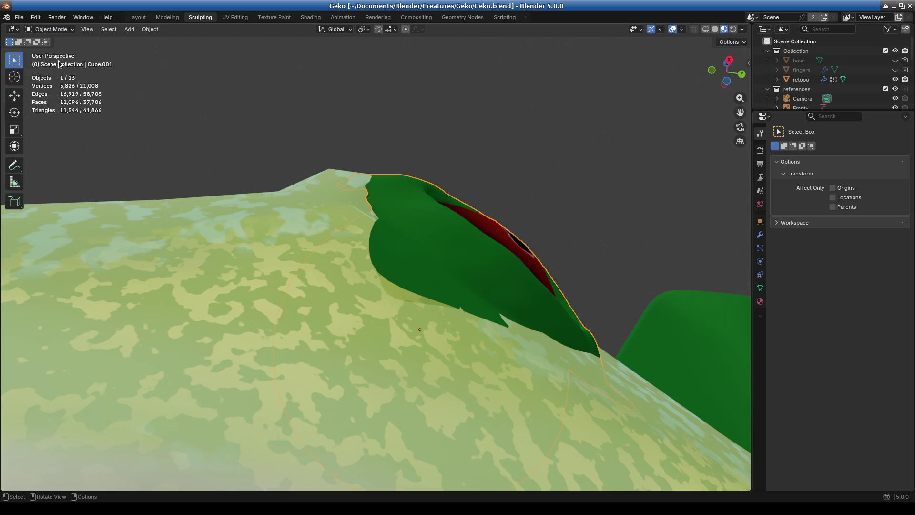
click(53, 32)
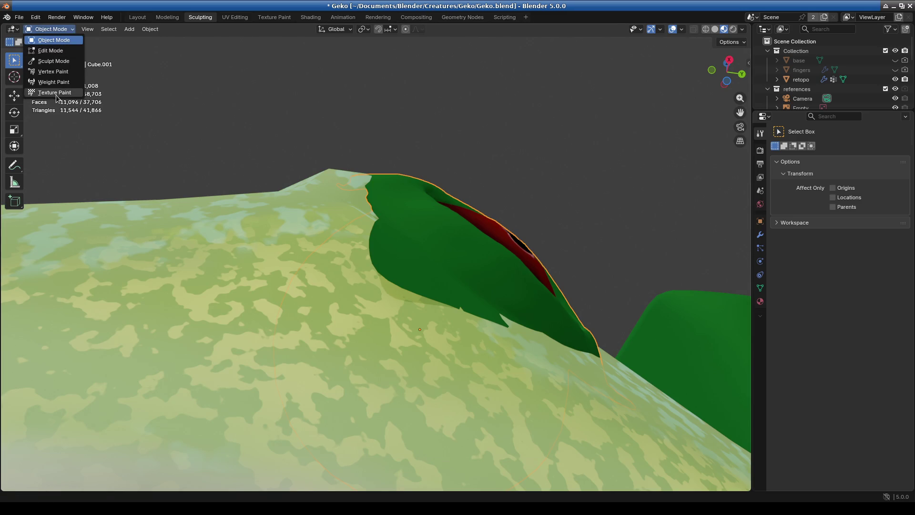
click(55, 93)
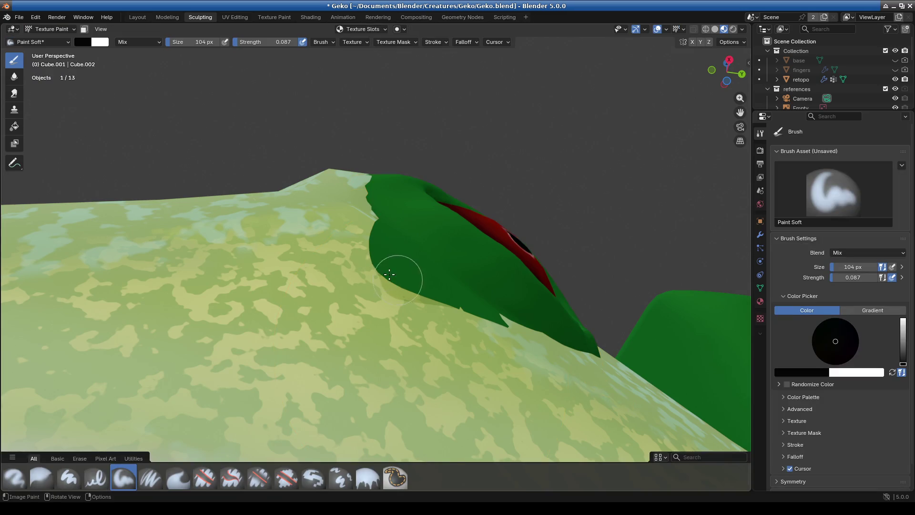
click(51, 31)
click(52, 61)
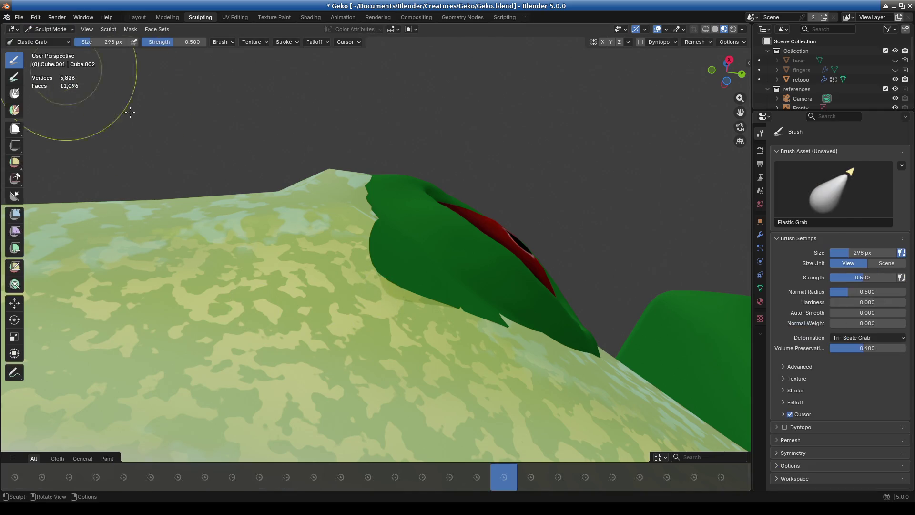
Pull the patch surface with Elastic Grab, then check the eye bulge from several angles
scroll(419, 317, up, 2)
mouse_move(395, 295)
mouse_down()
mouse_move(332, 320)
mouse_move(402, 307)
mouse_move(396, 291)
mouse_move(341, 286)
mouse_move(371, 224)
mouse_move(500, 308)
mouse_up()
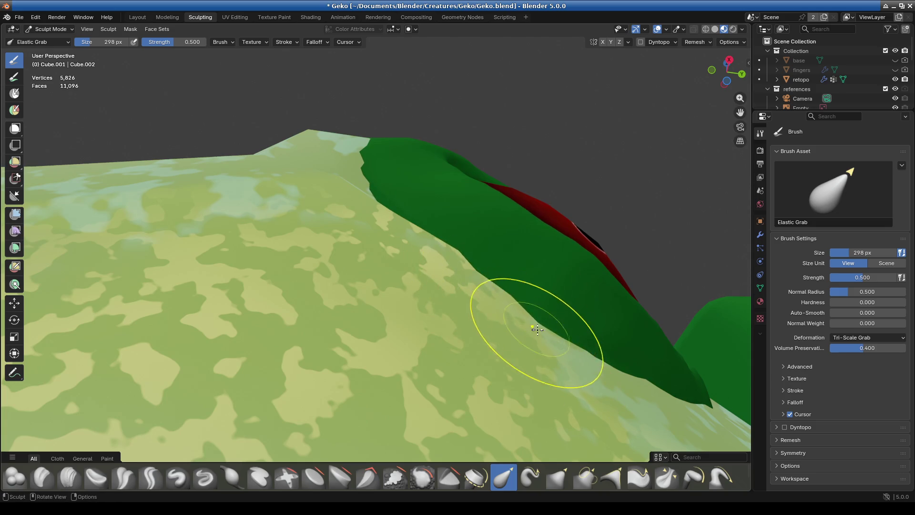
middle_drag(396, 221, 433, 328)
mouse_move(513, 300)
middle_down()
mouse_move(609, 400)
mouse_move(362, 324)
middle_up()
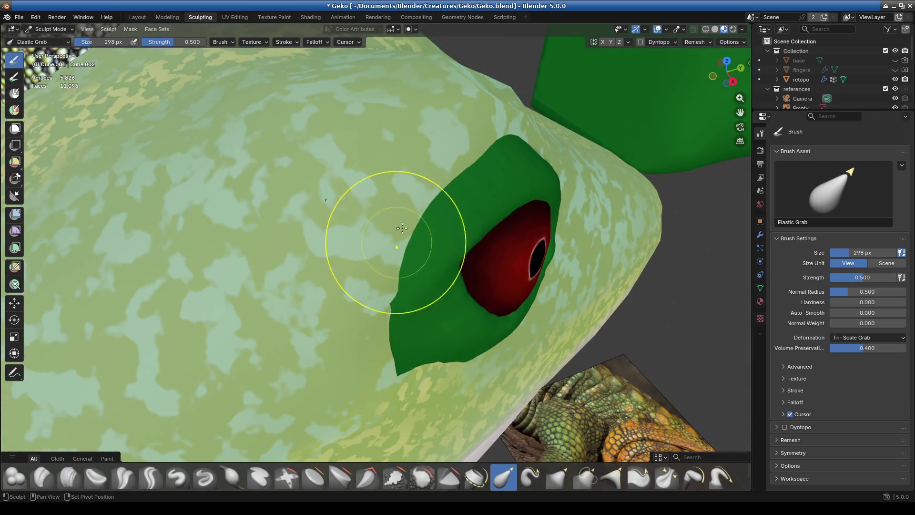
middle_drag(560, 125, 406, 207)
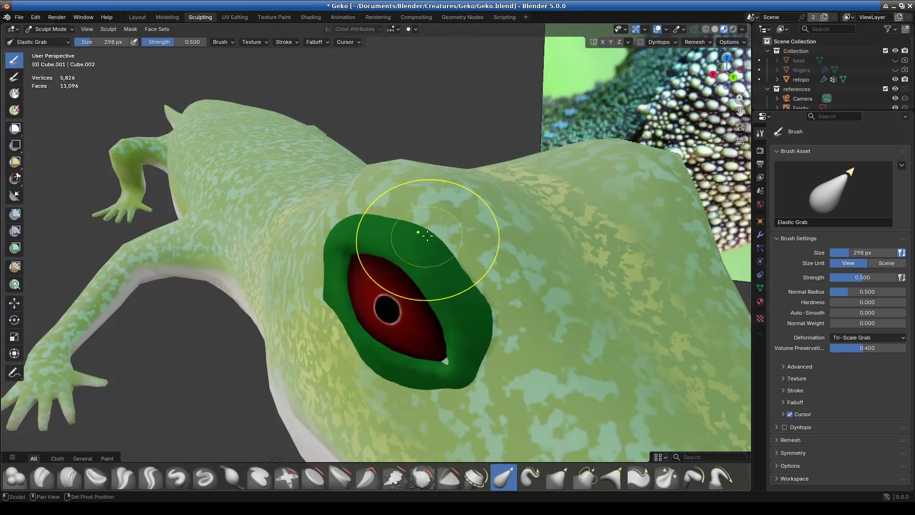
mouse_move(532, 351)
middle_down()
mouse_move(431, 349)
mouse_move(429, 368)
mouse_move(382, 323)
mouse_move(417, 355)
mouse_move(486, 389)
mouse_move(576, 351)
mouse_move(534, 344)
mouse_move(439, 301)
mouse_move(453, 285)
middle_up()
Pull the patch edges and rim tight around the eye, then open the Shading workspace
drag(459, 289, 285, 306)
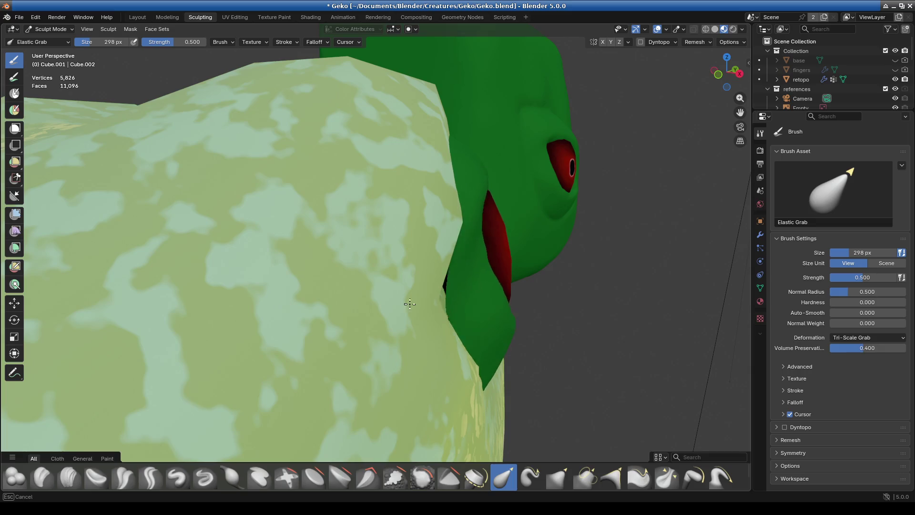
drag(368, 296, 552, 316)
mouse_move(552, 317)
middle_down()
mouse_move(486, 330)
mouse_move(490, 321)
mouse_move(453, 272)
mouse_move(532, 325)
middle_up()
drag(525, 334, 480, 347)
mouse_move(480, 347)
middle_down()
mouse_move(437, 361)
mouse_move(382, 336)
middle_up()
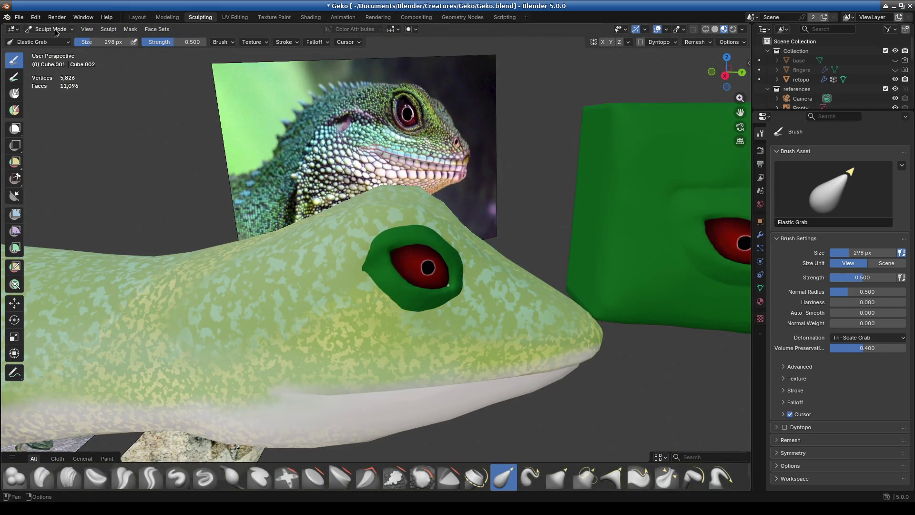
click(56, 30)
click(309, 19)
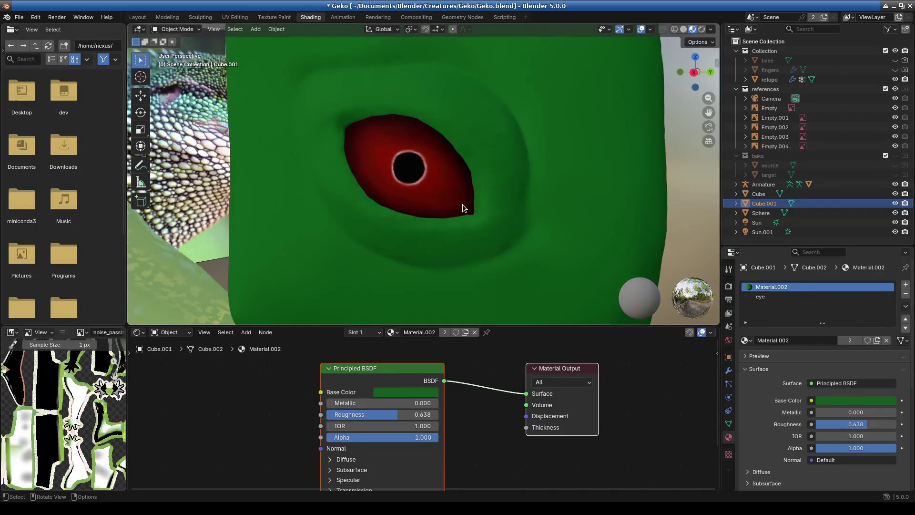
Set the patch's Base Color by sampling the gecko's light green skin with the eyedropper
scroll(462, 204, down, 10)
scroll(365, 224, up, 10)
middle_drag(405, 214, 475, 205)
click(840, 402)
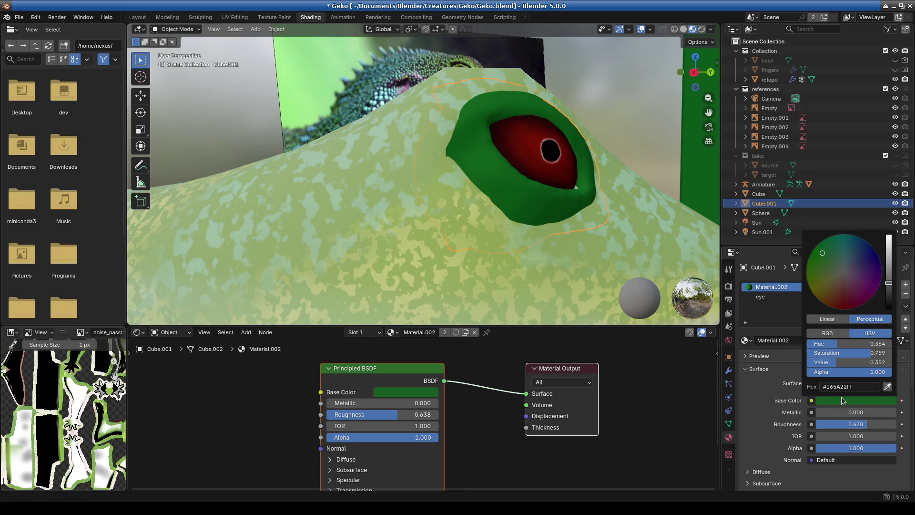
click(888, 387)
click(433, 160)
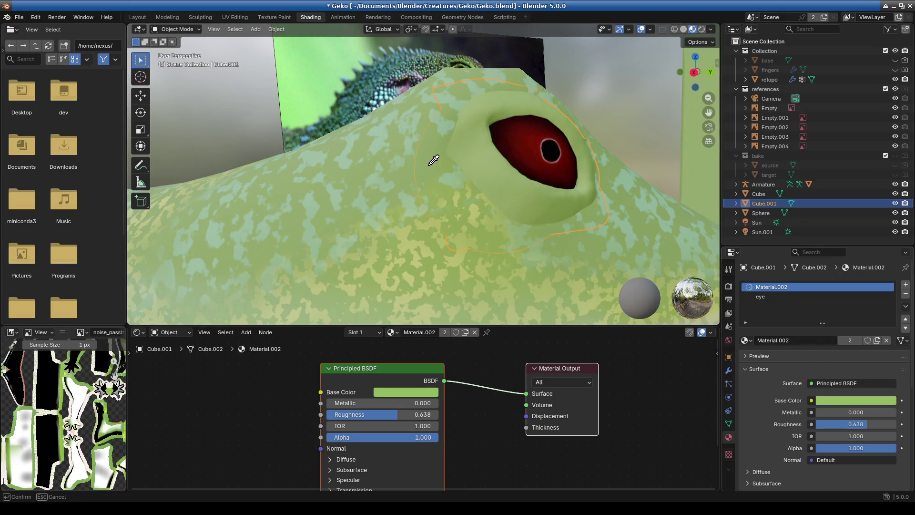
Select the spare green cube together with its eye sphere
mouse_move(433, 186)
ctrl+middle_down()
mouse_move(519, 286)
mouse_move(462, 261)
mouse_move(465, 237)
mouse_move(435, 234)
ctrl+middle_up()
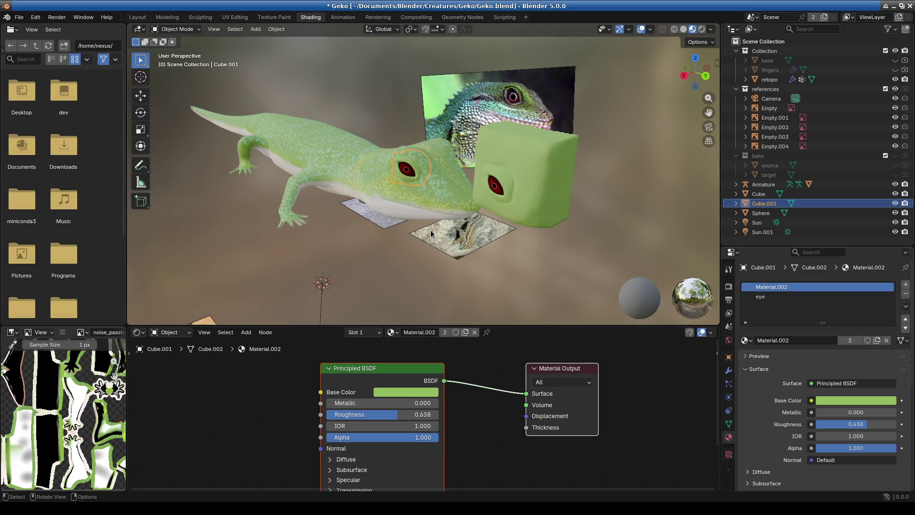
click(548, 220)
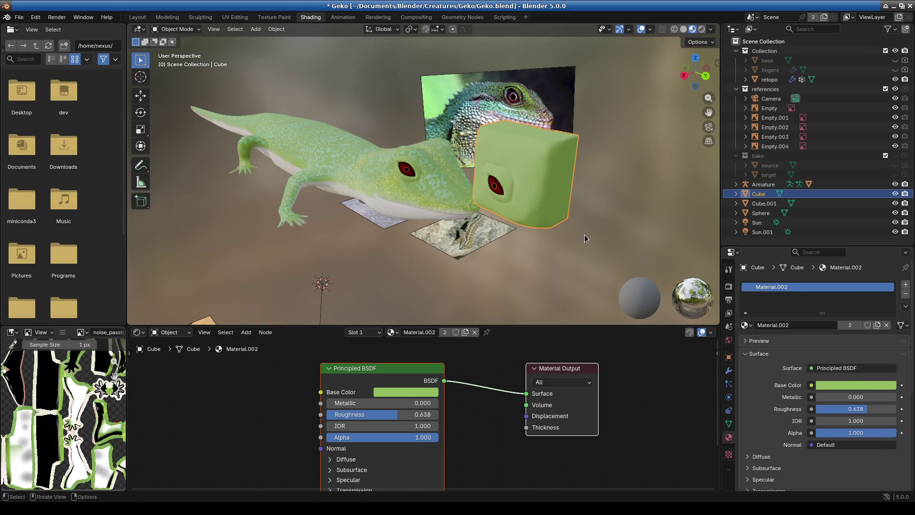
shift+click(494, 187)
Move the spare cube and its eye out of the way and recheck the head
key(g)
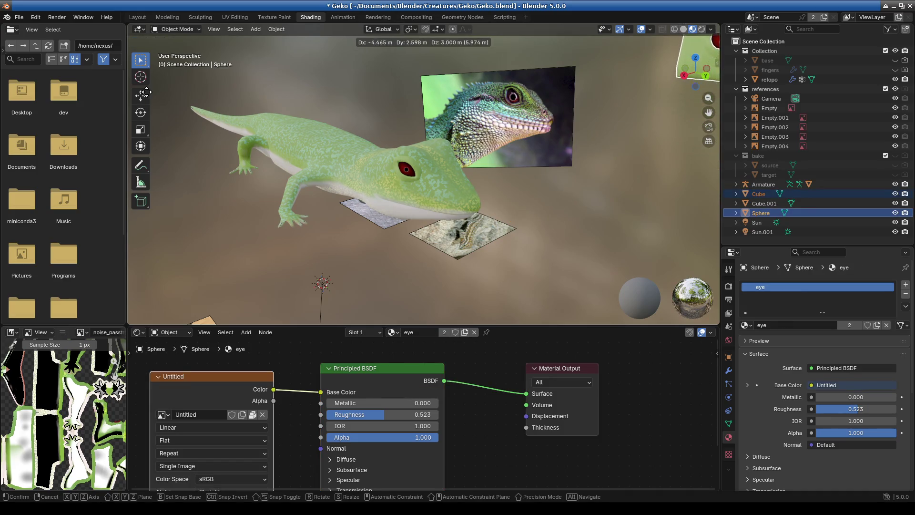
click(147, 92)
scroll(381, 171, up, 5)
mouse_move(381, 171)
middle_down()
mouse_move(490, 199)
mouse_move(457, 198)
mouse_move(482, 201)
middle_up()
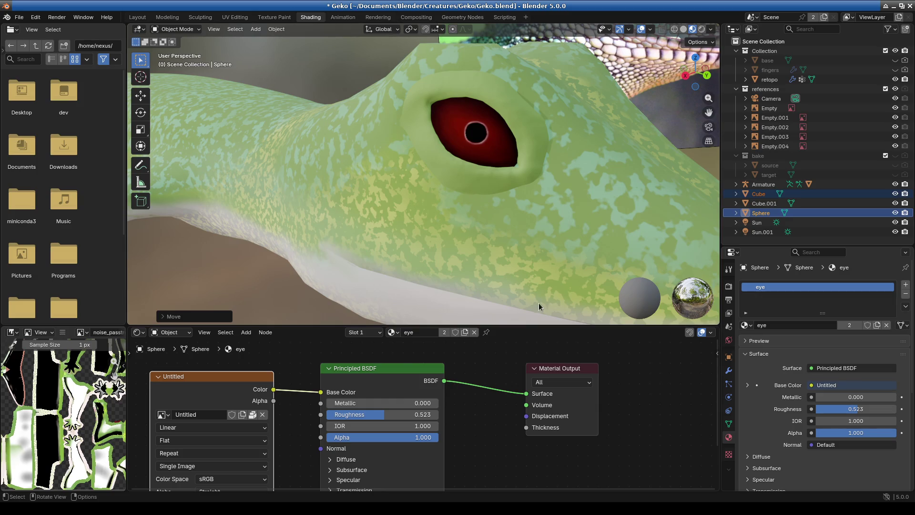
Select the gecko body and enlarge the node editor to show its Material tree
drag(544, 327, 594, 135)
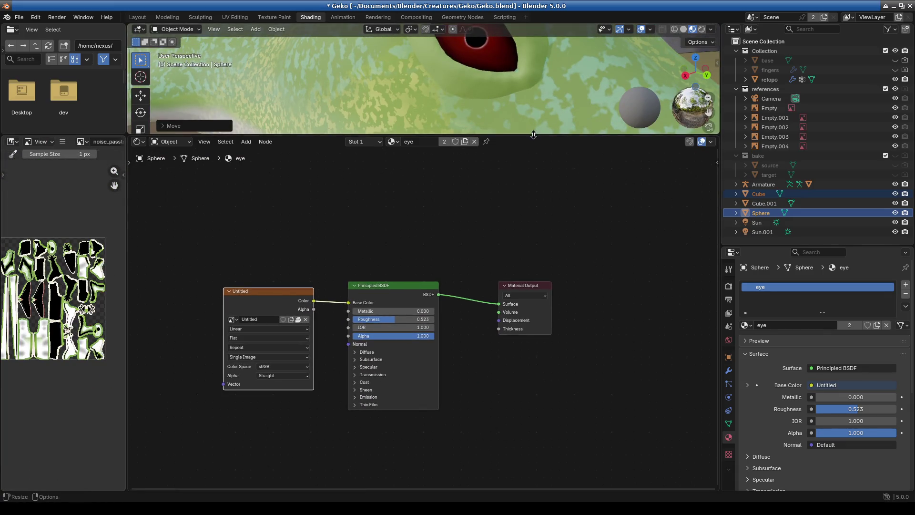
drag(497, 135, 641, 359)
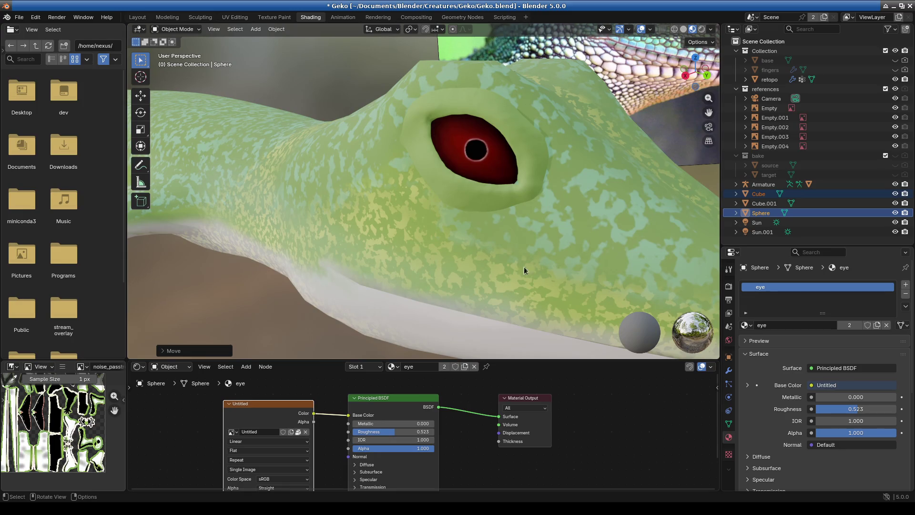
click(485, 281)
scroll(485, 281, down, 5)
drag(514, 361, 514, 88)
Frame the body's material nodes and add an unconnected Image Texture node found by searching 'IMAGE'
scroll(416, 382, down, 3)
scroll(470, 296, down, 2)
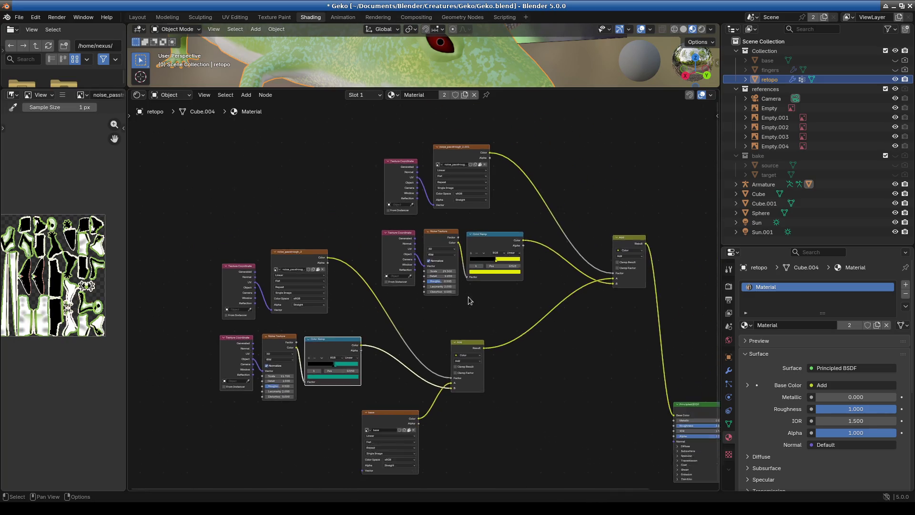
key(Home)
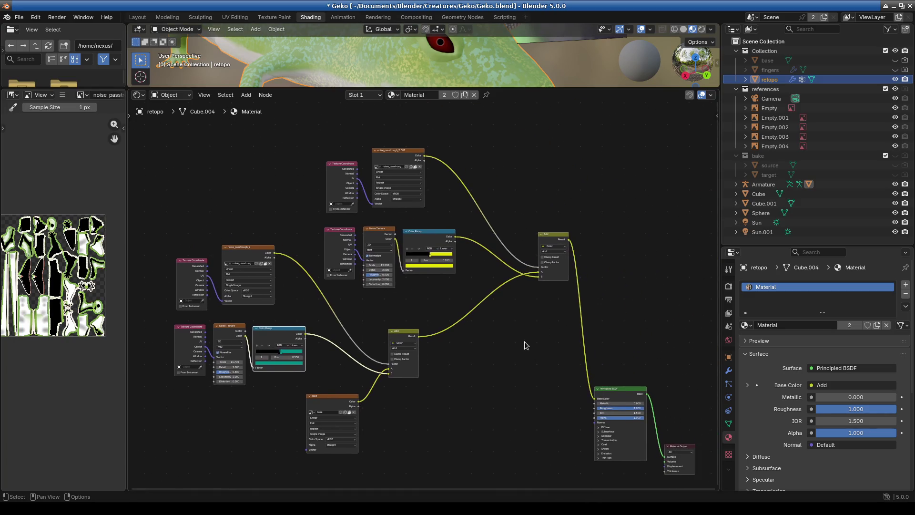
click(246, 94)
mouse_move(257, 108)
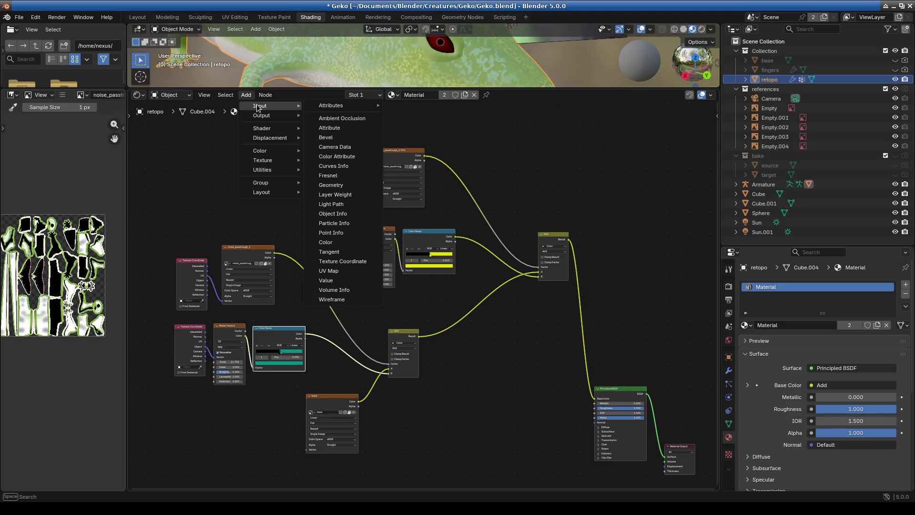
mouse_move(266, 155)
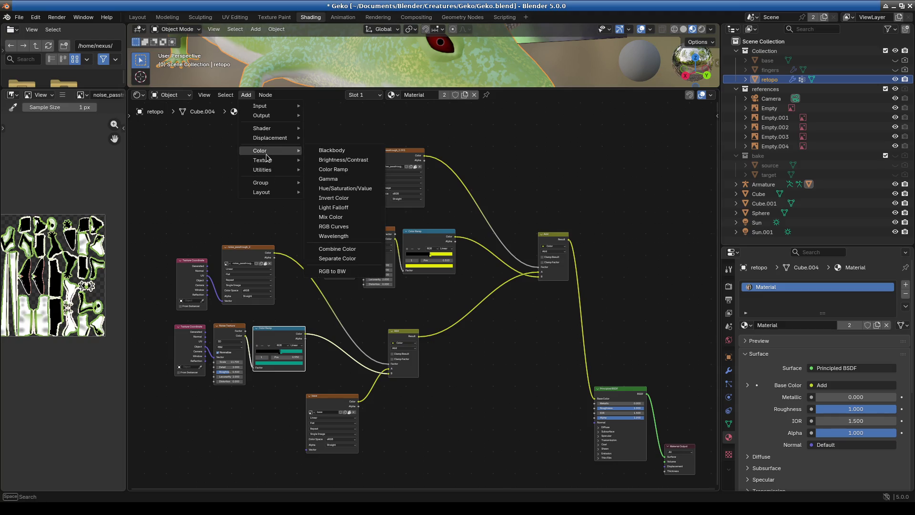
text(IMAGE)
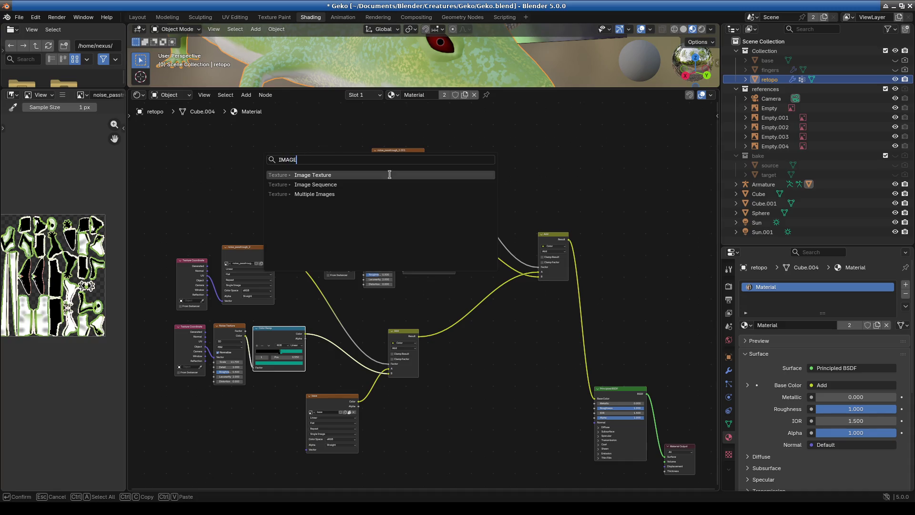
click(390, 174)
click(491, 355)
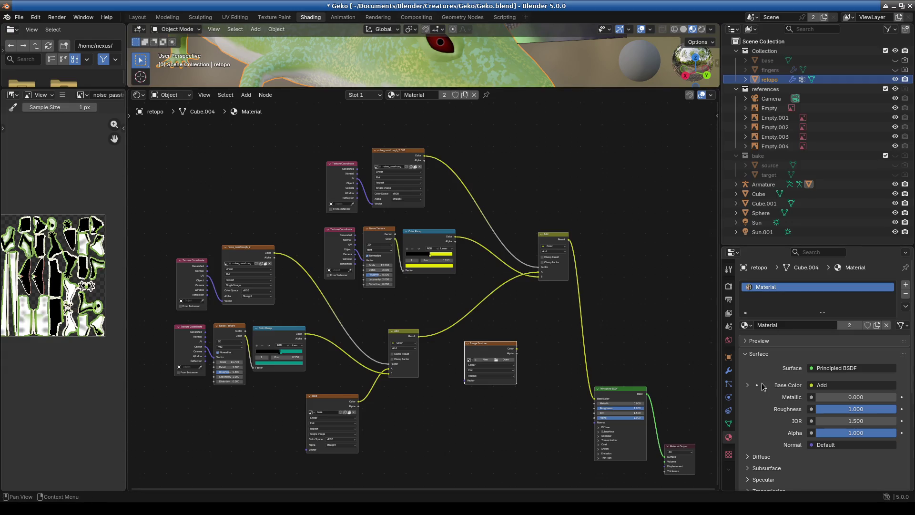
Set the Render properties' Bake panel to Diffuse with only Color contributing
click(729, 271)
click(729, 286)
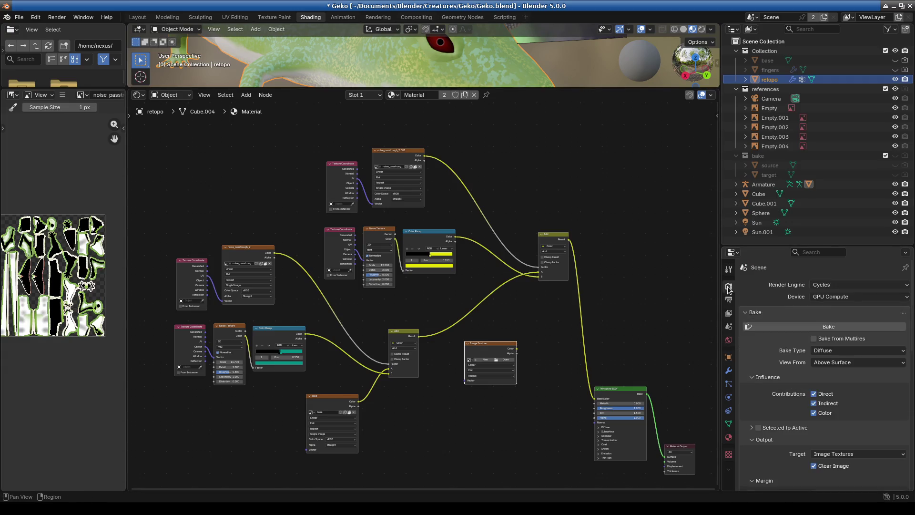
scroll(831, 277, down, 1)
scroll(810, 277, down, 2)
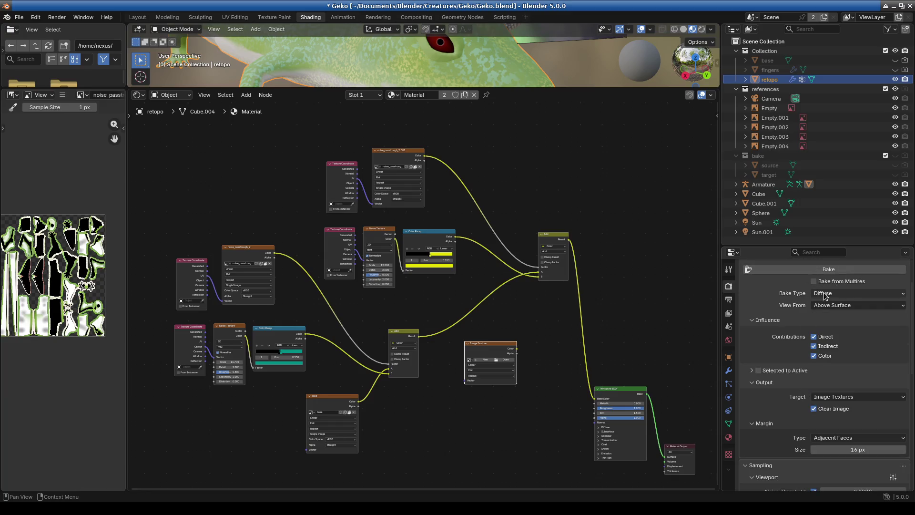
click(797, 272)
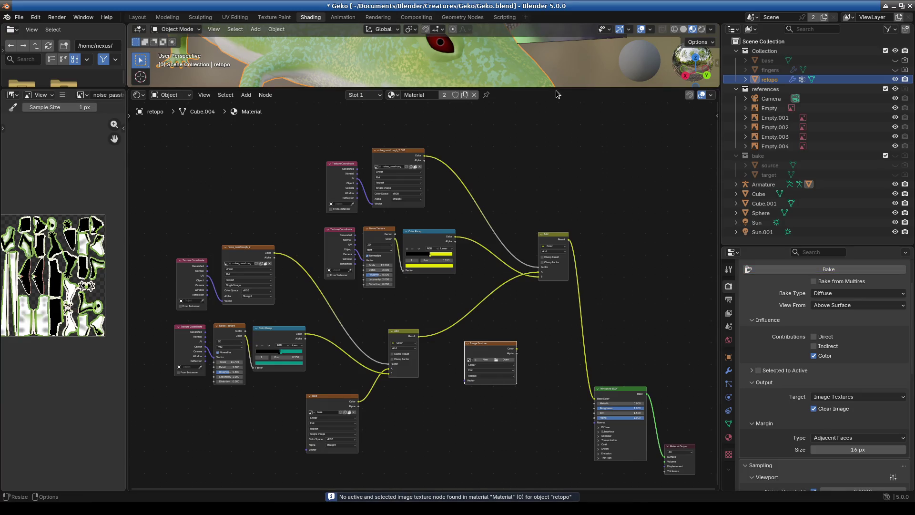
Create the new image Untitled.001 in the Image Texture node and bake the diffuse colour into it
scroll(426, 297, up, 2)
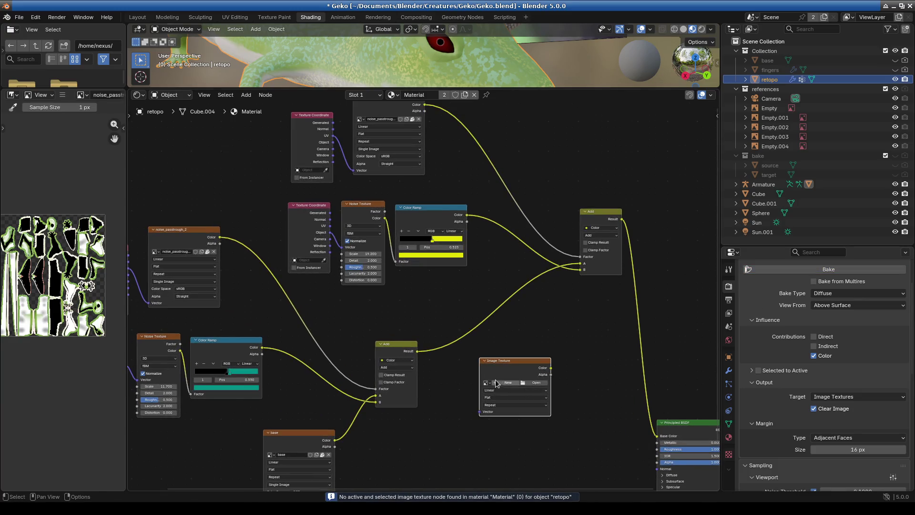
click(497, 383)
click(474, 473)
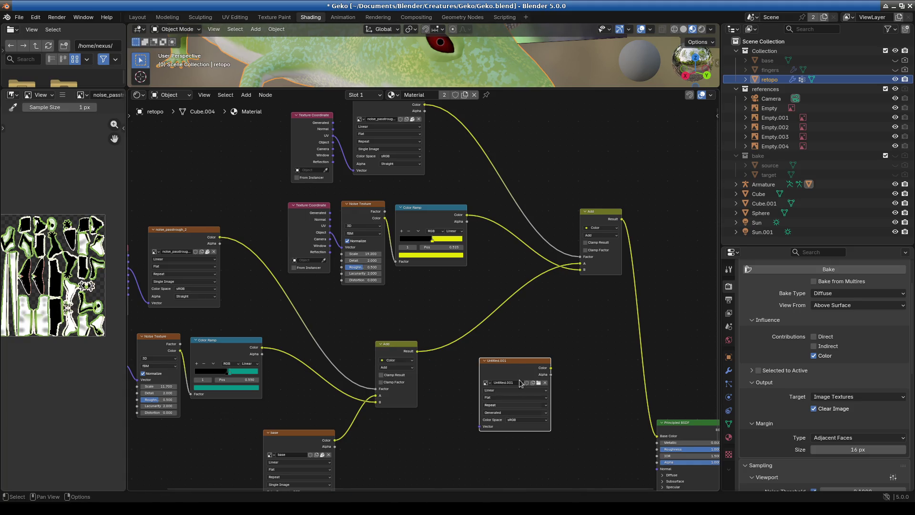
click(829, 270)
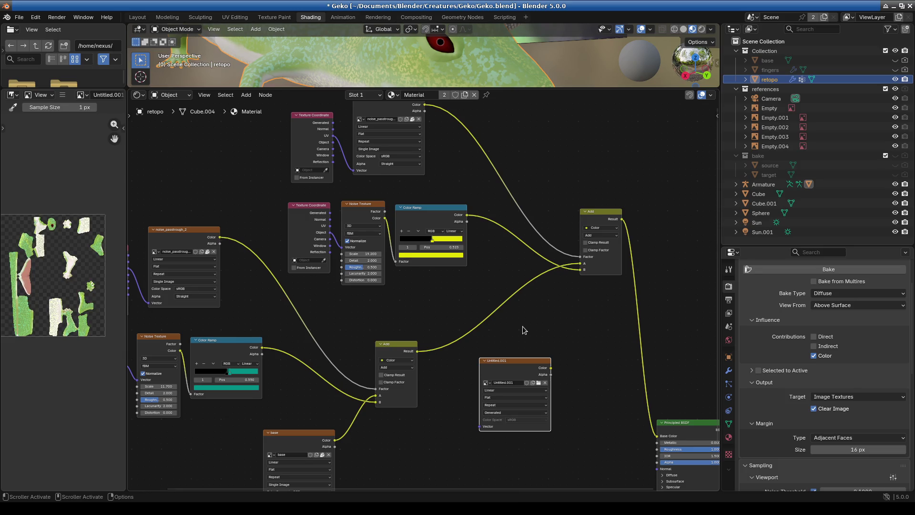
Widen the Image Editor and look over the baked Untitled.001 texture
scroll(52, 286, up, 3)
drag(127, 276, 571, 276)
scroll(308, 339, up, 2)
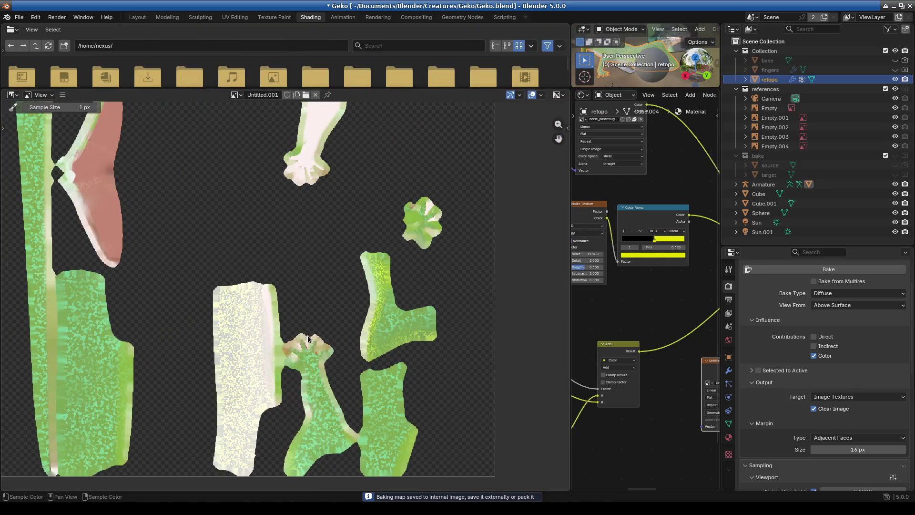
scroll(308, 338, up, 2)
mouse_move(195, 314)
middle_down()
mouse_move(369, 259)
mouse_move(355, 267)
middle_up()
scroll(255, 347, down, 4)
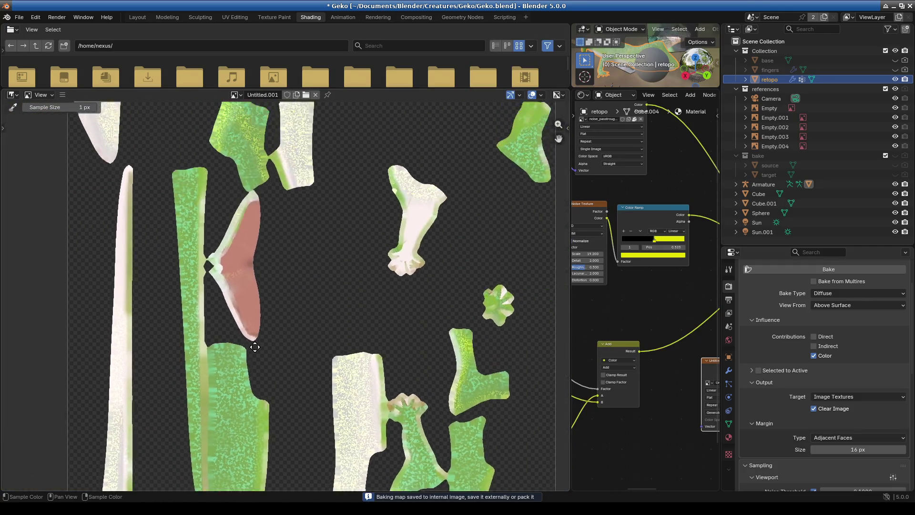
middle_drag(255, 347, 266, 426)
scroll(285, 273, up, 6)
scroll(293, 274, down, 4)
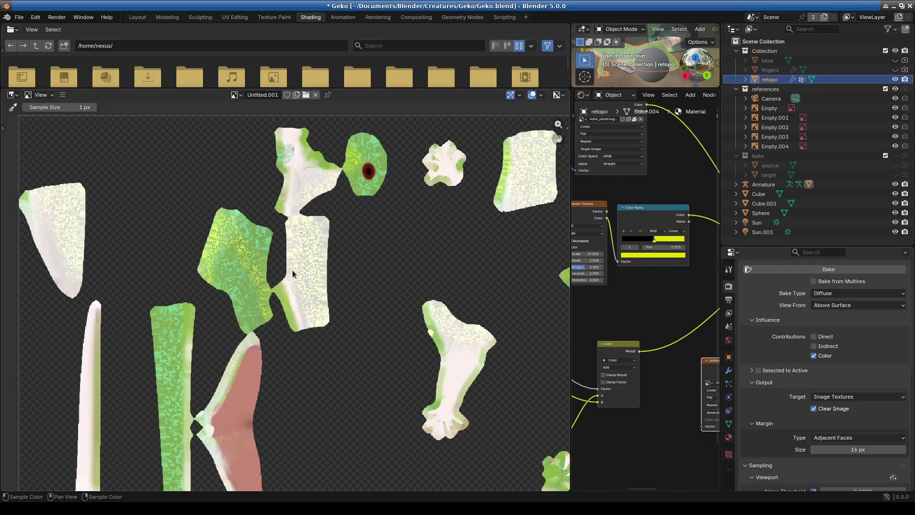
Link the baked image's Color to Base Color and check the texture around the gecko's eye
drag(570, 274, 222, 274)
middle_drag(525, 318, 306, 243)
scroll(367, 319, up, 1)
mouse_move(331, 282)
mouse_down()
mouse_move(399, 292)
mouse_move(445, 356)
mouse_up()
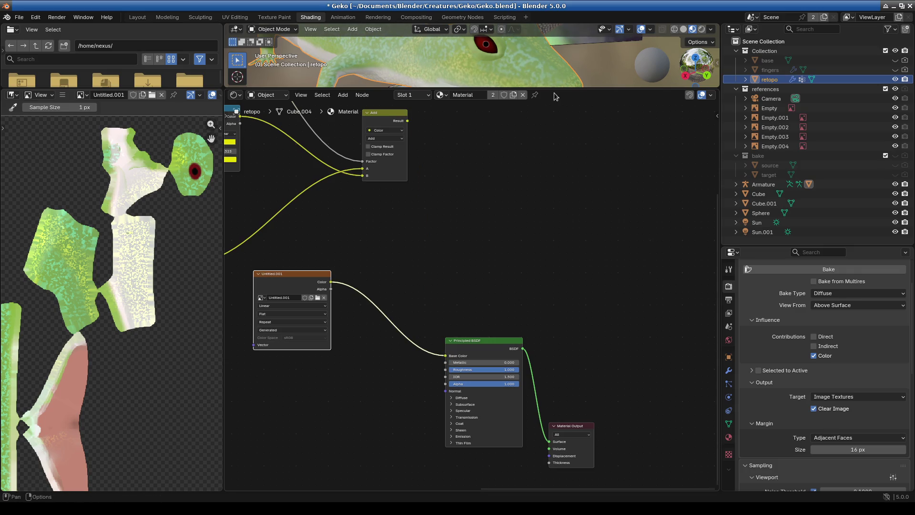
drag(558, 90, 558, 398)
scroll(430, 288, up, 5)
mouse_move(470, 276)
middle_down()
mouse_move(450, 293)
mouse_move(383, 284)
mouse_move(317, 303)
mouse_move(443, 267)
mouse_move(472, 286)
mouse_move(398, 317)
mouse_move(456, 282)
mouse_move(619, 270)
mouse_move(436, 328)
mouse_move(465, 301)
mouse_move(456, 319)
middle_up()
mouse_move(559, 400)
mouse_down()
mouse_move(548, 174)
mouse_move(544, 346)
mouse_up()
mouse_move(543, 334)
middle_down()
mouse_move(546, 248)
mouse_move(531, 243)
mouse_move(525, 252)
mouse_move(574, 226)
mouse_move(578, 267)
middle_up()
Reconnect the Add node's Result to Base Color, leaving the baked image node unconnected
drag(581, 346, 582, 233)
middle_drag(494, 372, 543, 286)
mouse_move(410, 365)
middle_down()
mouse_move(474, 388)
mouse_move(395, 321)
mouse_move(533, 419)
mouse_move(453, 430)
mouse_move(451, 475)
middle_up()
mouse_move(482, 275)
mouse_down()
mouse_move(488, 457)
mouse_move(507, 490)
mouse_move(514, 444)
mouse_up()
drag(550, 232, 539, 379)
scroll(495, 281, down, 2)
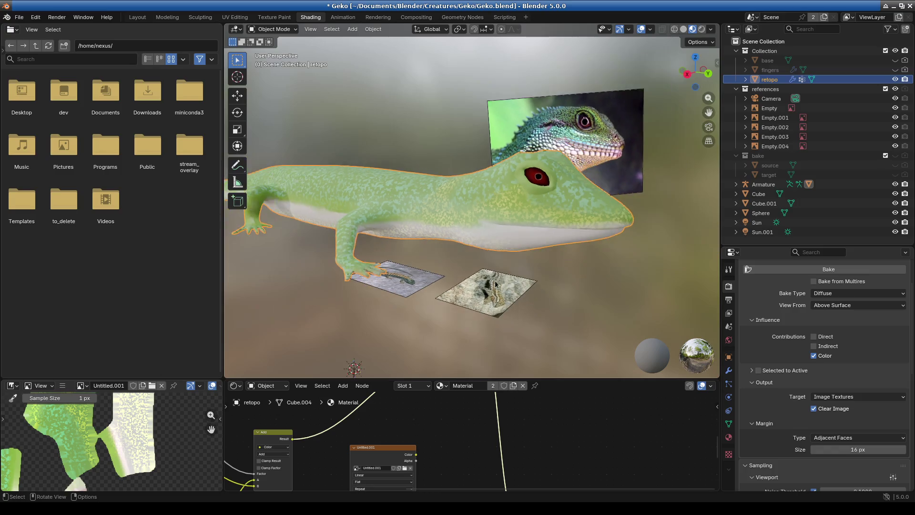
middle_drag(495, 284, 542, 283)
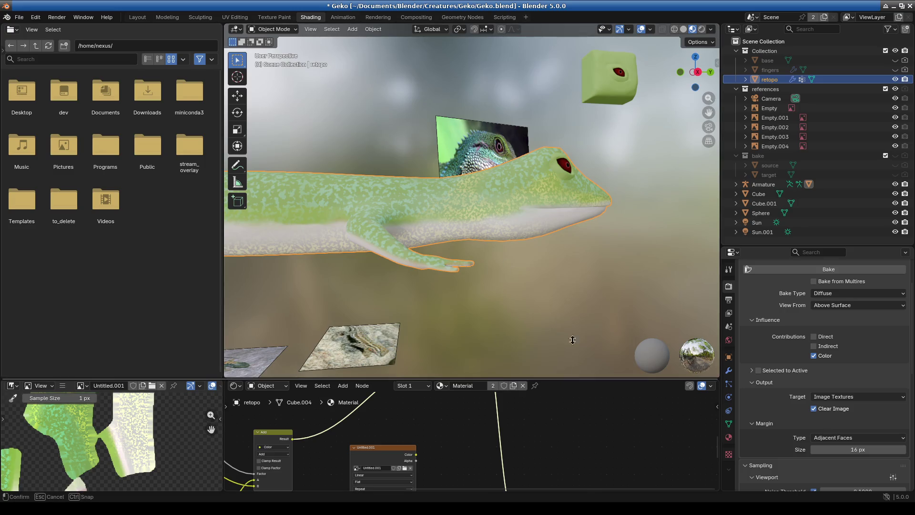
drag(562, 380, 515, 190)
drag(224, 296, 438, 296)
scroll(324, 353, down, 3)
scroll(164, 334, up, 6)
scroll(164, 334, down, 4)
drag(593, 151, 592, 319)
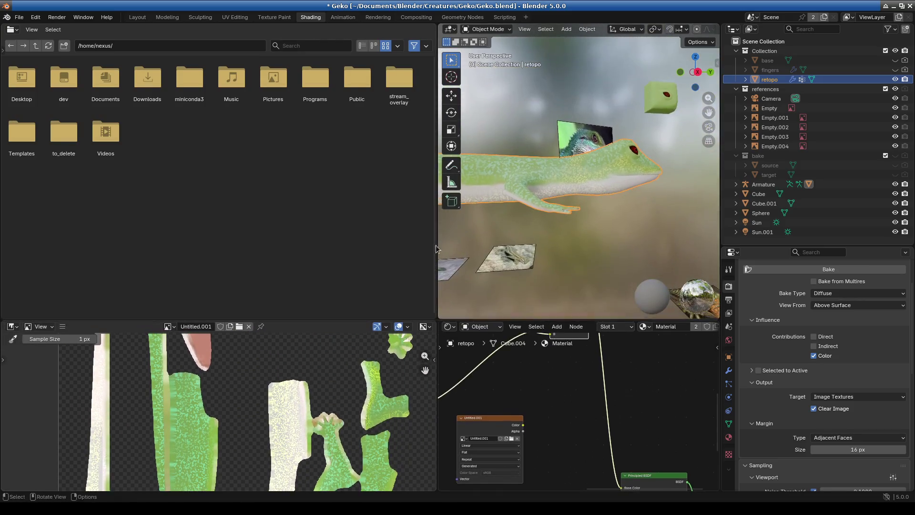
mouse_move(437, 236)
mouse_down()
mouse_move(306, 276)
mouse_move(251, 275)
mouse_up()
mouse_move(537, 229)
middle_down()
mouse_move(457, 259)
mouse_move(461, 248)
mouse_move(554, 207)
middle_up()
scroll(420, 199, up, 3)
scroll(474, 213, up, 4)
mouse_move(474, 213)
middle_down()
mouse_move(528, 240)
mouse_move(507, 253)
middle_up()
click(559, 239)
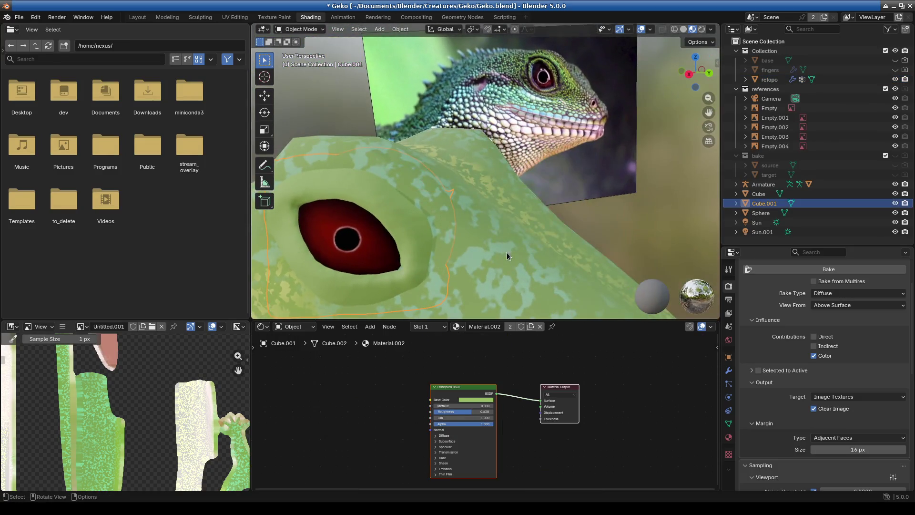
Frame the eye patch Cube.001 in right orthographic view and move it onto the gecko's eye
key(KP_1)
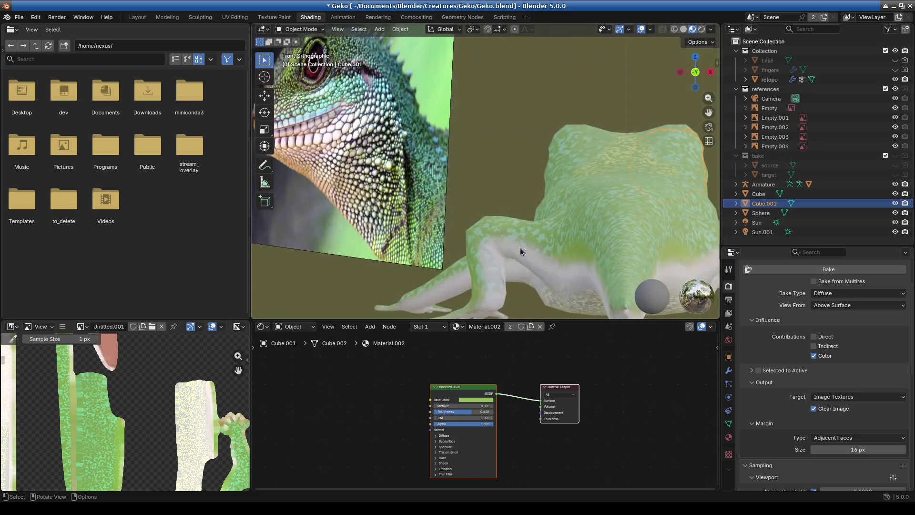
key(KP_Decimal)
mouse_move(556, 202)
middle_down()
mouse_move(504, 179)
mouse_move(582, 190)
mouse_move(540, 154)
middle_up()
key(KP_3)
key(r)
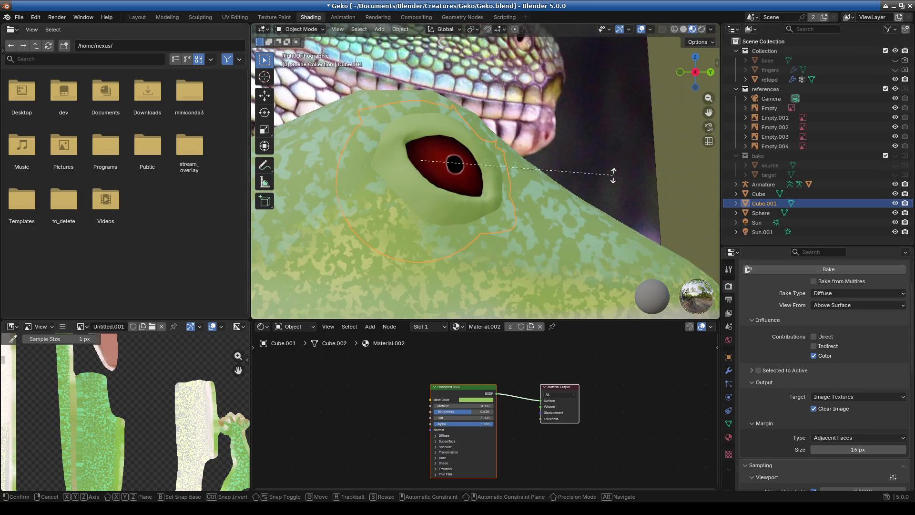
right_click(610, 162)
key(g)
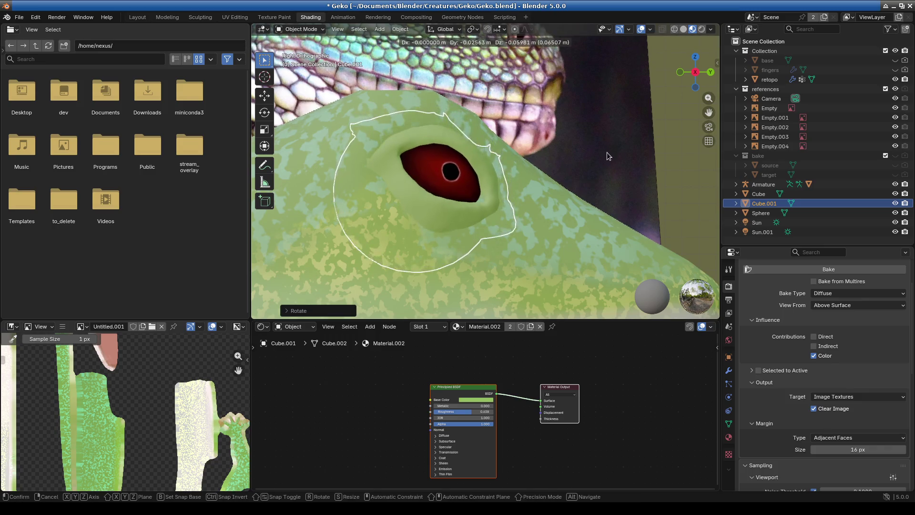
click(613, 168)
mouse_move(617, 197)
shift+middle_down()
mouse_move(596, 243)
mouse_move(609, 262)
mouse_move(536, 267)
mouse_move(547, 190)
shift+middle_up()
Rotate the eye patch twice so it sits snugly around the eye on the head
key(r)
click(614, 252)
key(r)
click(584, 161)
mouse_move(584, 161)
middle_down()
mouse_move(478, 156)
mouse_move(478, 128)
mouse_move(547, 111)
mouse_move(565, 198)
mouse_move(586, 232)
mouse_move(474, 244)
mouse_move(445, 222)
mouse_move(481, 238)
mouse_move(596, 226)
mouse_move(554, 198)
middle_up()
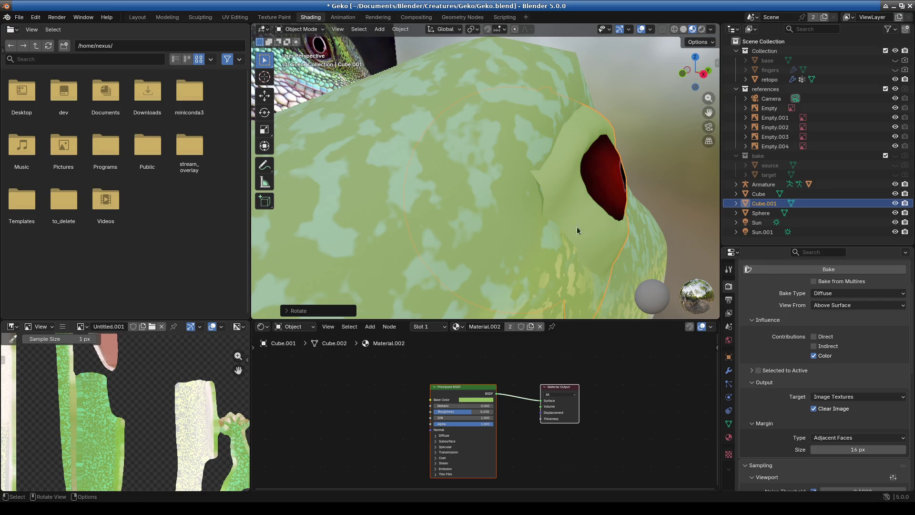
click(836, 293)
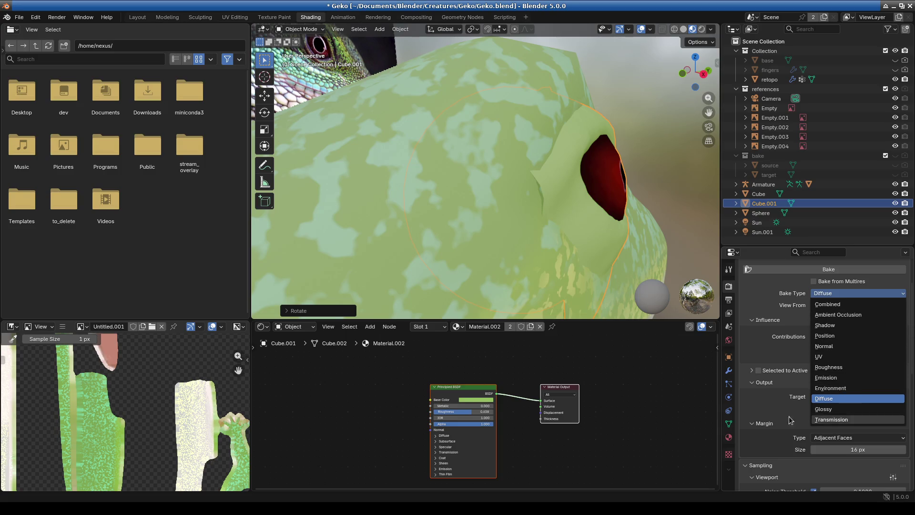
drag(605, 320, 601, 346)
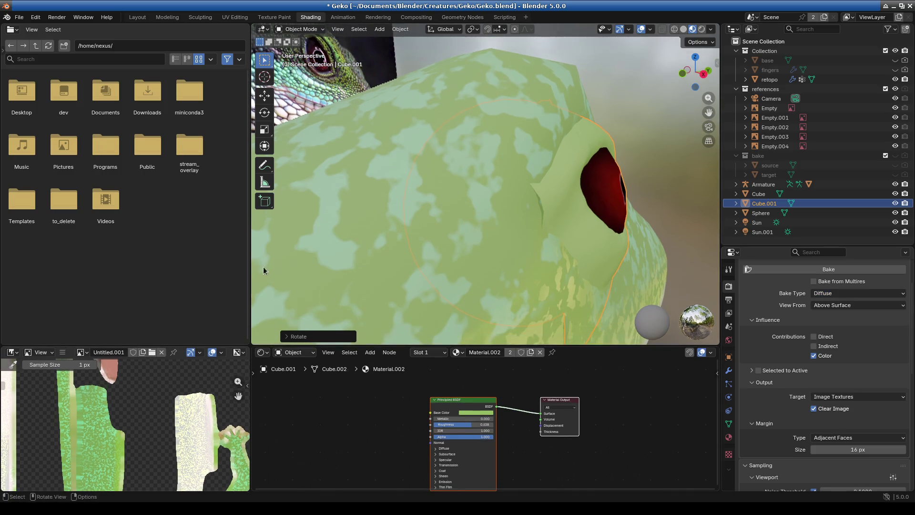
Widen the 3D view, orbit around the fitted eye patch, then return to the Layout workspace
mouse_move(249, 243)
mouse_down()
mouse_move(22, 234)
mouse_move(218, 227)
mouse_move(208, 223)
mouse_up()
mouse_move(419, 233)
middle_down()
mouse_move(359, 239)
mouse_move(425, 268)
mouse_move(521, 259)
mouse_move(505, 286)
mouse_move(496, 235)
mouse_move(495, 270)
mouse_move(501, 240)
mouse_move(465, 196)
mouse_move(479, 223)
middle_up()
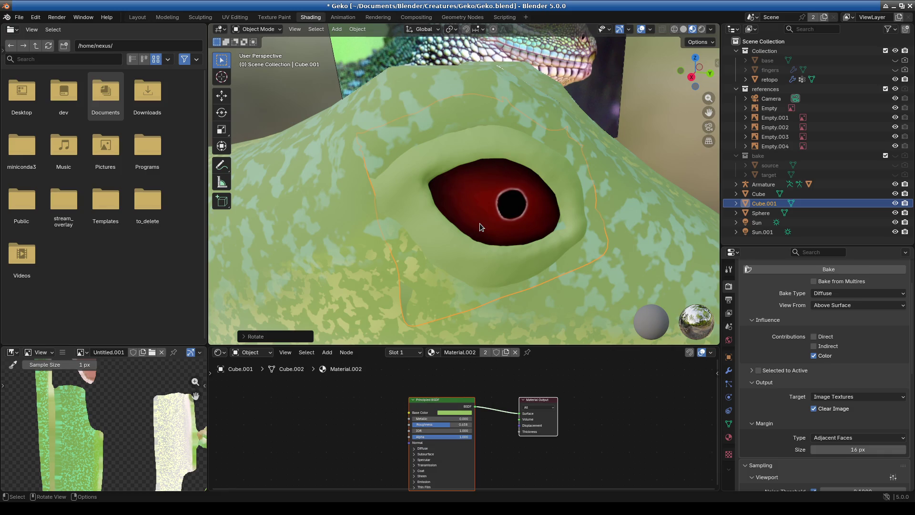
mouse_move(471, 228)
middle_down()
mouse_move(452, 257)
mouse_move(515, 235)
mouse_move(448, 253)
mouse_move(522, 256)
mouse_move(536, 232)
mouse_move(526, 230)
mouse_move(547, 226)
mouse_move(490, 212)
mouse_move(473, 228)
mouse_move(447, 204)
mouse_move(416, 208)
mouse_move(445, 225)
middle_up()
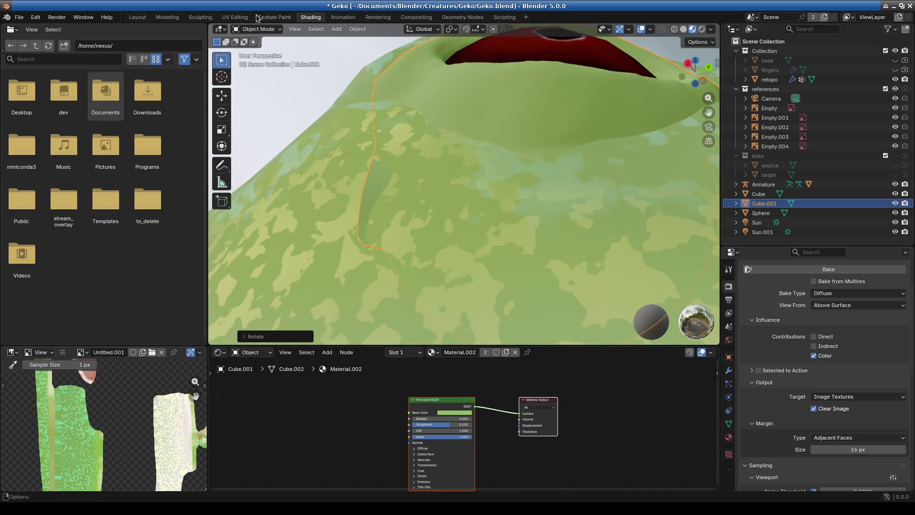
click(141, 19)
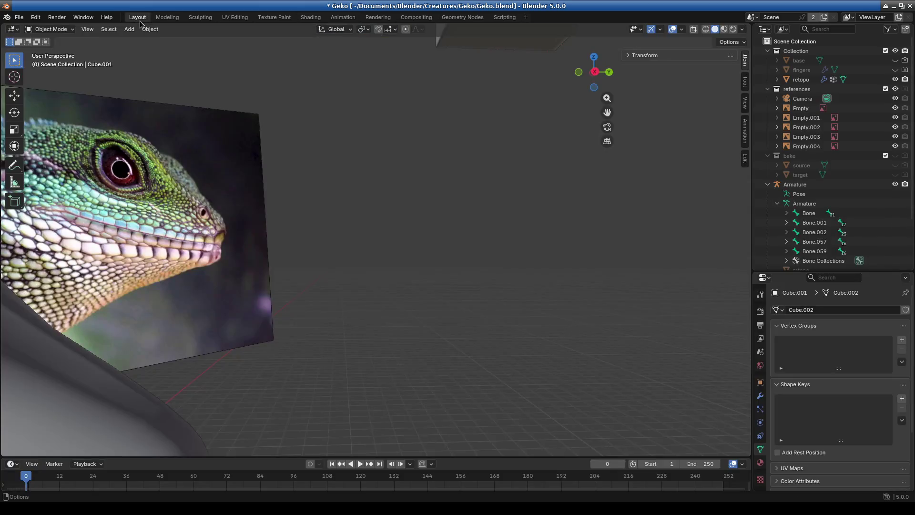
Enter Sculpt Mode on the eye patch in the Modeling workspace, zoomed toward the eye
click(169, 19)
mouse_move(415, 204)
middle_down()
mouse_move(491, 251)
mouse_move(367, 184)
mouse_move(194, 156)
middle_up()
click(47, 29)
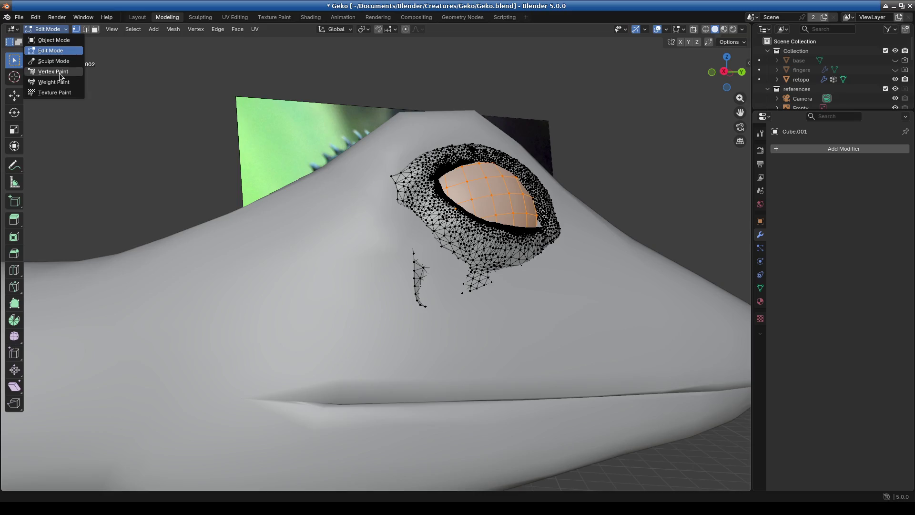
click(48, 60)
scroll(429, 305, up, 5)
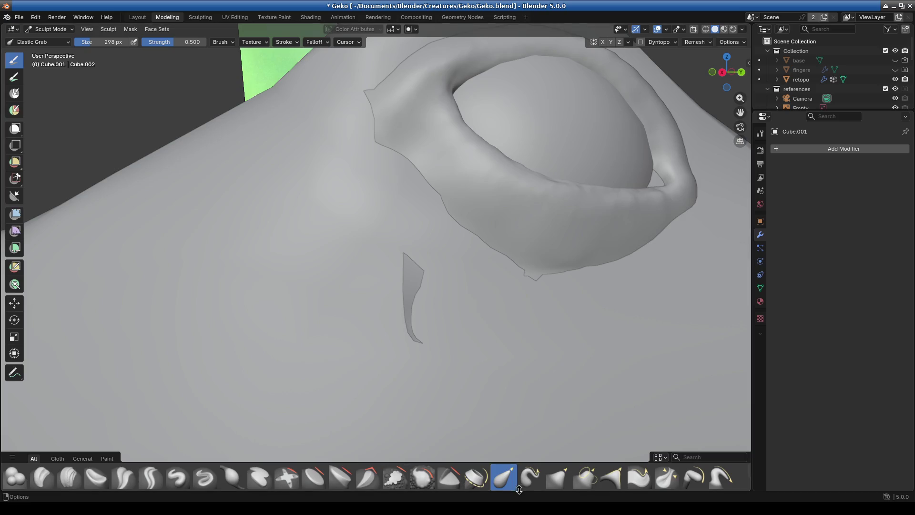
Smooth the dark sliver below the eye and the notch in the patch edge with Crease Polish
click(121, 477)
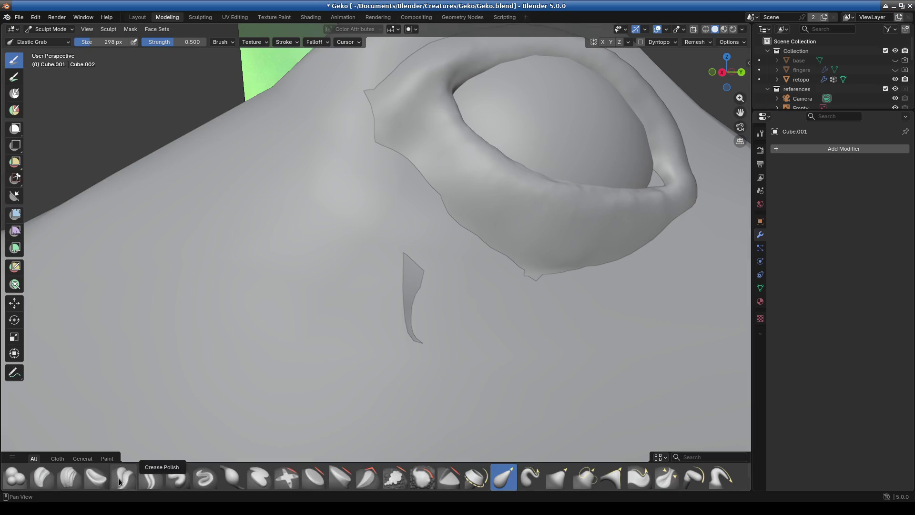
scroll(426, 317, up, 1)
drag(417, 315, 426, 355)
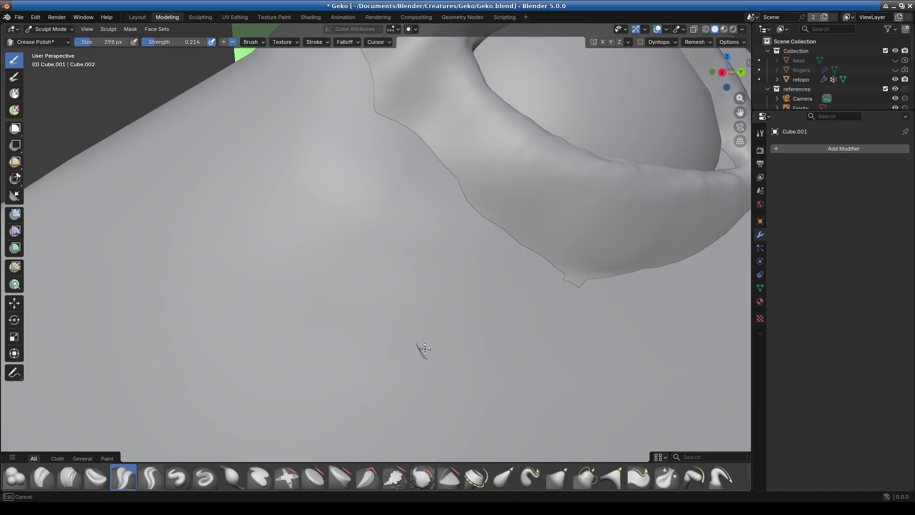
mouse_move(413, 343)
middle_down()
mouse_move(347, 388)
mouse_move(358, 310)
middle_up()
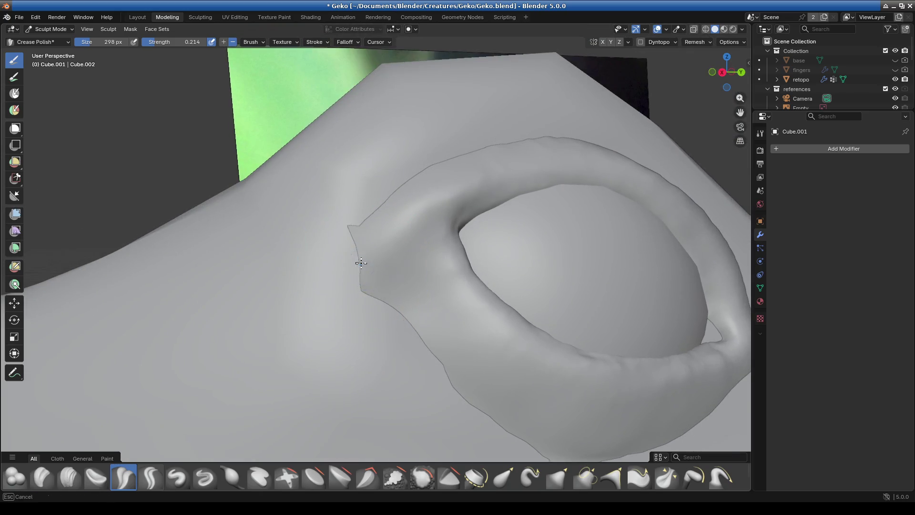
mouse_move(347, 241)
mouse_down()
mouse_move(361, 282)
mouse_move(357, 245)
mouse_up()
mouse_move(357, 245)
middle_down()
mouse_move(348, 242)
mouse_move(409, 306)
mouse_move(476, 276)
middle_up()
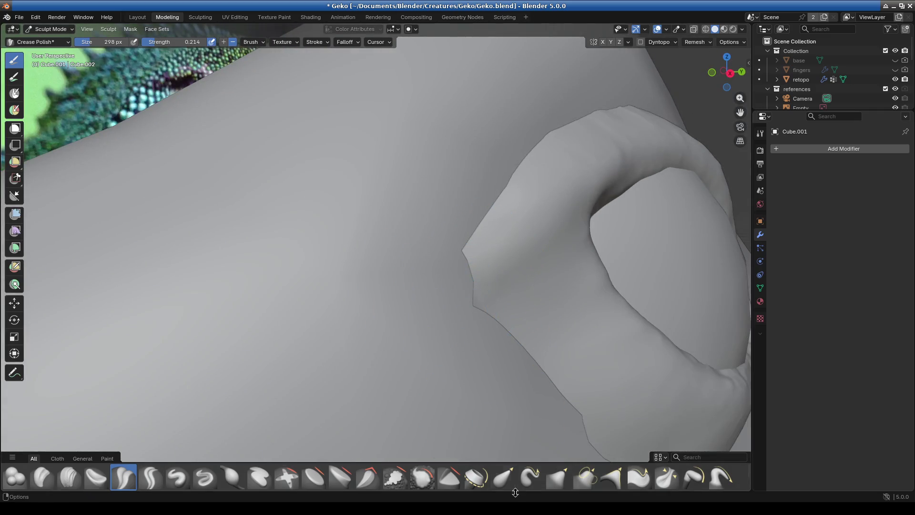
Switch to Elastic Grab and inspect the eye rim and socket ridge against the reference
click(503, 477)
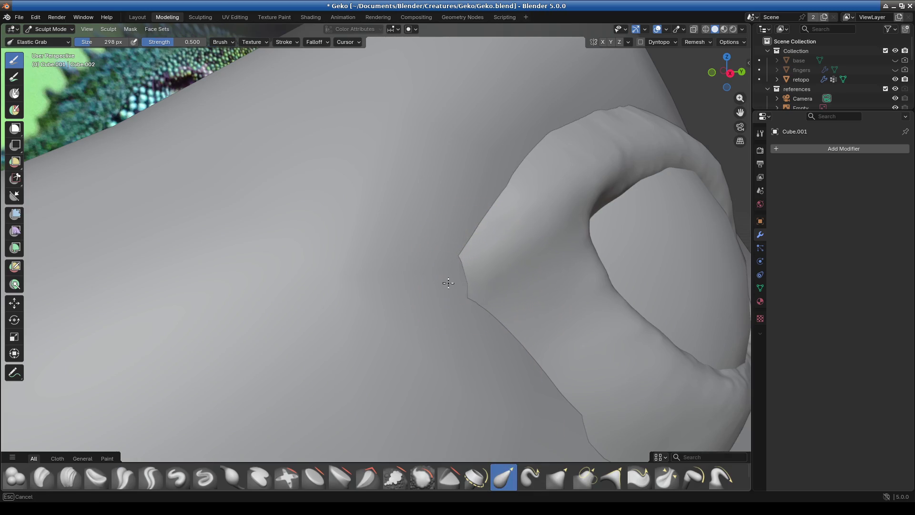
mouse_move(458, 281)
middle_down()
mouse_move(535, 310)
mouse_move(439, 296)
mouse_move(416, 272)
mouse_move(453, 274)
mouse_move(545, 321)
mouse_move(452, 313)
middle_up()
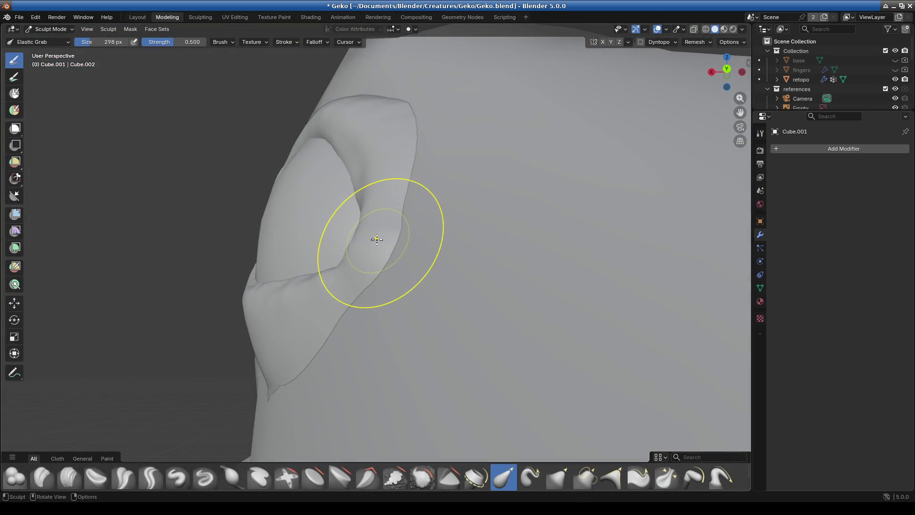
middle_drag(376, 239, 415, 266)
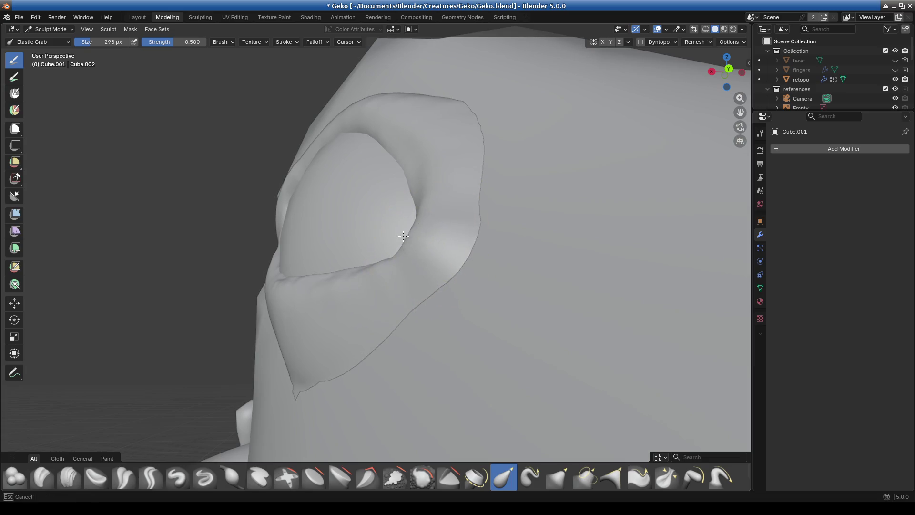
mouse_move(406, 229)
middle_down()
mouse_move(476, 294)
mouse_move(547, 327)
mouse_move(527, 329)
mouse_move(471, 270)
middle_up()
mouse_move(484, 228)
middle_down()
mouse_move(535, 333)
mouse_move(587, 353)
mouse_move(533, 291)
middle_up()
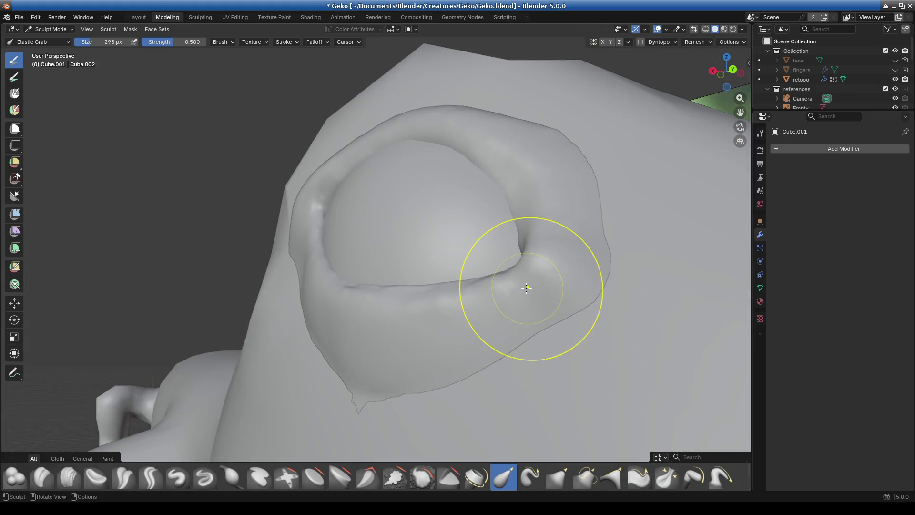
mouse_move(470, 322)
middle_down()
mouse_move(535, 366)
mouse_move(527, 347)
mouse_move(528, 393)
mouse_move(569, 406)
mouse_move(378, 327)
mouse_move(471, 296)
mouse_move(347, 235)
middle_up()
scroll(470, 296, up, 3)
mouse_move(562, 272)
middle_down()
mouse_move(468, 340)
mouse_move(455, 286)
middle_up()
mouse_move(313, 214)
middle_down()
mouse_move(312, 225)
mouse_move(474, 307)
mouse_move(373, 270)
middle_up()
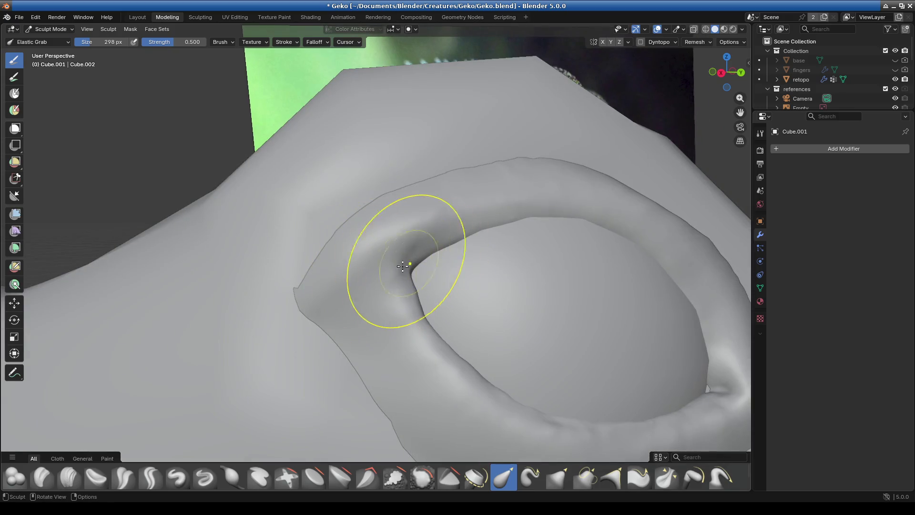
mouse_move(442, 251)
middle_down()
mouse_move(472, 288)
mouse_move(446, 315)
mouse_move(479, 287)
mouse_move(460, 345)
mouse_move(443, 270)
mouse_move(352, 360)
mouse_move(432, 275)
mouse_move(426, 216)
middle_up()
mouse_move(474, 236)
middle_down()
mouse_move(468, 316)
mouse_move(409, 302)
mouse_move(370, 241)
mouse_move(394, 299)
mouse_move(359, 306)
mouse_move(403, 282)
middle_up()
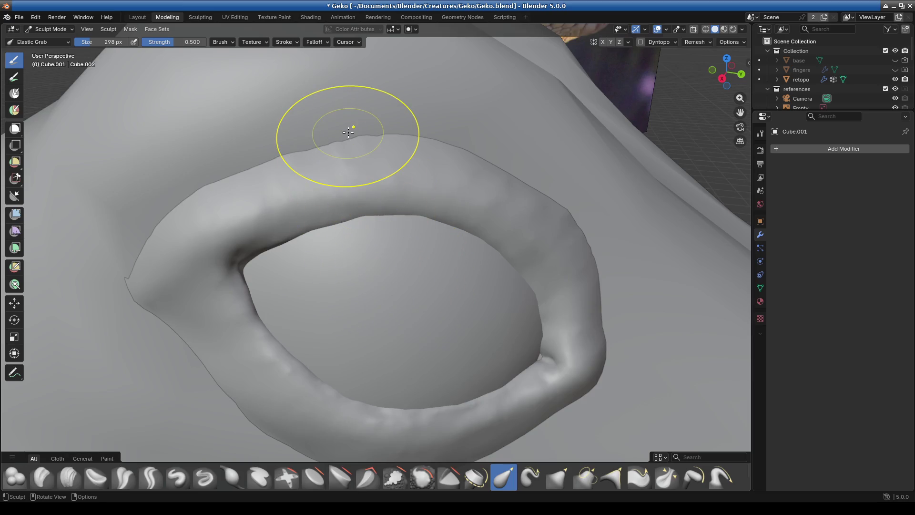
scroll(321, 184, down, 4)
middle_drag(316, 230, 350, 253)
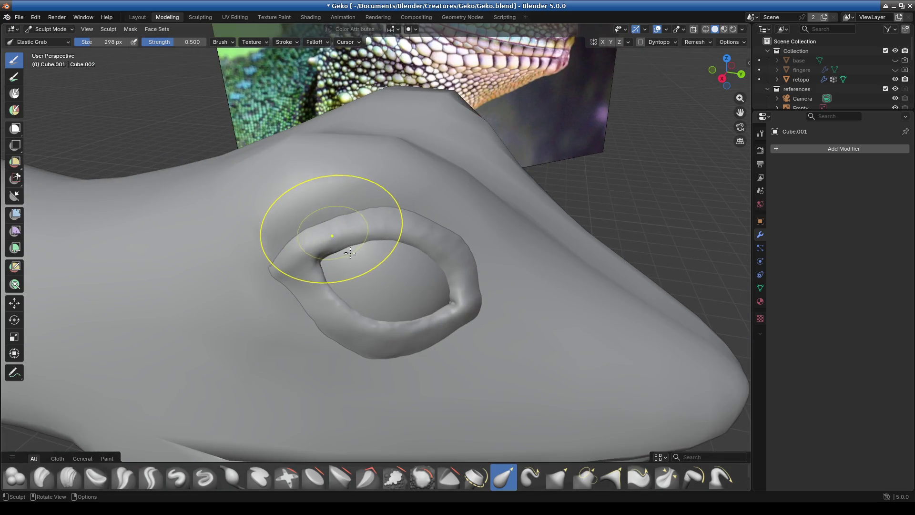
middle_drag(436, 327, 419, 267)
scroll(419, 218, up, 4)
middle_drag(419, 218, 474, 290)
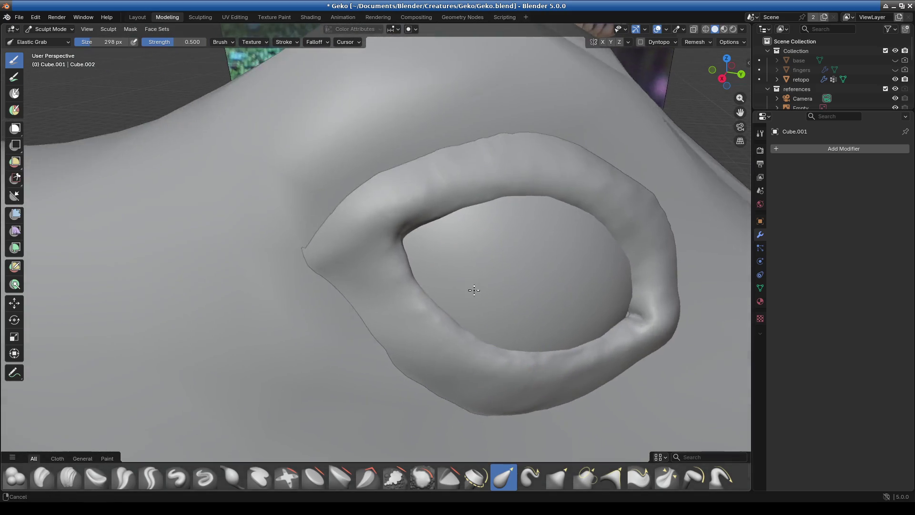
scroll(399, 296, down, 2)
mouse_move(399, 296)
middle_down()
mouse_move(296, 272)
mouse_move(357, 306)
middle_up()
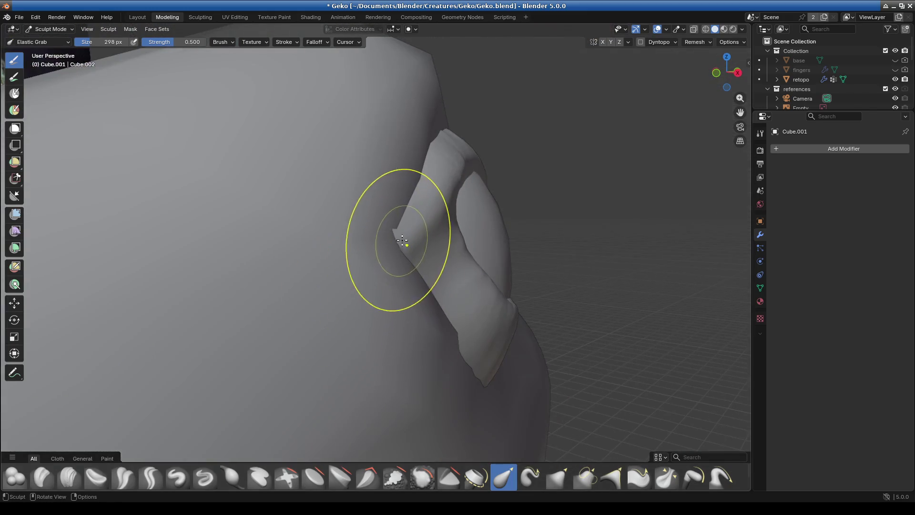
mouse_move(387, 254)
middle_down()
mouse_move(482, 286)
mouse_move(458, 310)
mouse_move(479, 330)
mouse_move(413, 281)
mouse_move(388, 313)
mouse_move(473, 278)
mouse_move(351, 217)
middle_up()
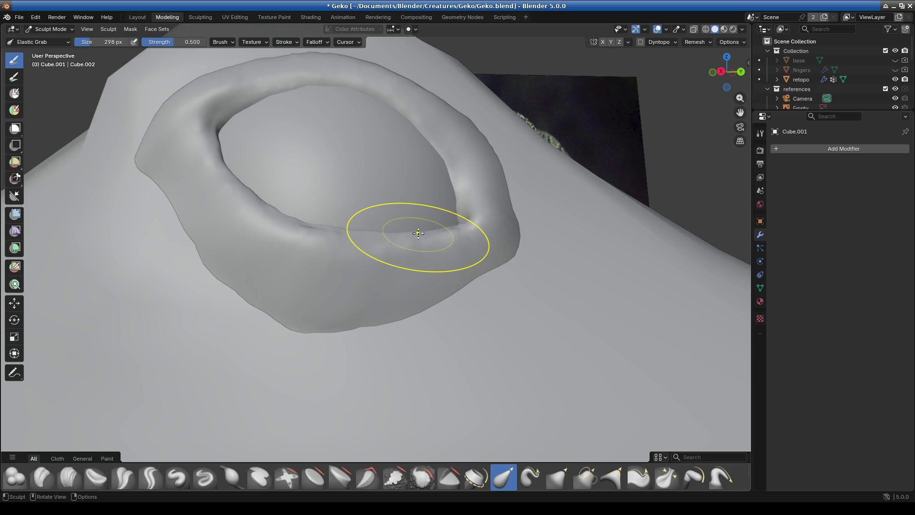
mouse_move(418, 233)
middle_down()
mouse_move(337, 259)
mouse_move(455, 294)
mouse_move(347, 300)
mouse_move(439, 267)
mouse_move(429, 334)
middle_up()
Inflate the patch edge below the eye with the Inflate/Deflate brush and check the result
click(232, 477)
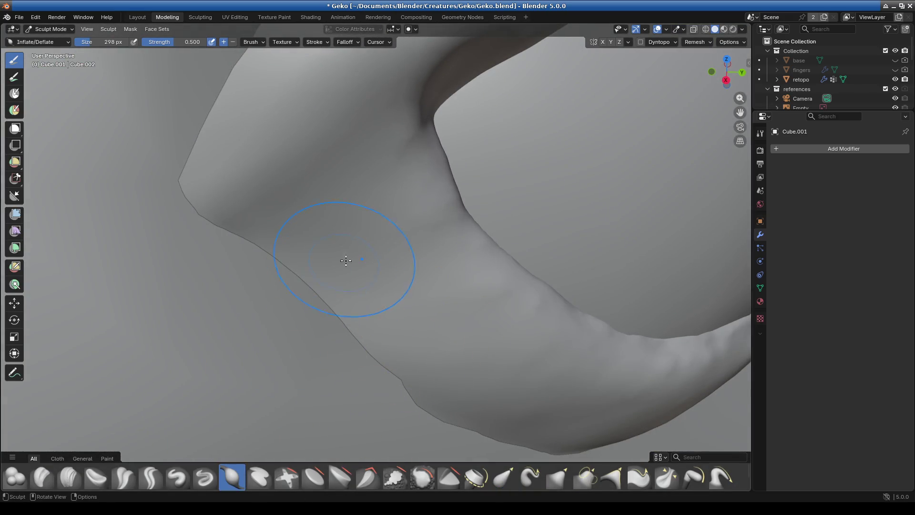
drag(353, 271, 344, 311)
mouse_move(321, 212)
middle_down()
mouse_move(448, 327)
mouse_move(399, 293)
middle_up()
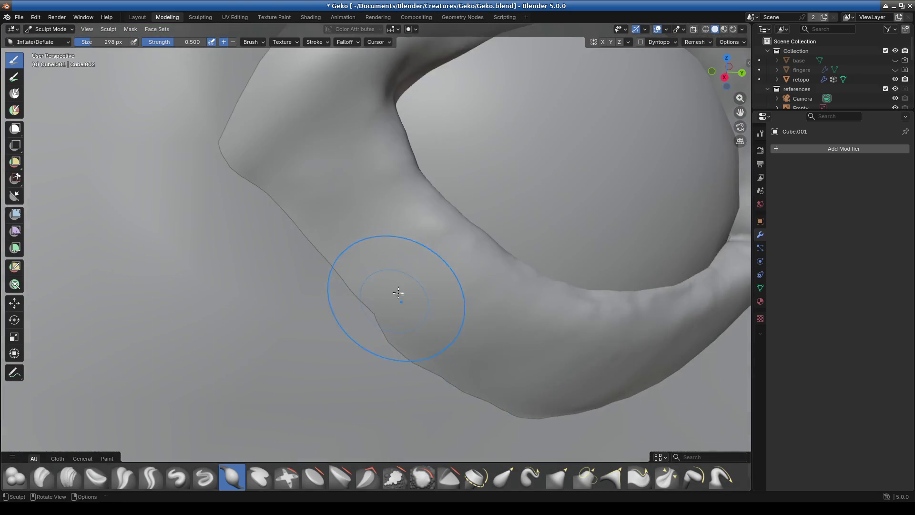
mouse_move(445, 339)
middle_down()
mouse_move(484, 254)
mouse_move(511, 272)
mouse_move(556, 280)
mouse_move(527, 273)
mouse_move(440, 210)
middle_up()
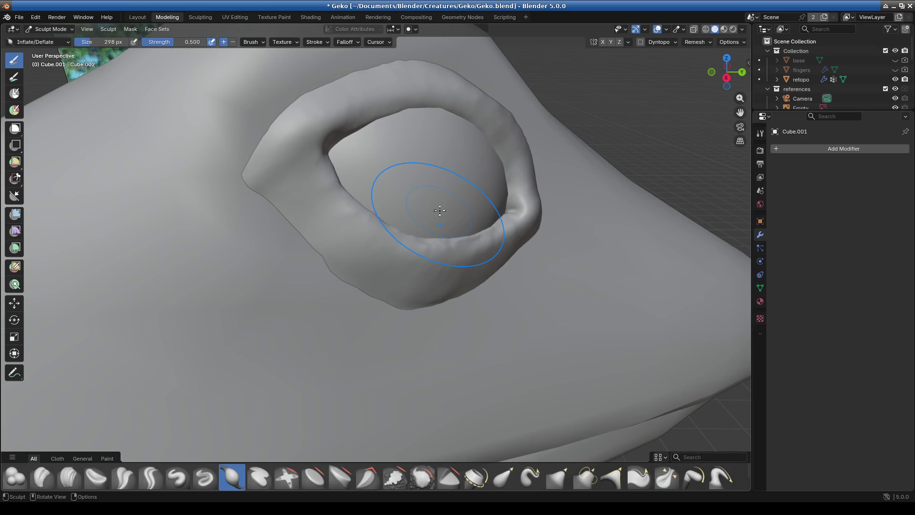
click(45, 29)
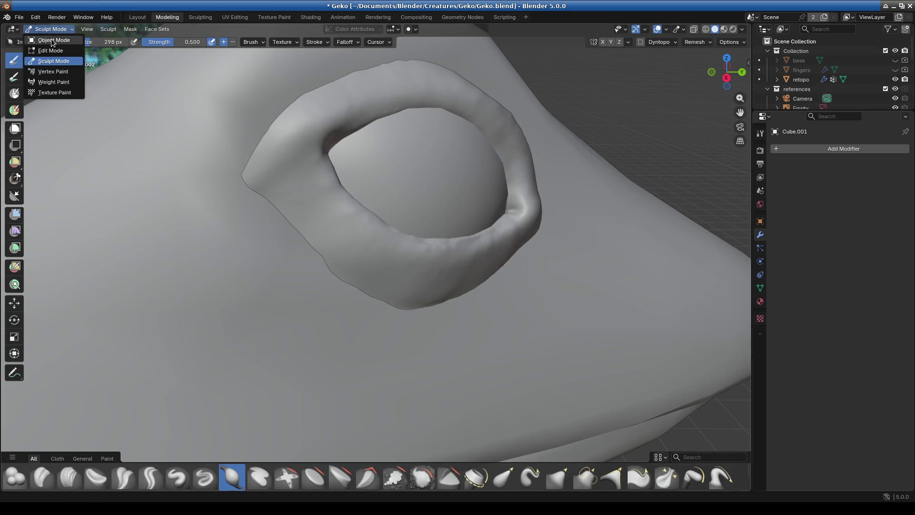
Leave sculpting, select the retopo body mesh, and put it in Edit Mode
click(40, 40)
scroll(336, 133, down, 3)
click(260, 150)
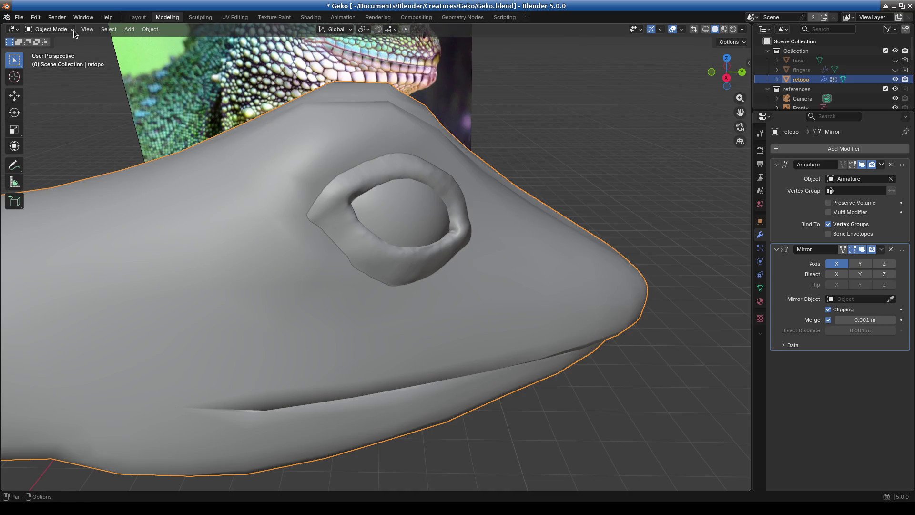
click(49, 29)
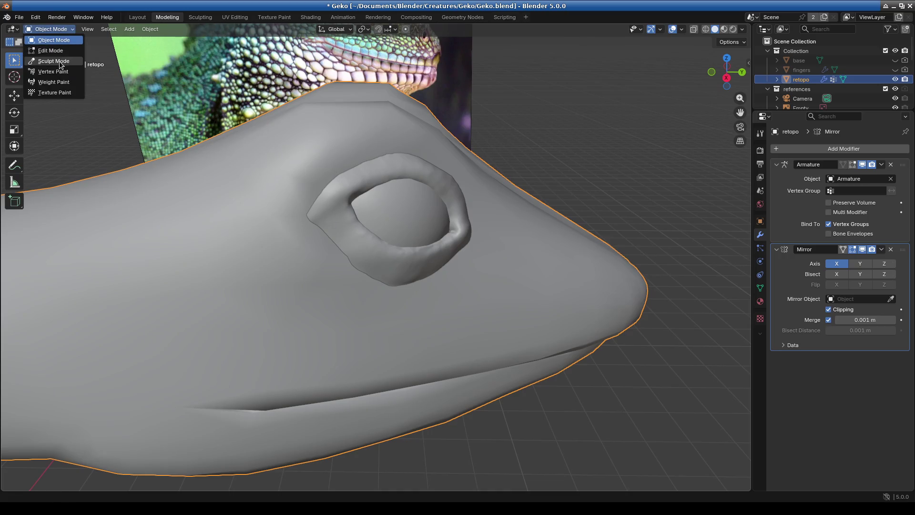
click(62, 52)
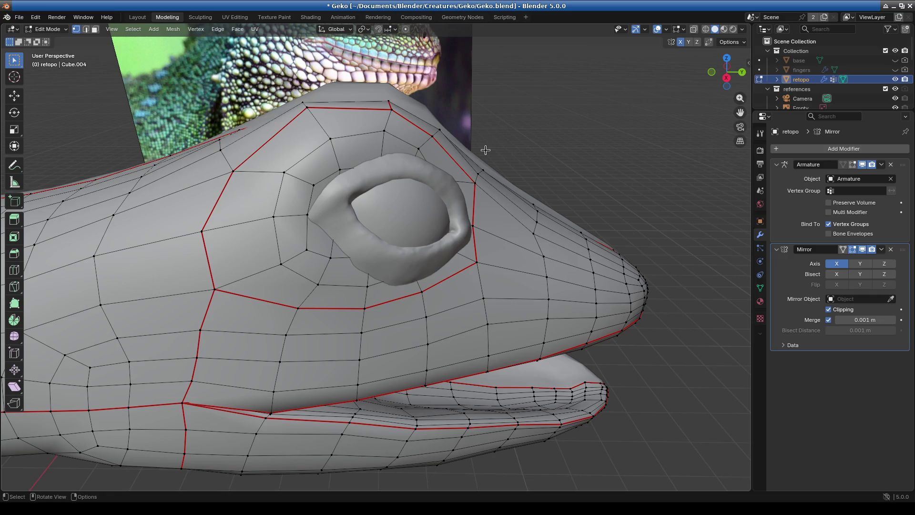
Orbit and zoom around the gecko head, then switch the retopo mesh back to Object Mode
scroll(448, 148, down, 3)
mouse_move(447, 148)
middle_down()
mouse_move(412, 263)
mouse_move(398, 280)
mouse_move(414, 283)
mouse_move(414, 304)
middle_up()
scroll(411, 264, up, 2)
scroll(412, 264, down, 2)
scroll(412, 264, up, 3)
scroll(415, 286, up, 2)
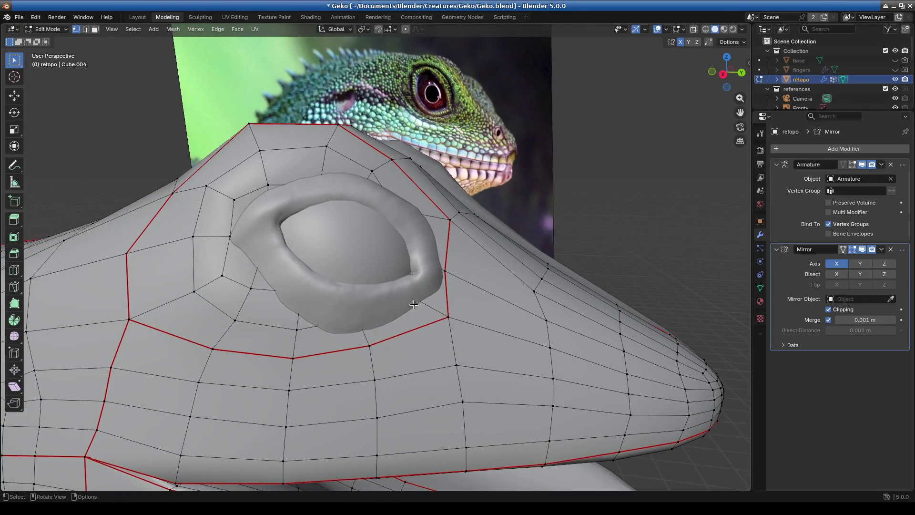
click(53, 29)
click(56, 38)
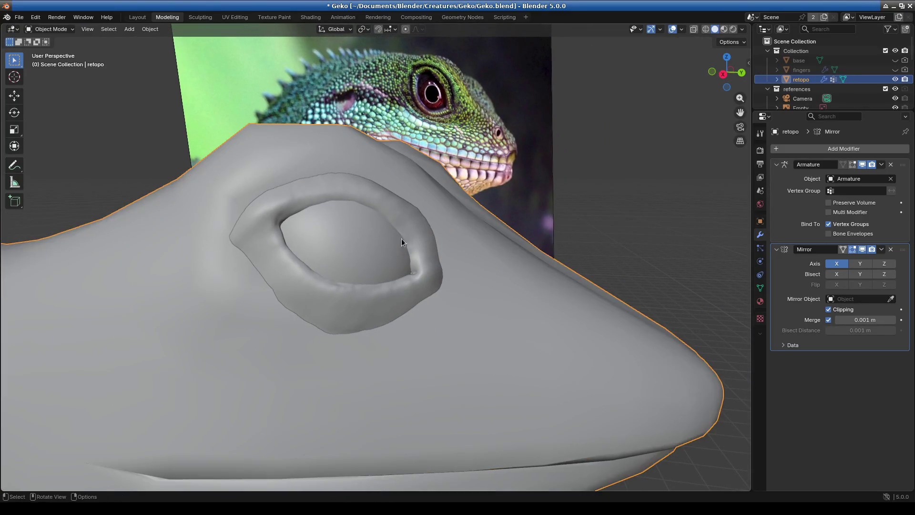
Select the eye patch Cube.001 and slide it along the X and Y axes toward the eye
click(421, 267)
key(g)
key(x)
key(y)
click(399, 263)
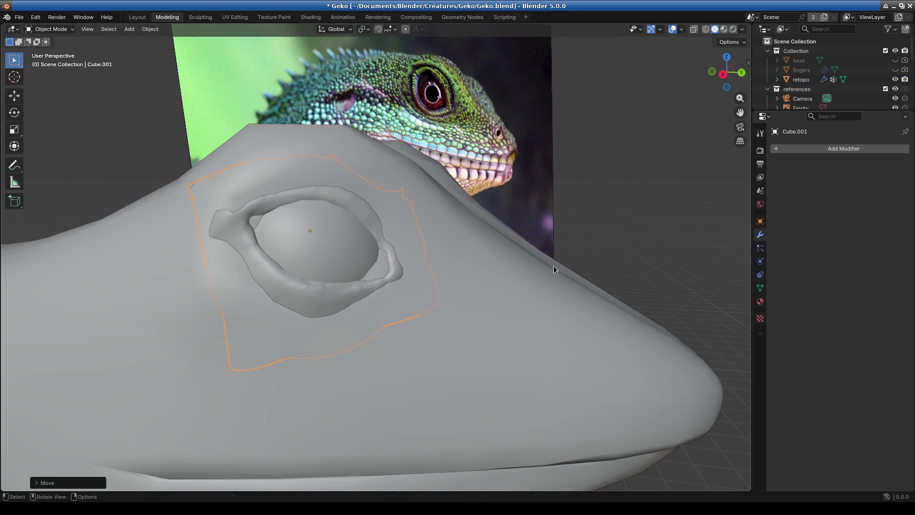
key(g)
key(x)
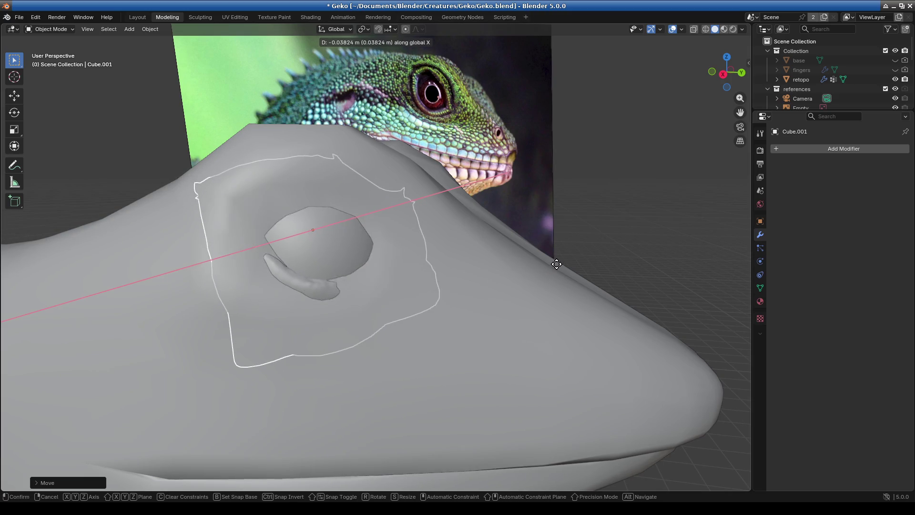
click(548, 261)
Rotate and reposition the patch against the head, checking the fit from orbited views
mouse_move(544, 281)
middle_down()
mouse_move(583, 316)
mouse_move(627, 310)
mouse_move(492, 294)
mouse_move(368, 305)
mouse_move(395, 309)
middle_up()
key(r)
click(620, 284)
key(g)
click(473, 196)
mouse_move(473, 195)
middle_down()
mouse_move(621, 131)
mouse_move(607, 188)
middle_up()
key(r)
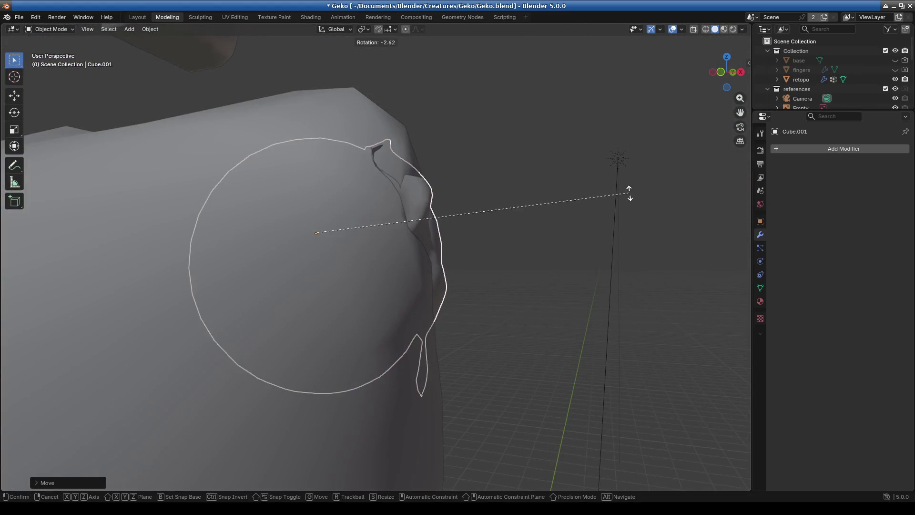
click(492, 198)
mouse_move(492, 198)
middle_down()
mouse_move(344, 227)
mouse_move(486, 176)
middle_up()
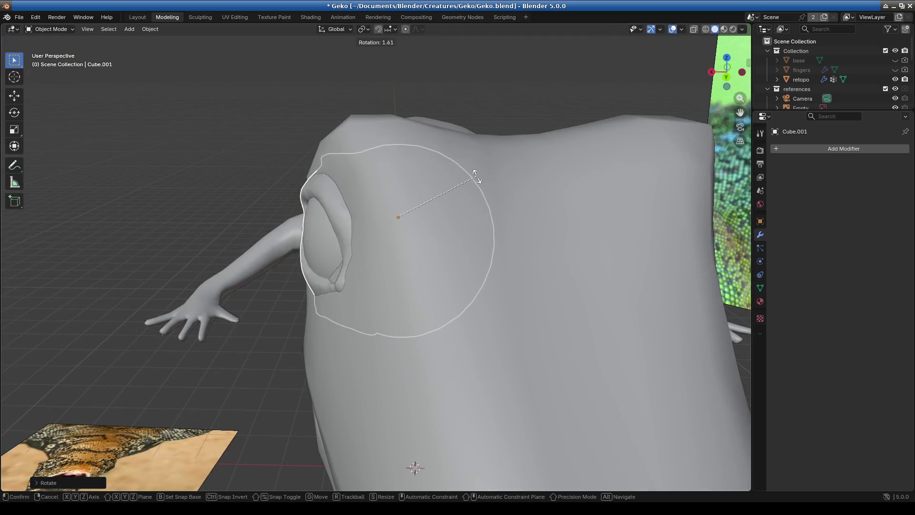
Push the patch into the body and refine its position and rotation from a close view
key(g)
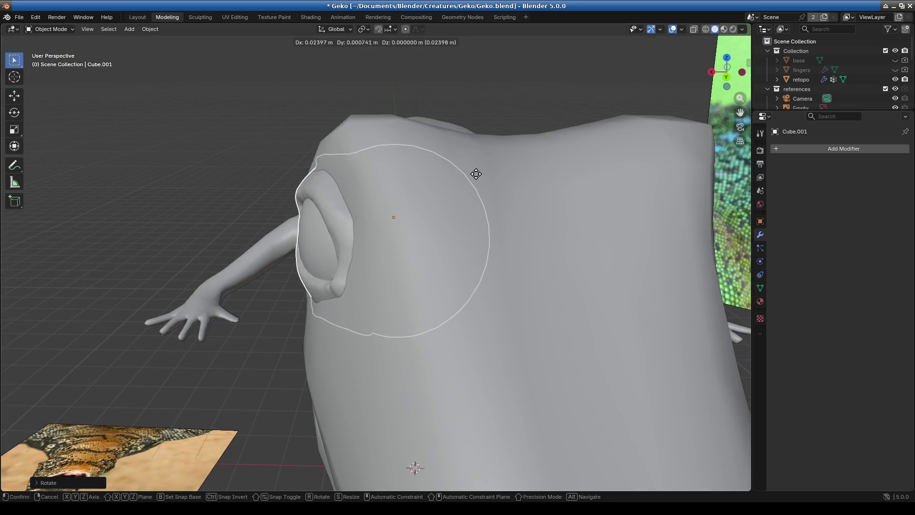
click(462, 188)
mouse_move(461, 188)
middle_down()
mouse_move(586, 196)
mouse_move(545, 247)
mouse_move(584, 298)
mouse_move(605, 288)
middle_up()
key(g)
click(613, 251)
key(r)
click(567, 222)
mouse_move(567, 221)
middle_down()
mouse_move(450, 145)
mouse_move(439, 130)
mouse_move(448, 130)
middle_up()
In Top view, shift and slightly rotate the patch to center it around the eye
key(KP_7)
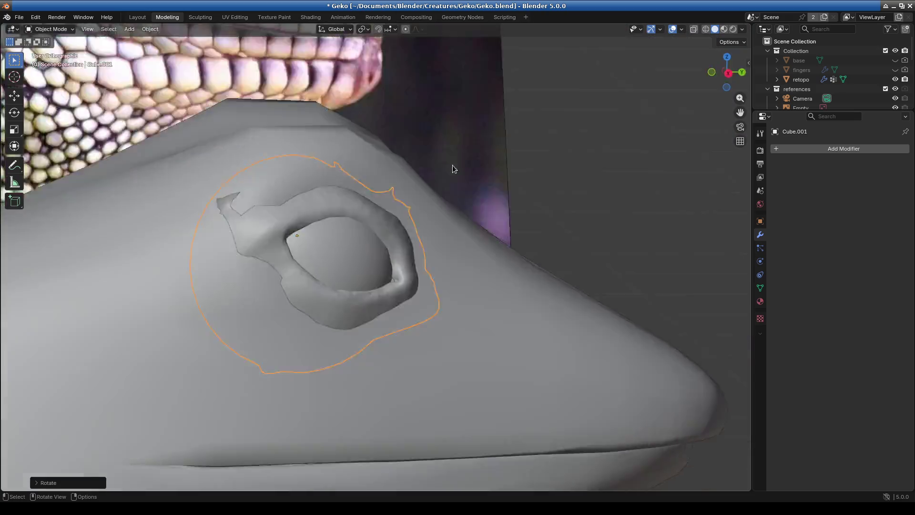
key(g)
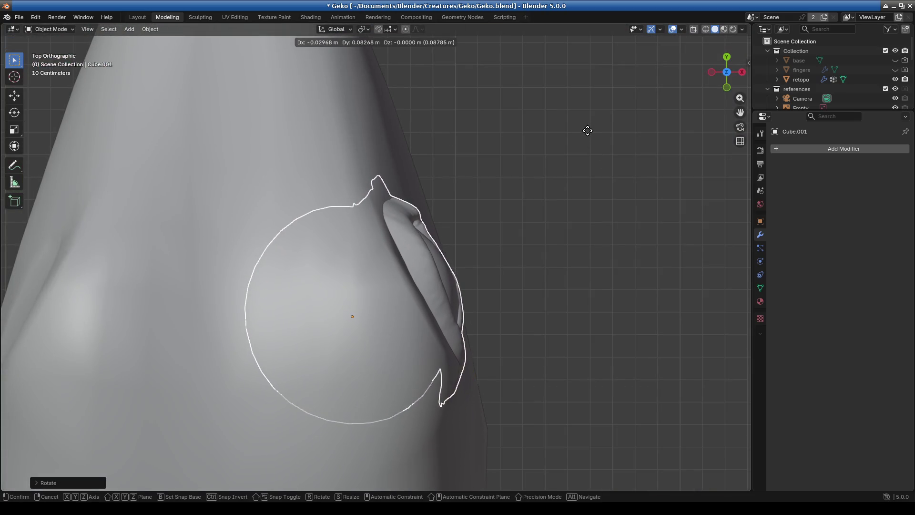
click(591, 134)
key(r)
click(605, 172)
mouse_move(605, 173)
middle_down()
mouse_move(455, 191)
mouse_move(433, 130)
mouse_move(415, 243)
mouse_move(576, 304)
mouse_move(476, 298)
middle_up()
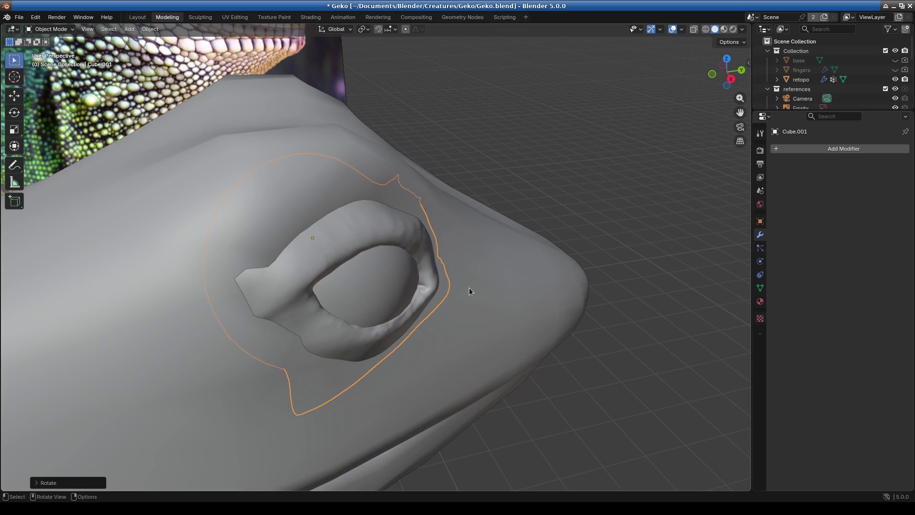
mouse_move(469, 288)
middle_down()
mouse_move(461, 306)
mouse_move(408, 314)
mouse_move(382, 279)
mouse_move(376, 296)
middle_up()
click(48, 29)
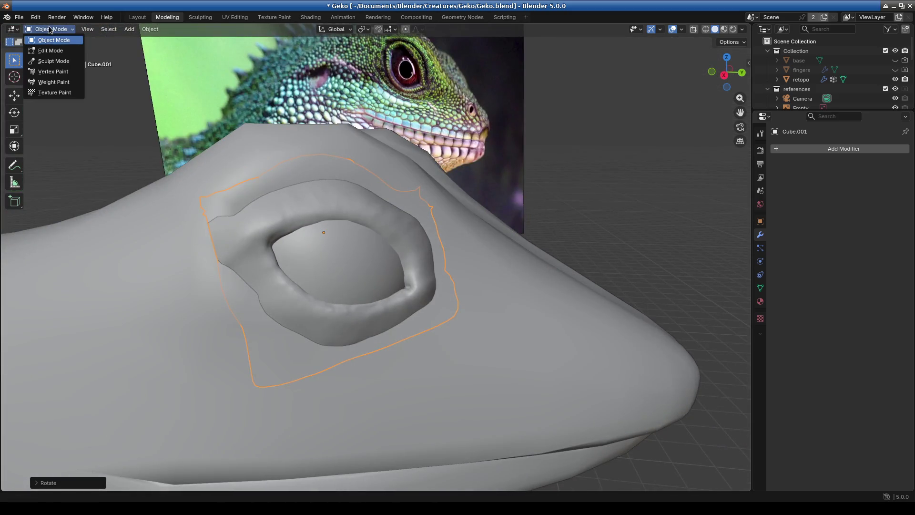
Return to Object Mode, select the retopo head mesh and enter its Edit Mode
click(48, 51)
mouse_move(323, 229)
middle_down()
mouse_move(350, 259)
mouse_move(257, 187)
middle_up()
click(55, 30)
click(50, 39)
click(261, 142)
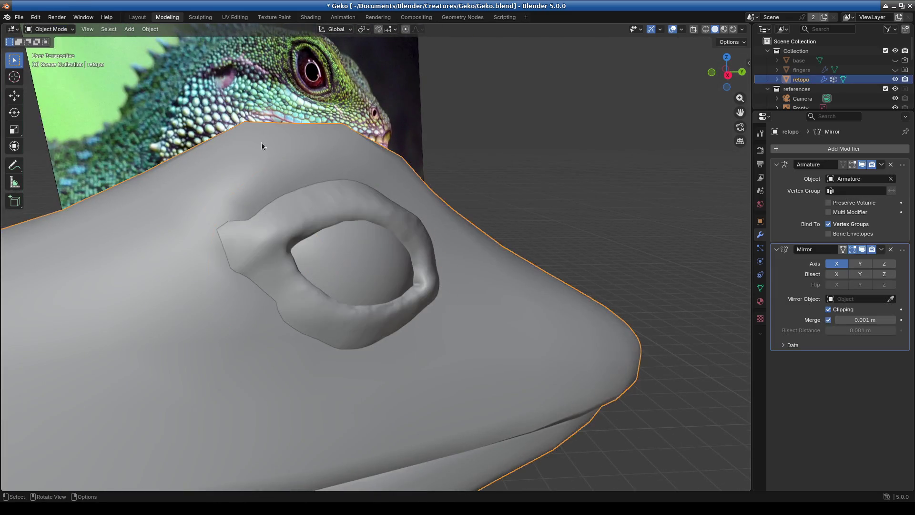
click(62, 29)
click(47, 50)
Zoom in on the eye and select the retopo faces and a vertex beside the patch
mouse_move(391, 238)
middle_down()
mouse_move(278, 233)
mouse_move(341, 269)
mouse_move(323, 253)
middle_up()
scroll(337, 264, up, 6)
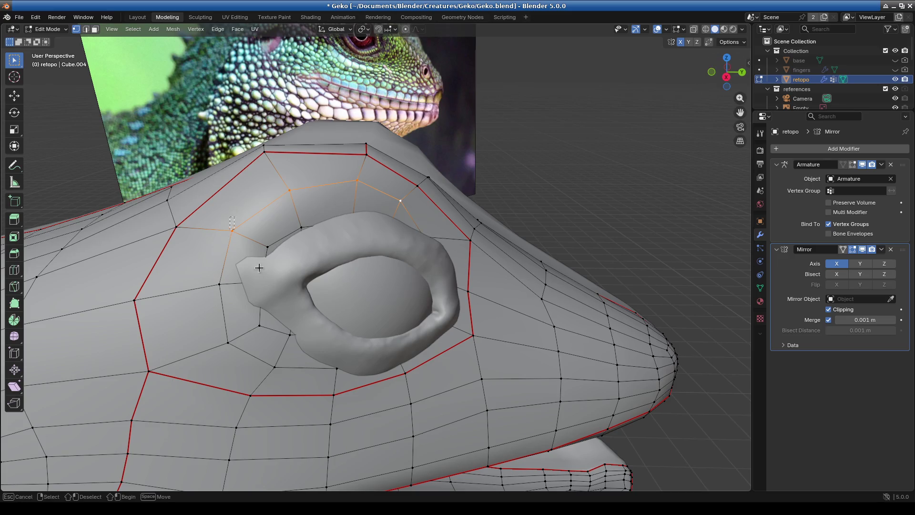
alt+shift+click(422, 350)
mouse_move(201, 287)
mouse_down()
mouse_move(254, 338)
mouse_move(238, 305)
mouse_move(266, 347)
mouse_up()
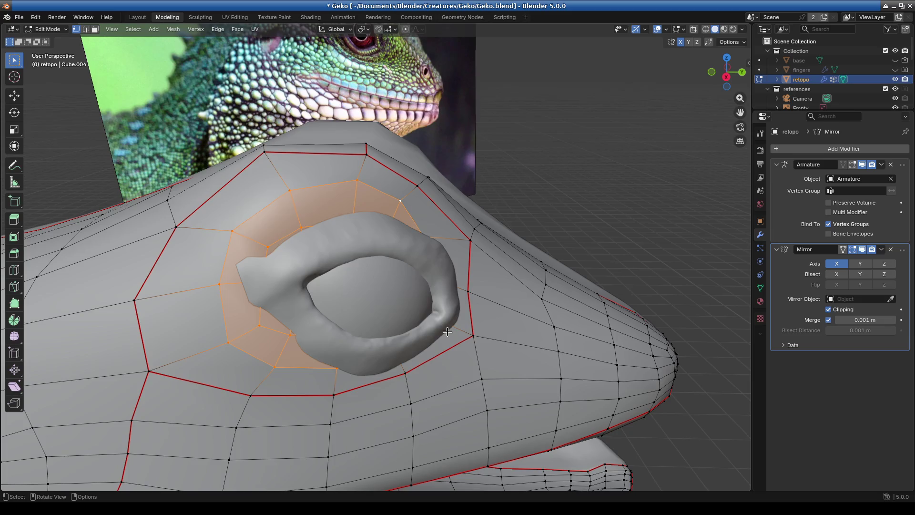
key(KP_7)
mouse_move(485, 273)
middle_down()
mouse_move(429, 267)
mouse_move(347, 235)
mouse_move(378, 312)
mouse_move(285, 245)
mouse_move(253, 194)
mouse_move(299, 239)
mouse_move(298, 230)
middle_up()
click(227, 191)
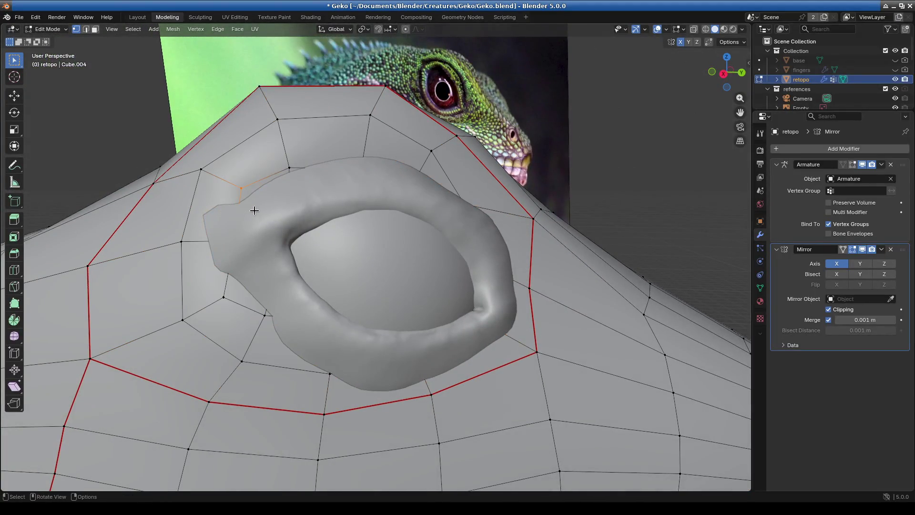
Pull the upper and right-side eye ring vertices out to the patch edge
key(g)
click(283, 201)
click(317, 191)
key(g)
click(393, 195)
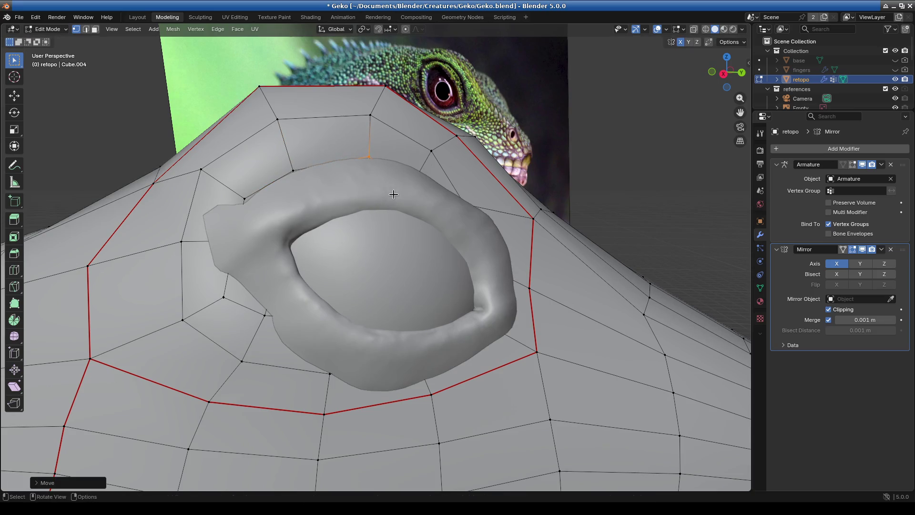
key(g)
click(434, 200)
key(g)
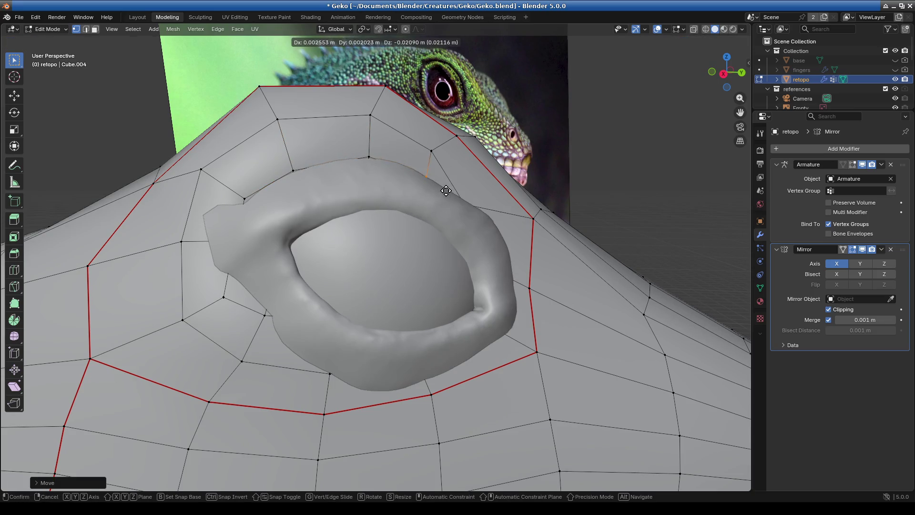
click(443, 195)
key(g)
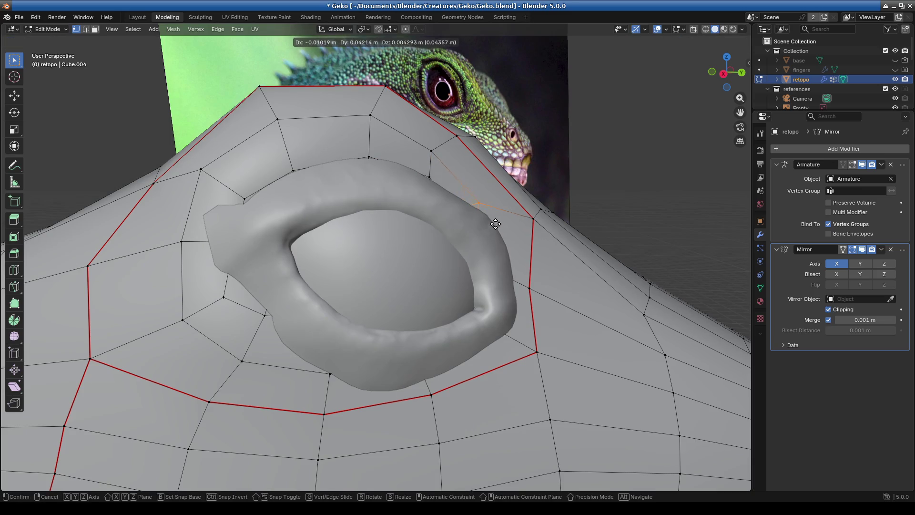
click(508, 221)
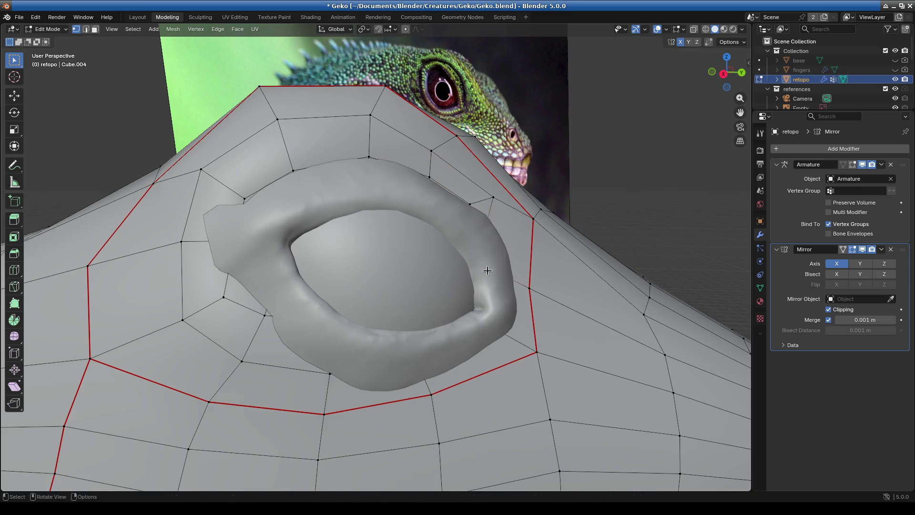
key(g)
click(525, 292)
Move the seam vertices right of and below the eye out to the patch rim
click(526, 291)
key(g)
click(576, 308)
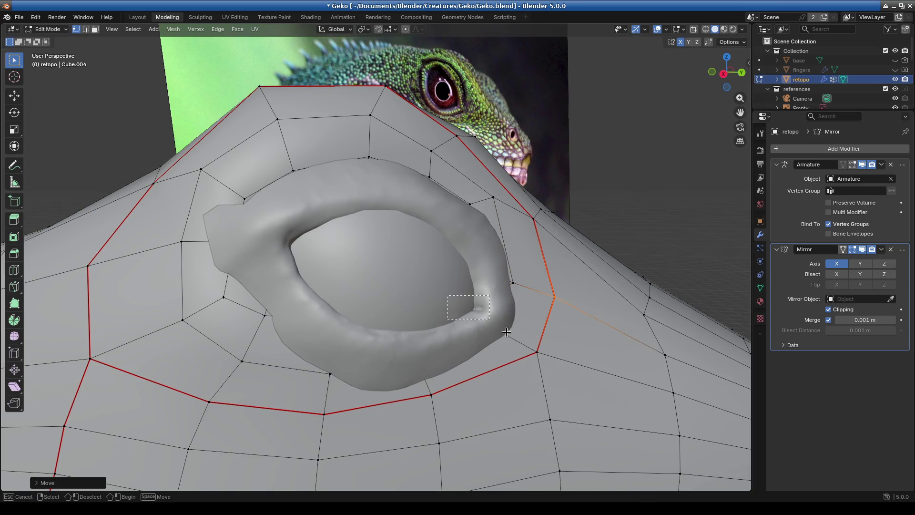
click(524, 350)
key(g)
click(559, 368)
click(431, 394)
key(g)
click(456, 406)
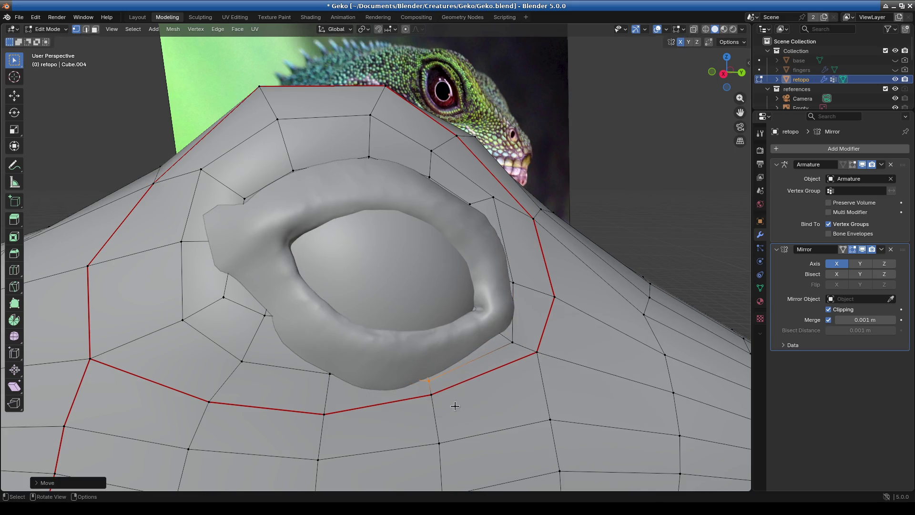
key(g)
click(453, 426)
Drag the vertices under the patch lower so they follow its bottom edge
click(329, 375)
key(g)
click(360, 405)
key(g)
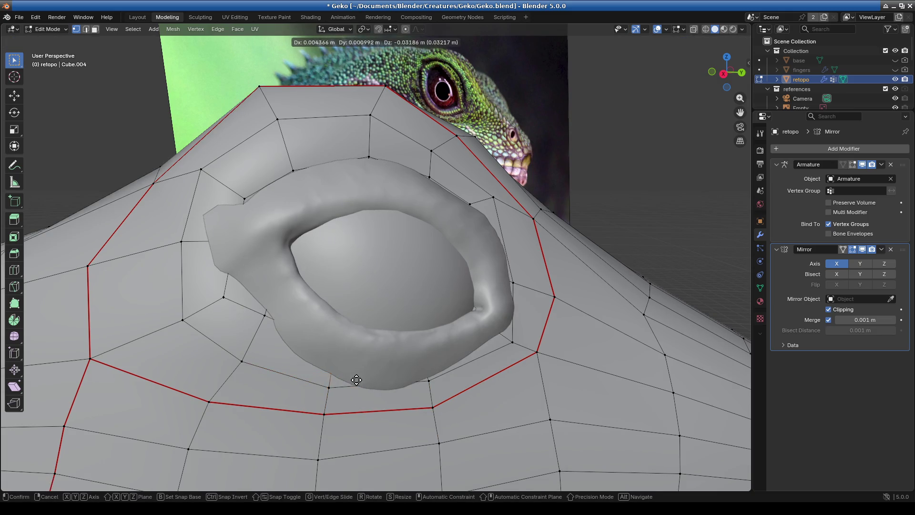
click(451, 399)
key(g)
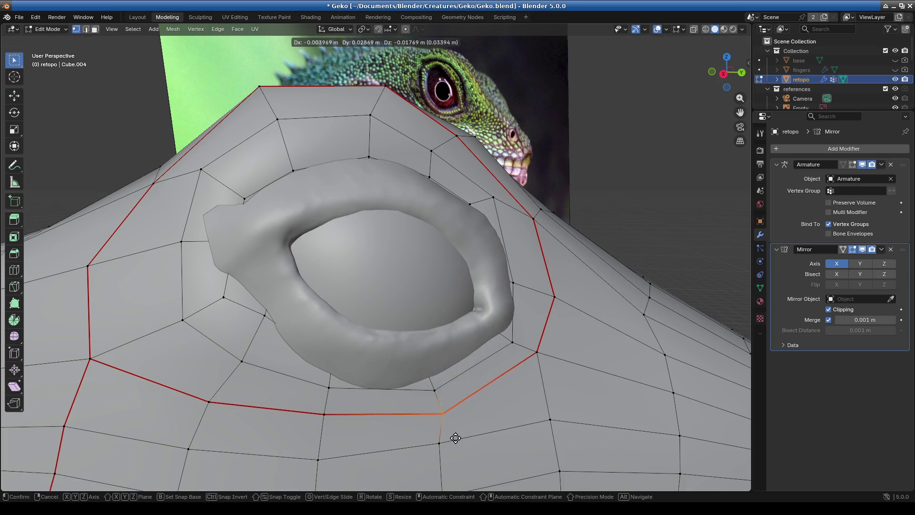
click(451, 437)
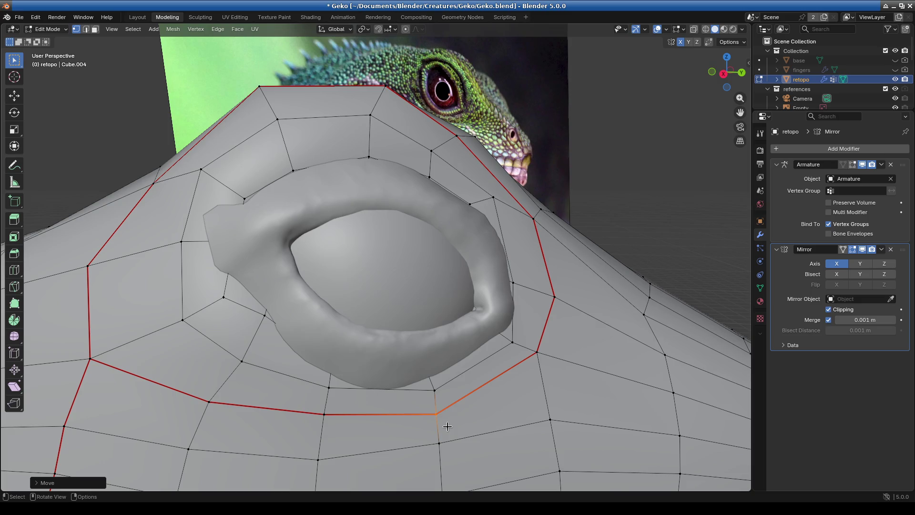
Adjust the ring vertices left of and above the patch onto its edge
click(223, 297)
key(g)
click(274, 343)
click(217, 294)
key(g)
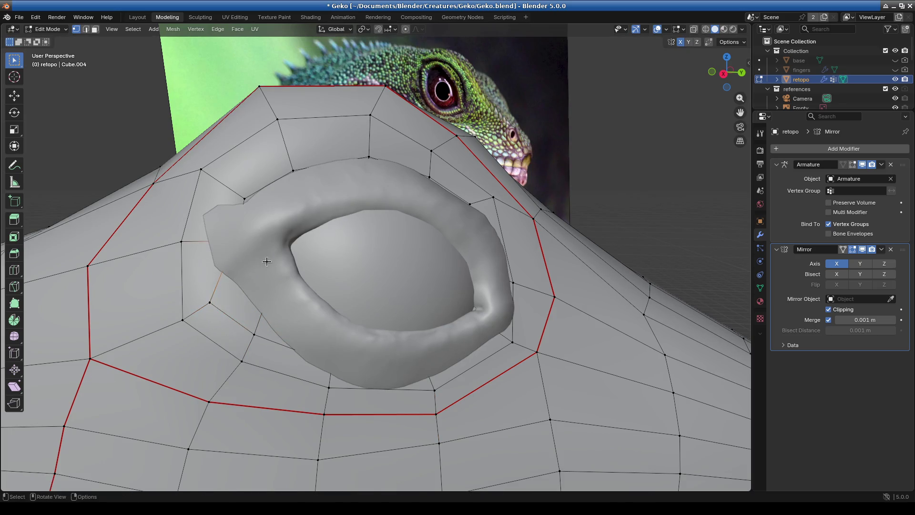
click(236, 257)
click(244, 199)
key(g)
click(243, 199)
click(293, 170)
key(g)
click(302, 190)
click(253, 200)
key(g)
click(262, 206)
Fit the vertex at the patch's left tip and nearby vertices to hug the patch
click(204, 237)
key(g)
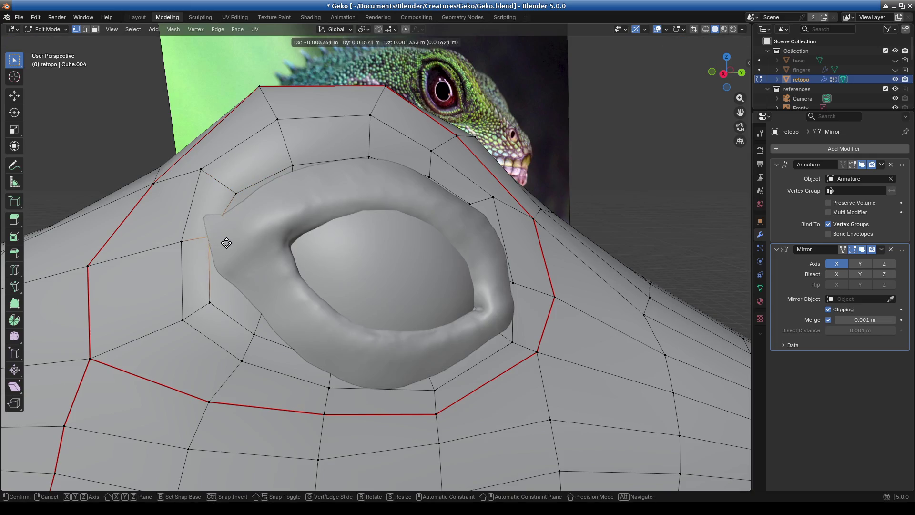
mouse_move(352, 256)
alt+middle_down()
mouse_move(268, 272)
mouse_move(223, 314)
alt+middle_up()
click(267, 280)
scroll(222, 314, up, 1)
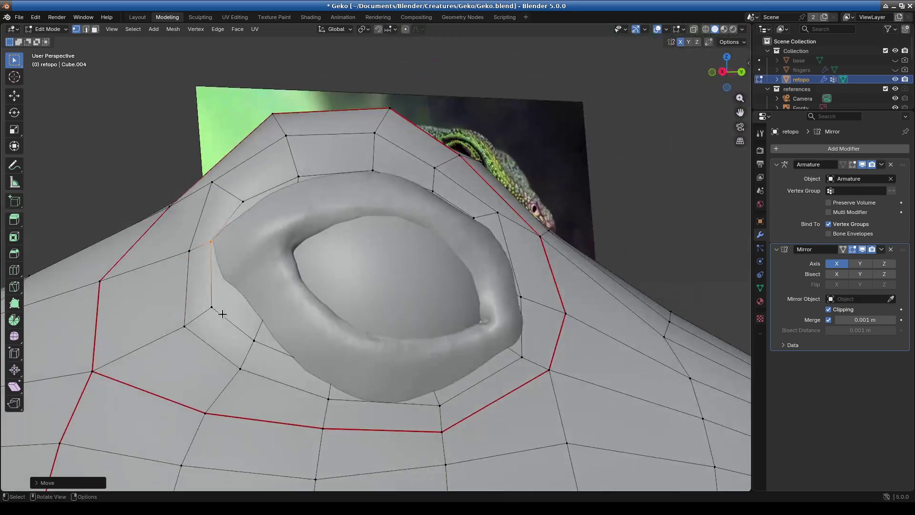
key(g)
click(259, 329)
key(g)
click(251, 333)
key(g)
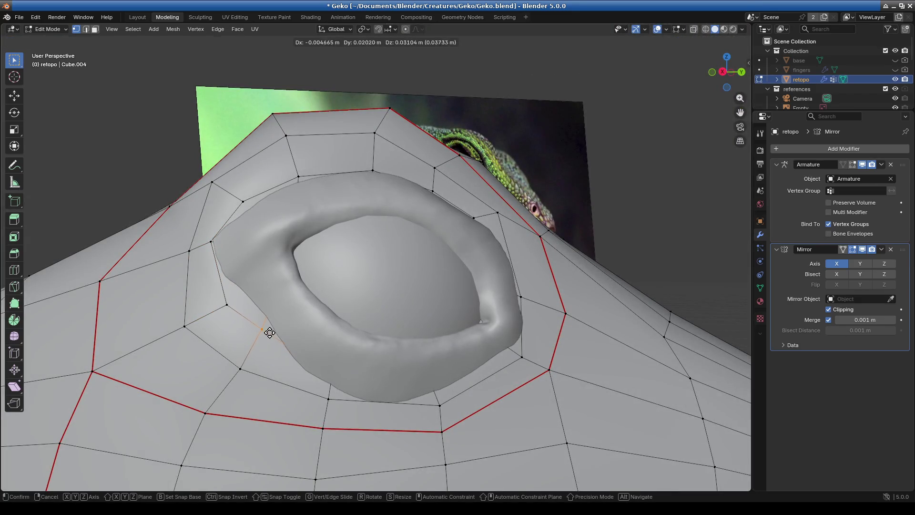
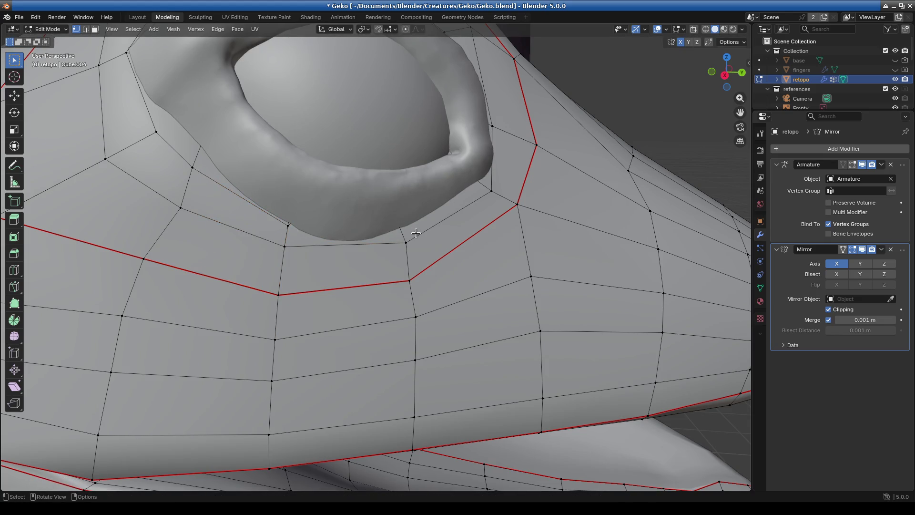
Move the retopo vertex under the eye closer to the socket rim, then deselect it
key(g)
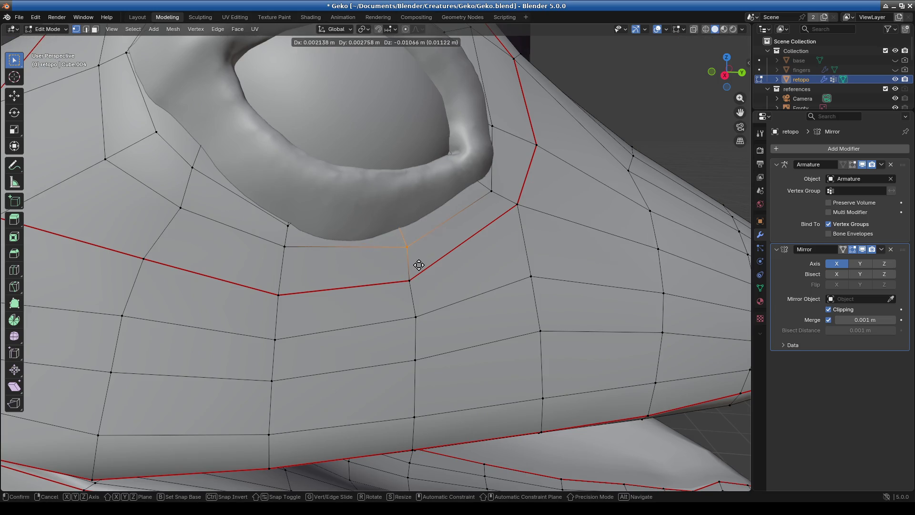
click(420, 271)
drag(383, 215, 405, 230)
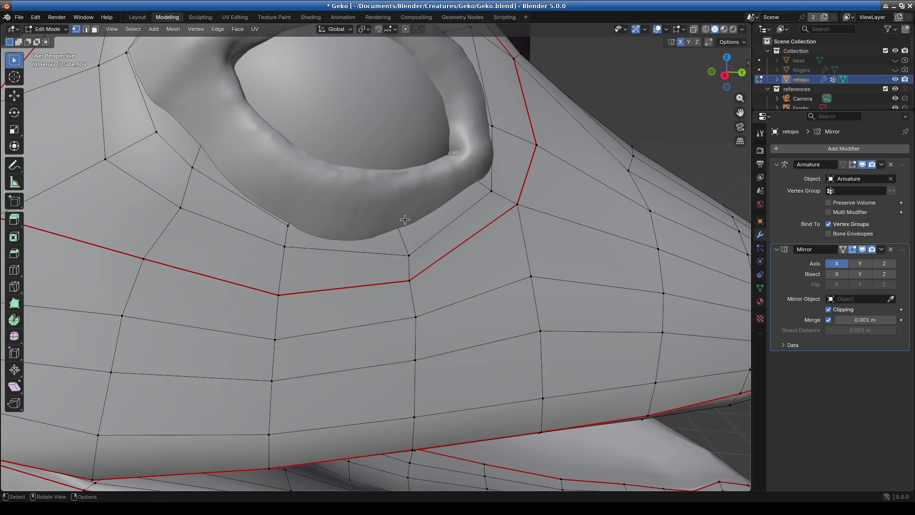
Check the eye socket from below, then stretch the outliner down to list all scene objects
mouse_move(415, 232)
middle_down()
mouse_move(343, 205)
mouse_move(516, 248)
middle_up()
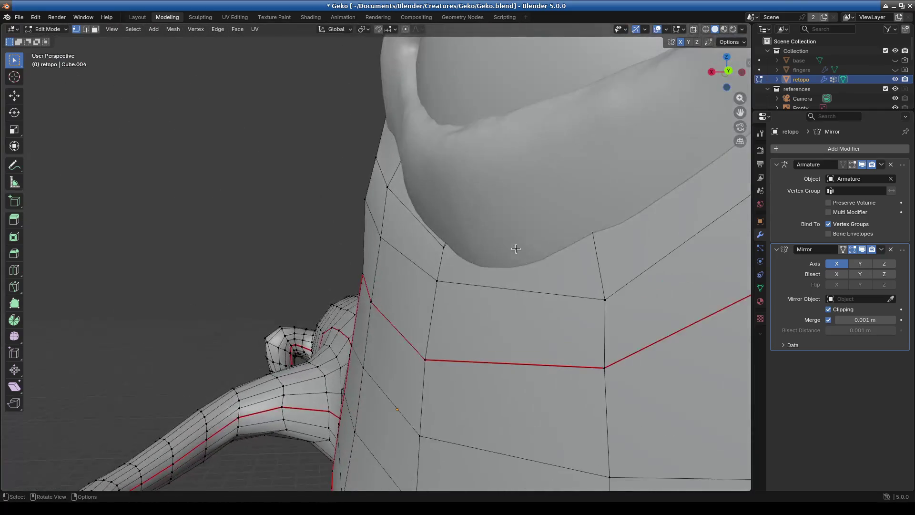
drag(670, 261, 671, 260)
mouse_move(670, 261)
middle_down()
mouse_move(579, 218)
mouse_move(502, 226)
mouse_move(498, 209)
middle_up()
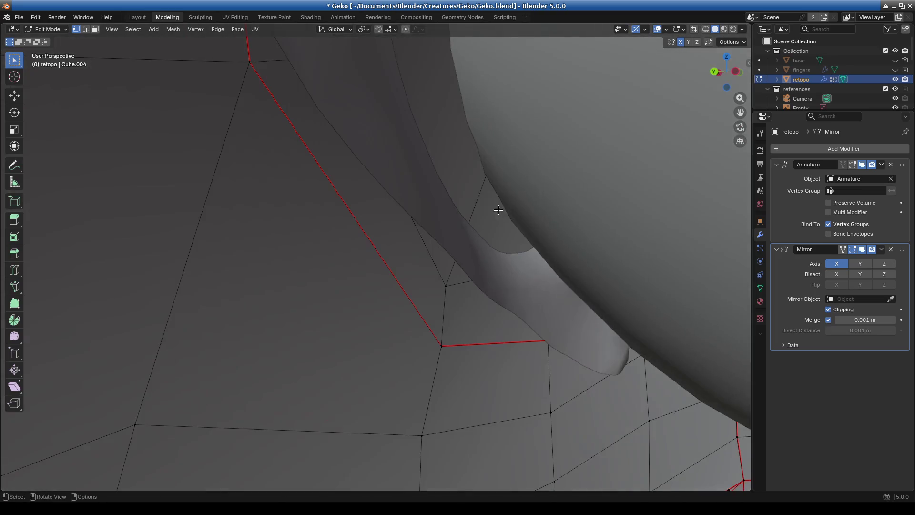
mouse_move(504, 172)
middle_down()
mouse_move(487, 191)
mouse_move(491, 205)
middle_up()
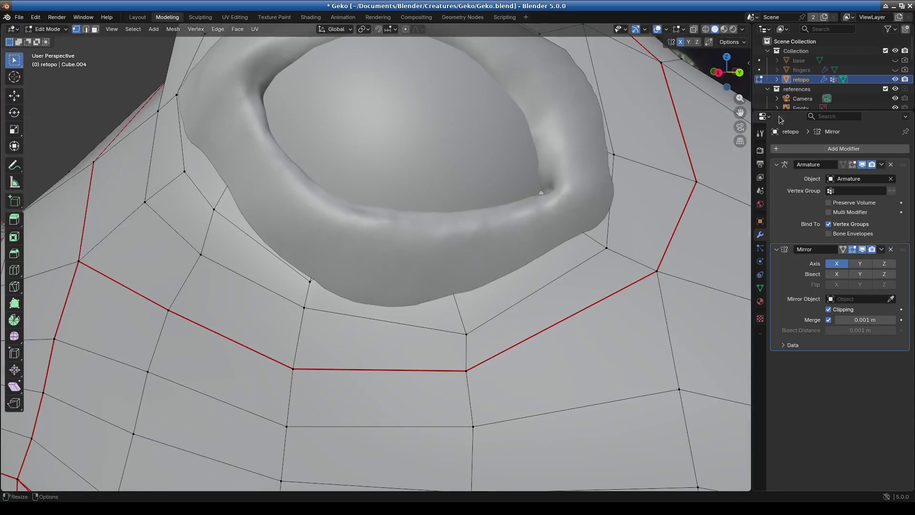
scroll(887, 90, down, 5)
drag(868, 111, 868, 314)
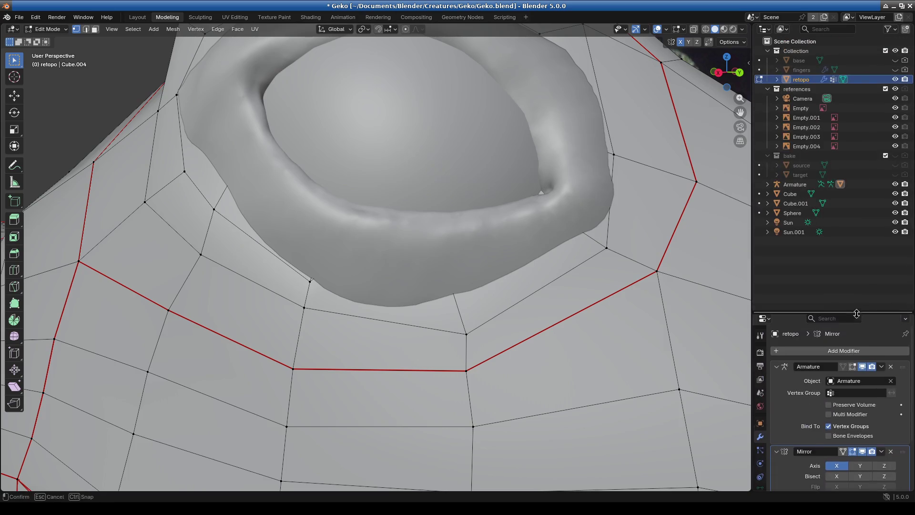
Hide the Cube.001 eye mesh from the outliner
click(897, 204)
click(896, 204)
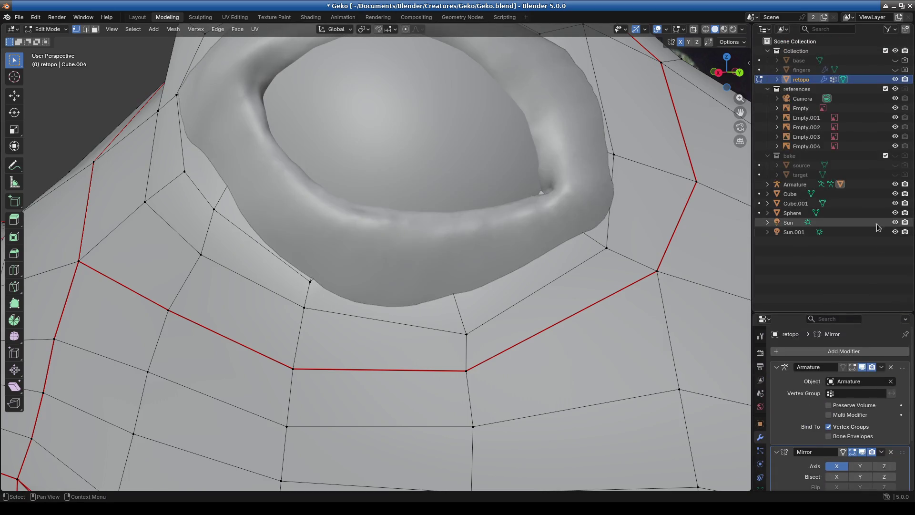
click(896, 204)
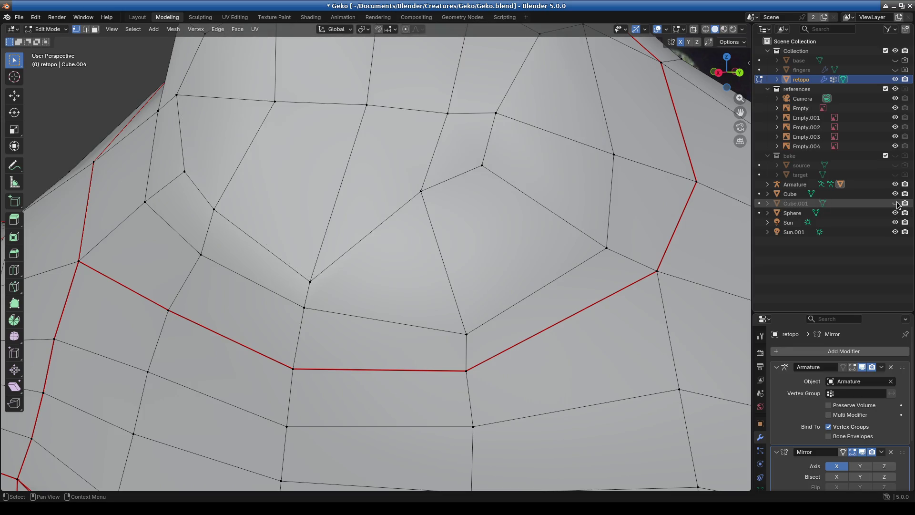
Reposition two retopo vertices on the upper part of the eye loop
click(420, 191)
key(g)
click(492, 300)
click(481, 164)
key(g)
click(589, 251)
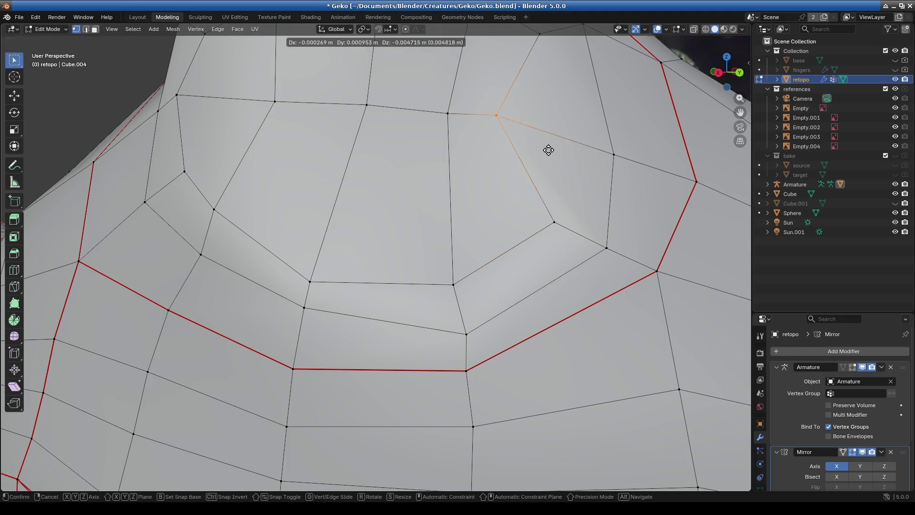
mouse_move(596, 167)
middle_down()
mouse_move(474, 214)
mouse_move(527, 255)
mouse_move(482, 256)
middle_up()
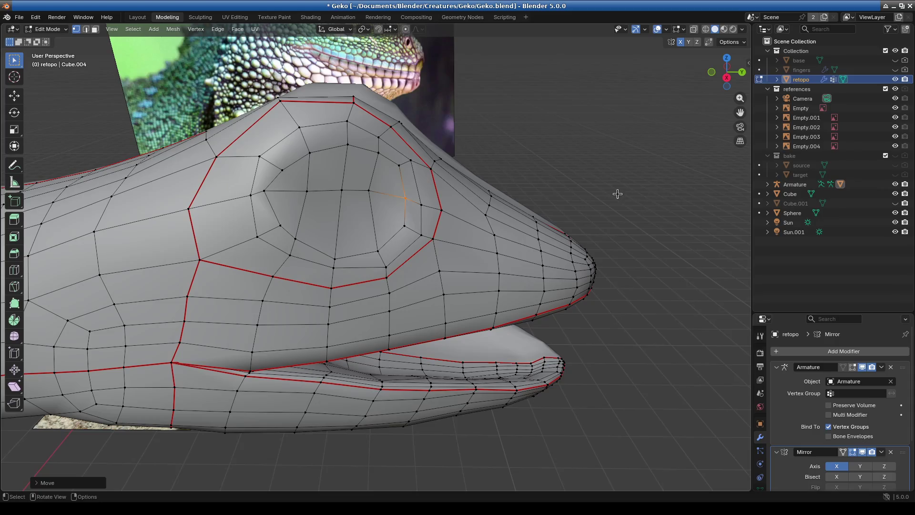
Unhide the Cube.001 eye mesh and zoom in on the eye
click(896, 203)
scroll(396, 275, up, 5)
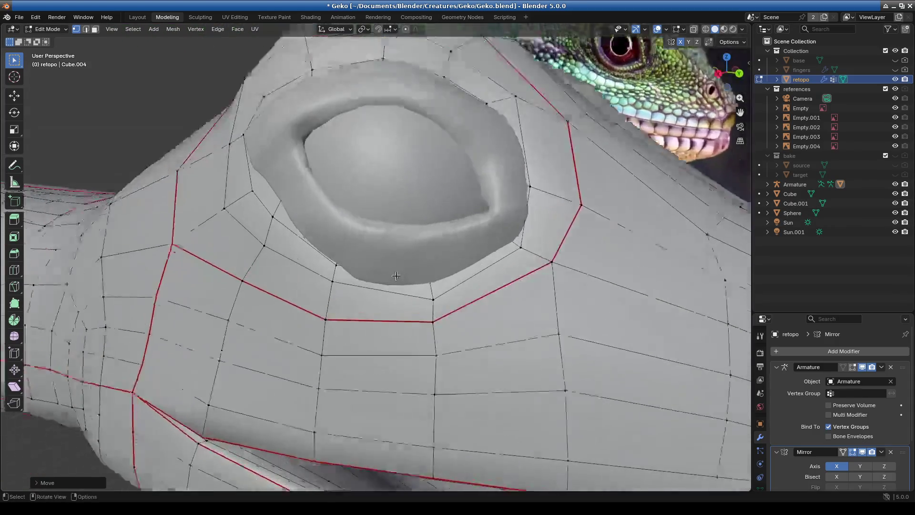
scroll(396, 275, up, 2)
click(317, 302)
Vertex-slide the vertex under the eye along its edges toward the rim
drag(393, 250, 425, 287)
key(g)
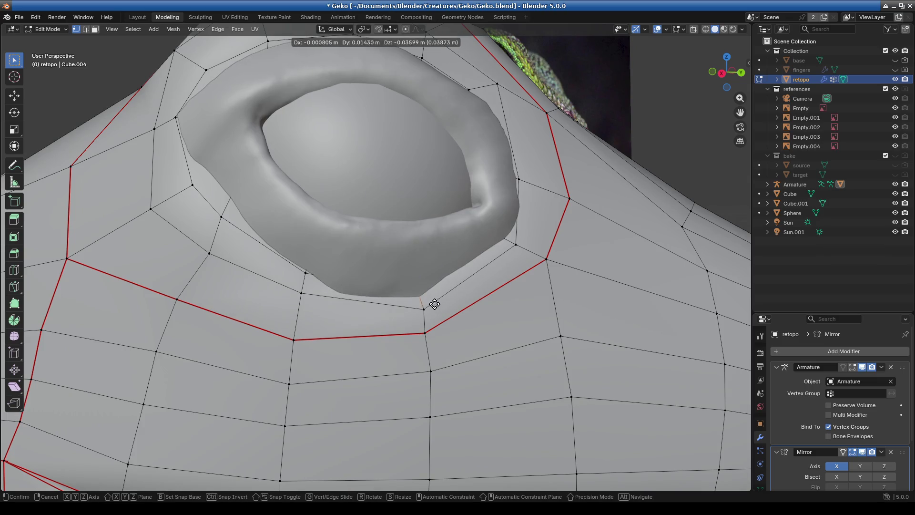
key(g)
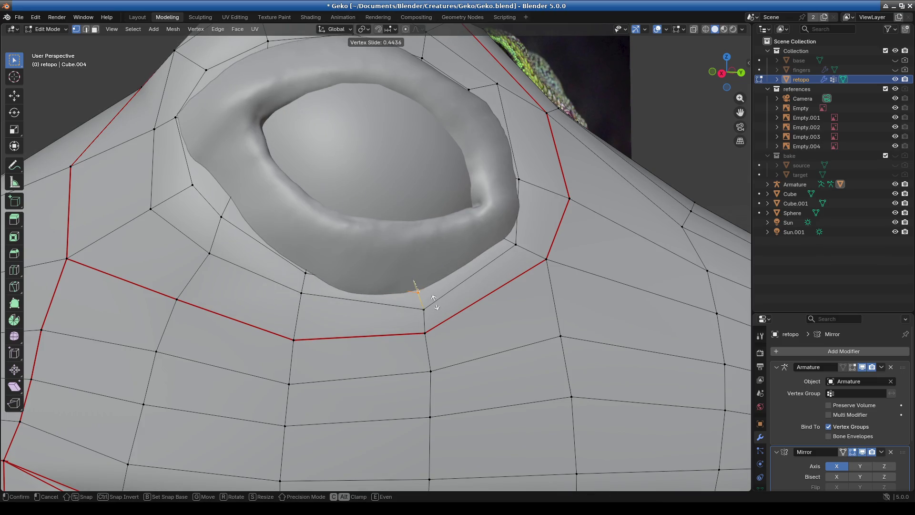
click(525, 256)
middle_drag(525, 256, 490, 218)
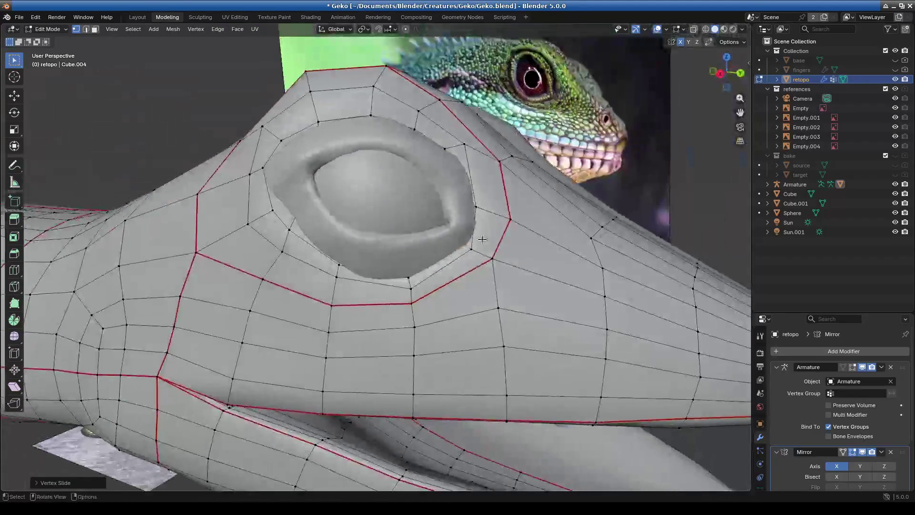
Move a retopo vertex so it sits right beside the eye rim
key(g)
key(g)
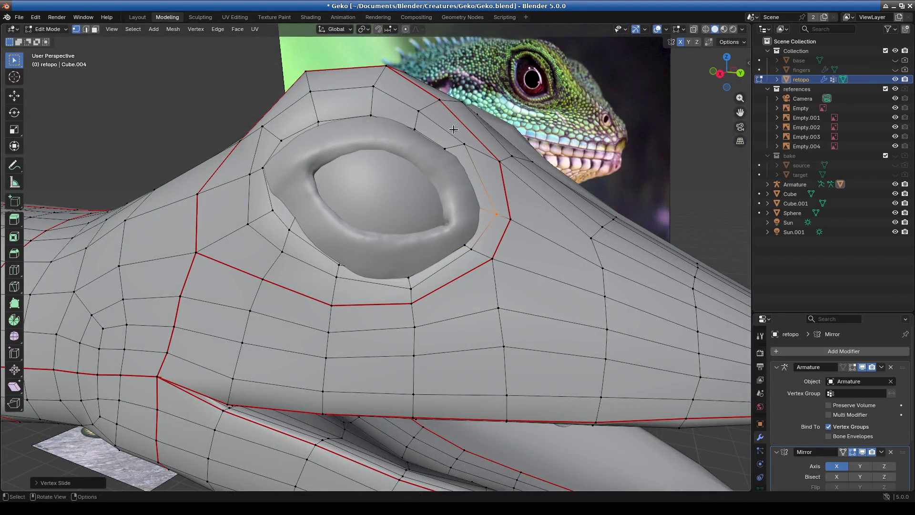
key(g)
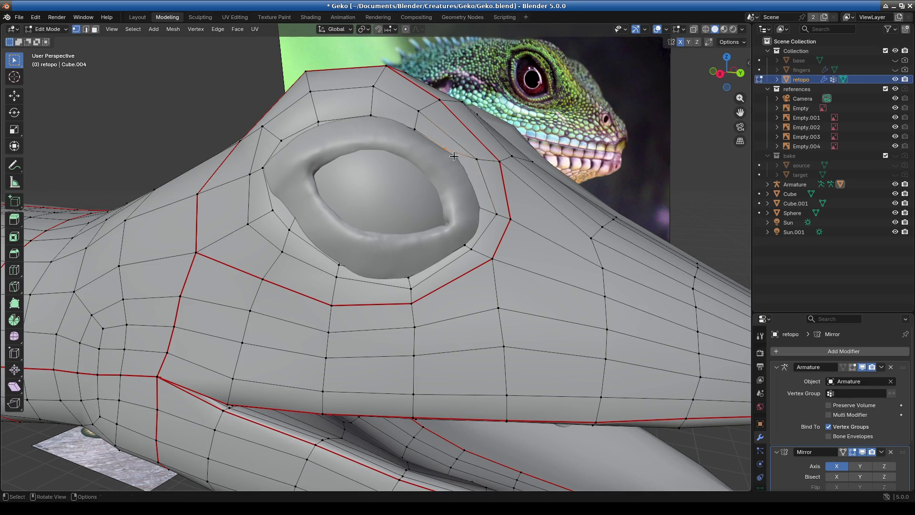
click(476, 179)
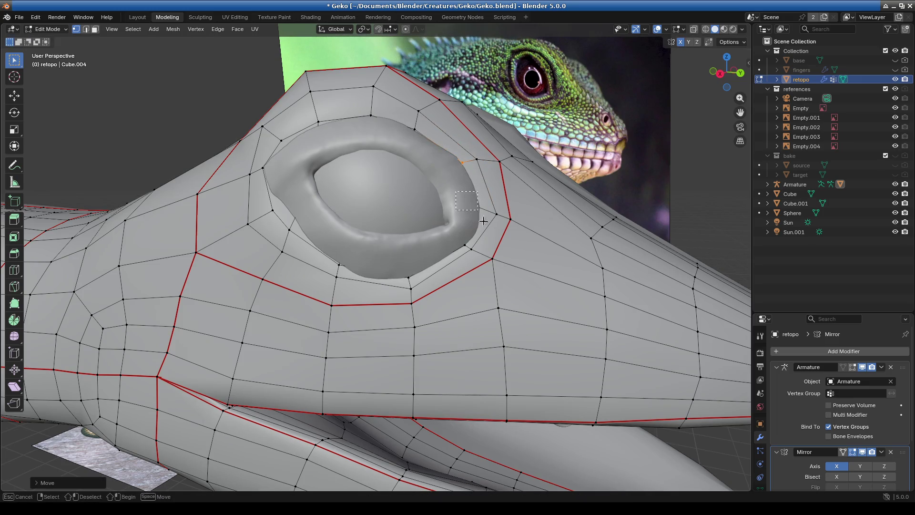
key(g)
key(g)
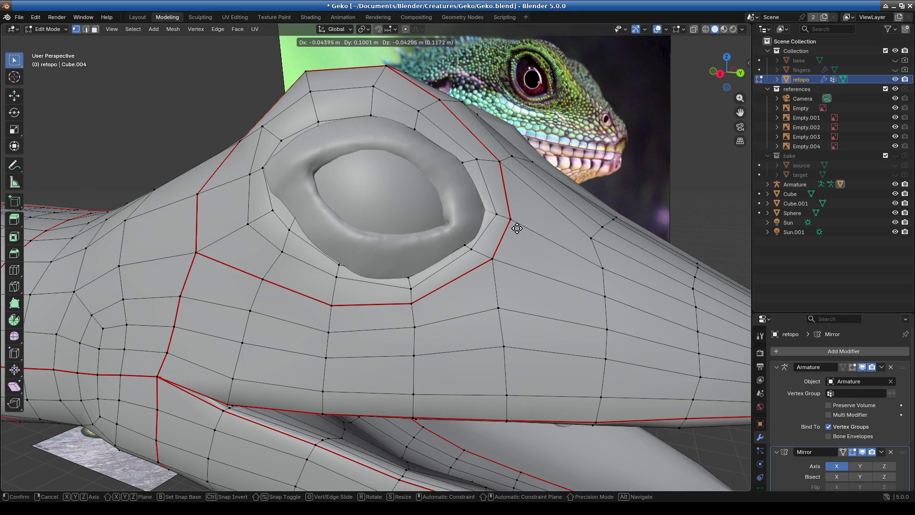
click(511, 231)
scroll(511, 231, down, 5)
mouse_move(511, 232)
middle_down()
mouse_move(434, 270)
mouse_move(454, 263)
middle_up()
Slide two more vertices along their edges around the eye corner
scroll(453, 262, up, 6)
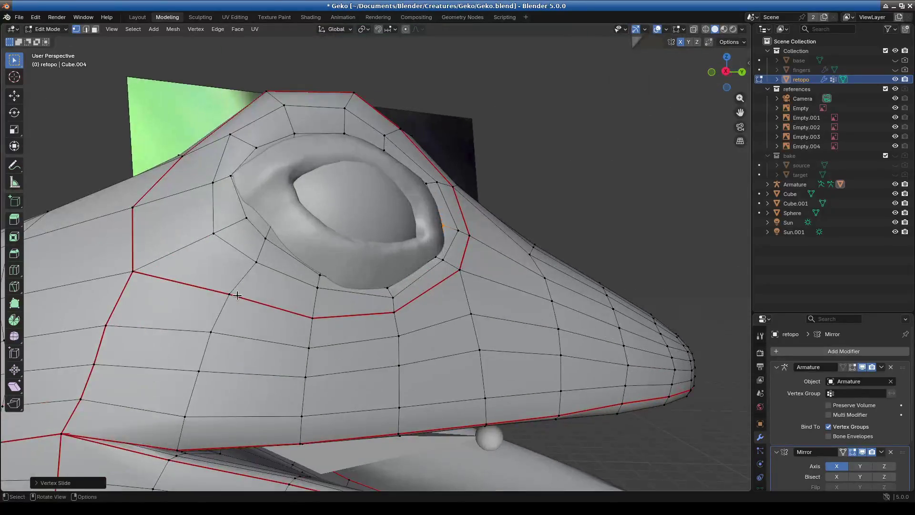
scroll(454, 262, up, 2)
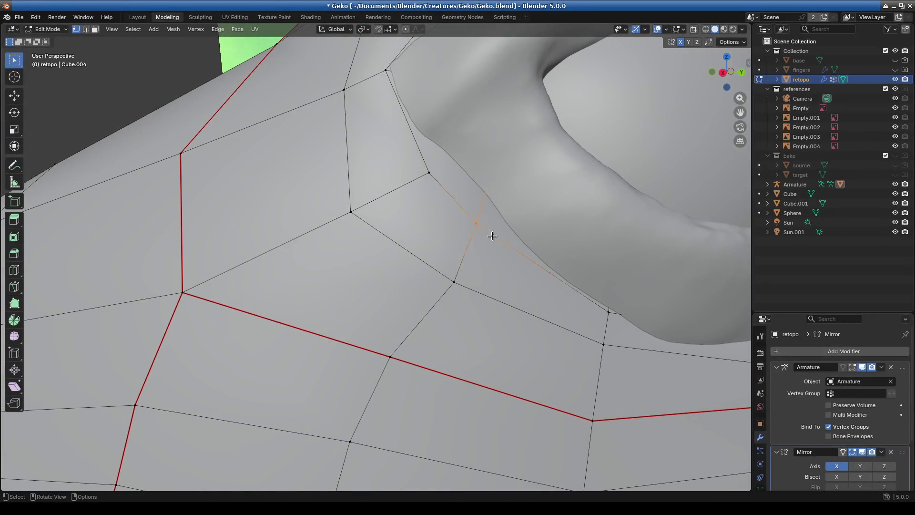
key(g)
key(g)
click(505, 206)
mouse_move(505, 206)
middle_down()
mouse_move(425, 254)
mouse_move(400, 311)
middle_up()
key(g)
key(g)
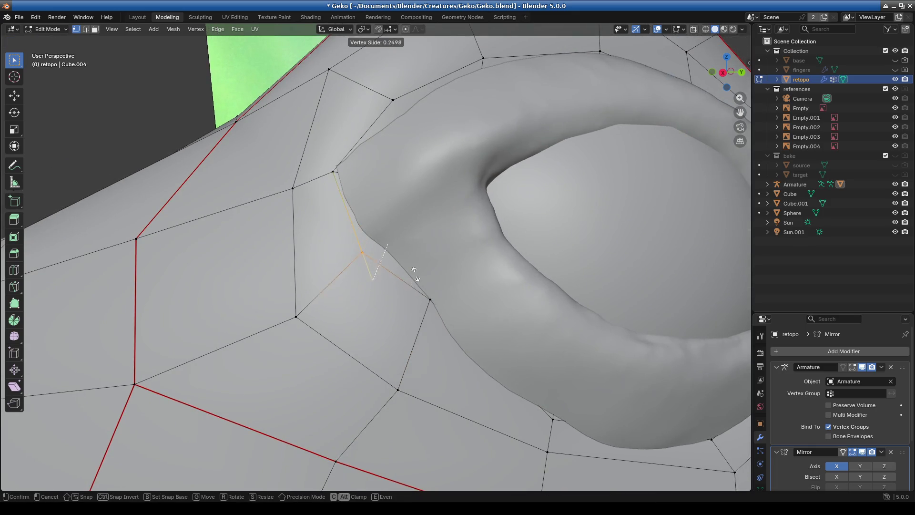
click(344, 208)
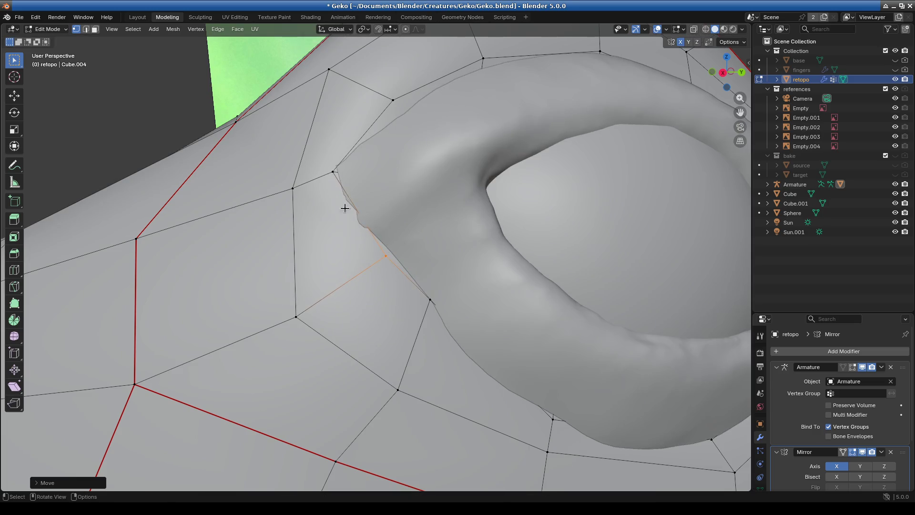
Move a vertex beside the eye corner and pull two vertices downward
mouse_move(399, 267)
mouse_down()
mouse_move(381, 252)
mouse_move(375, 257)
mouse_up()
mouse_move(374, 258)
middle_down()
mouse_move(370, 268)
mouse_move(284, 210)
mouse_move(429, 253)
mouse_move(530, 341)
mouse_move(370, 204)
mouse_move(309, 212)
mouse_move(329, 95)
mouse_move(354, 203)
middle_up()
scroll(303, 213, down, 5)
key(g)
click(332, 94)
drag(355, 204, 377, 234)
drag(477, 207, 497, 230)
Move two vertices around the eye into place along the rim
drag(570, 249, 568, 255)
mouse_move(568, 255)
middle_down()
mouse_move(536, 212)
mouse_move(579, 343)
mouse_move(492, 205)
mouse_move(529, 239)
mouse_move(466, 256)
mouse_move(436, 295)
mouse_move(378, 311)
mouse_move(522, 309)
mouse_move(496, 264)
middle_up()
key(g)
click(362, 298)
key(g)
click(439, 276)
middle_drag(439, 276, 339, 296)
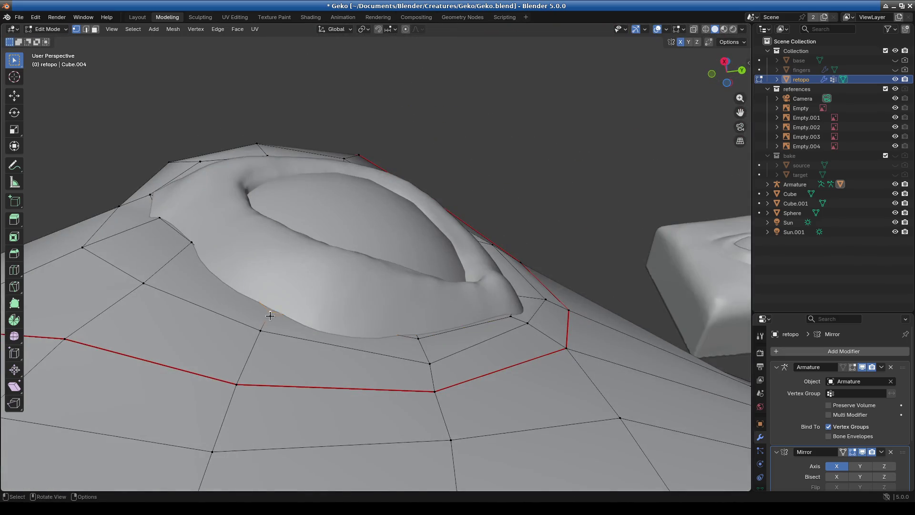
Reposition two more vertices beside the eye so the loop follows the rim
key(g)
click(285, 301)
mouse_move(431, 301)
middle_down()
mouse_move(359, 339)
mouse_move(465, 297)
mouse_move(482, 278)
middle_up()
scroll(465, 296, up, 3)
key(g)
click(457, 274)
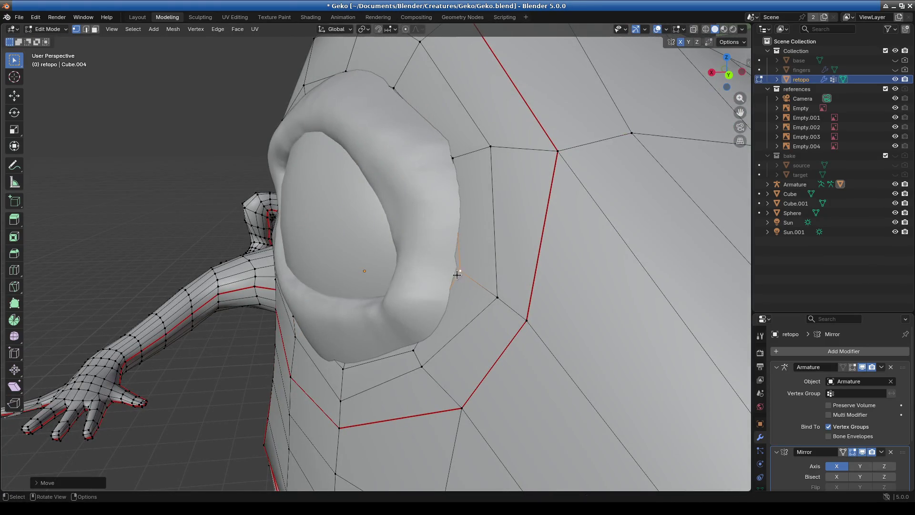
Set the vertex at the top of the eye socket against the rim
click(454, 158)
key(g)
click(450, 162)
click(393, 88)
key(g)
click(388, 88)
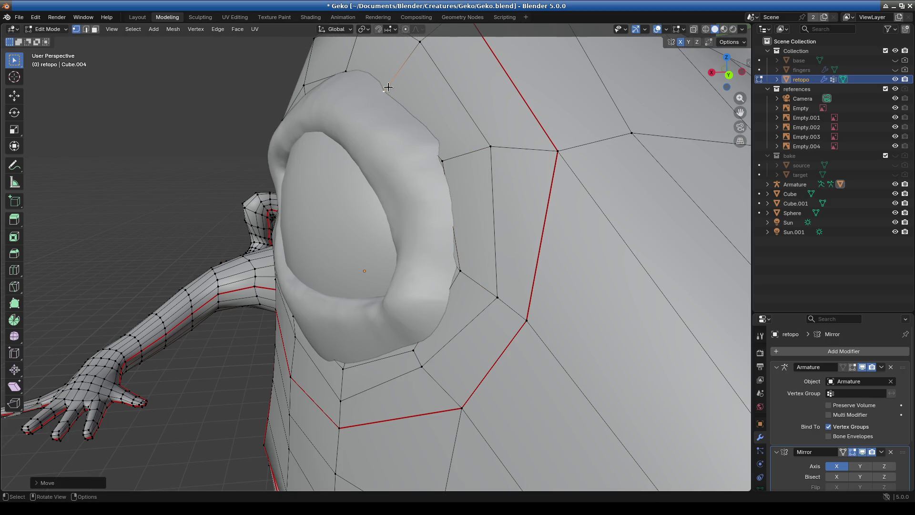
mouse_move(388, 87)
middle_down()
mouse_move(391, 143)
mouse_move(361, 197)
mouse_move(489, 248)
mouse_move(505, 157)
middle_up()
scroll(361, 197, down, 5)
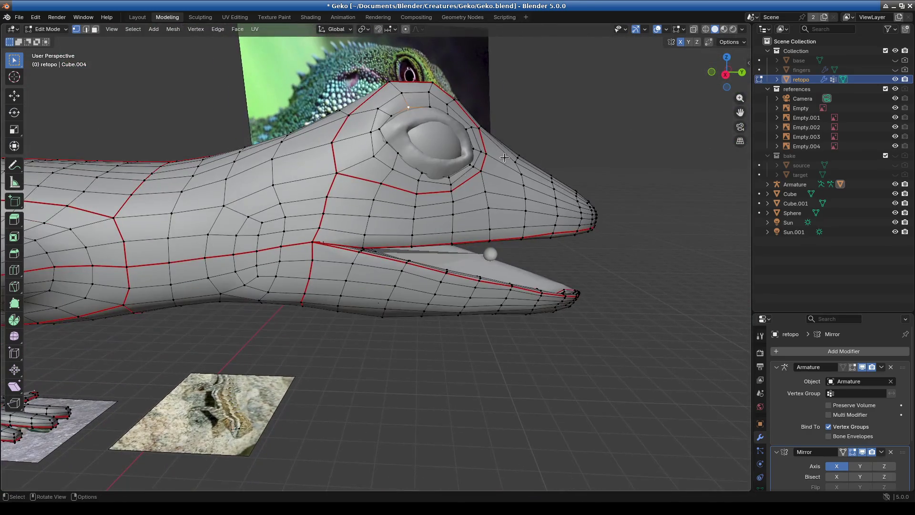
Orbit around the retopologized five-finger hand to inspect its quad topology
click(50, 30)
scroll(387, 231, up, 5)
scroll(302, 259, down, 8)
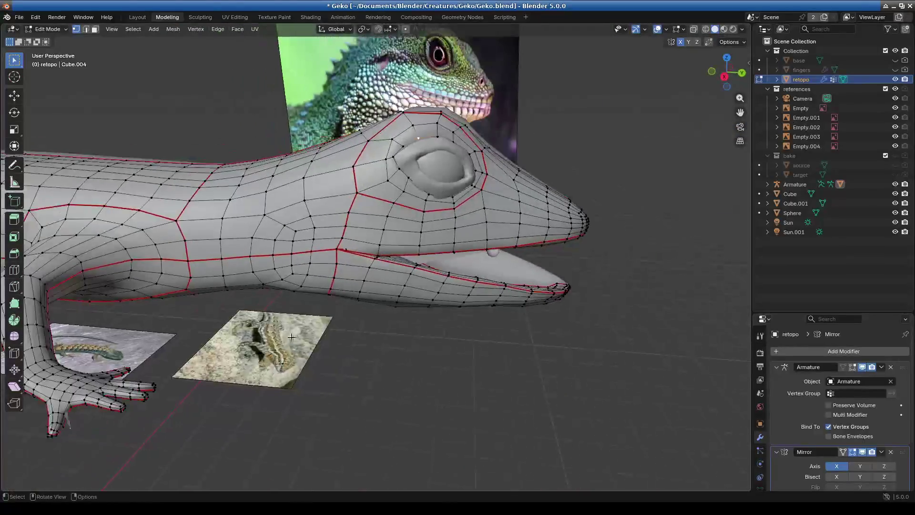
middle_drag(291, 337, 501, 221)
scroll(315, 324, up, 5)
mouse_move(163, 349)
middle_down()
mouse_move(306, 351)
mouse_move(387, 314)
middle_up()
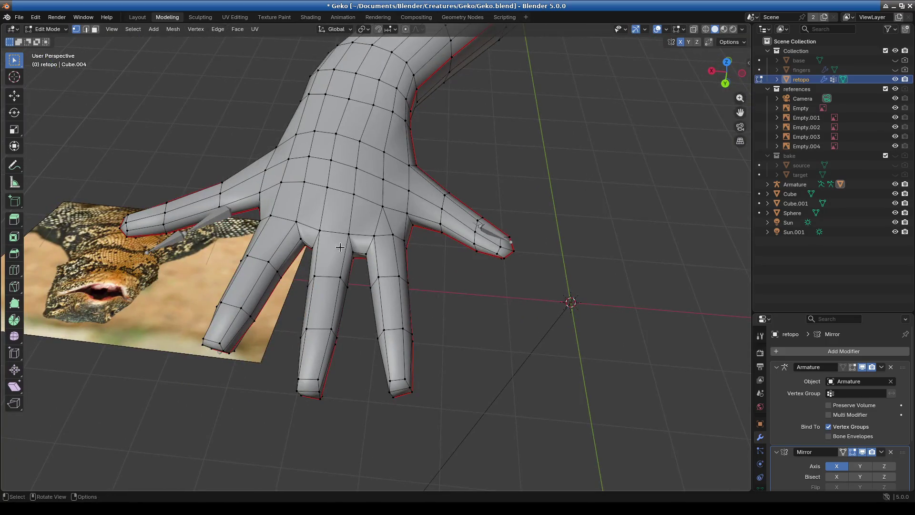
Select the Armature in the outliner and expand it to reach its Pose entry
click(44, 29)
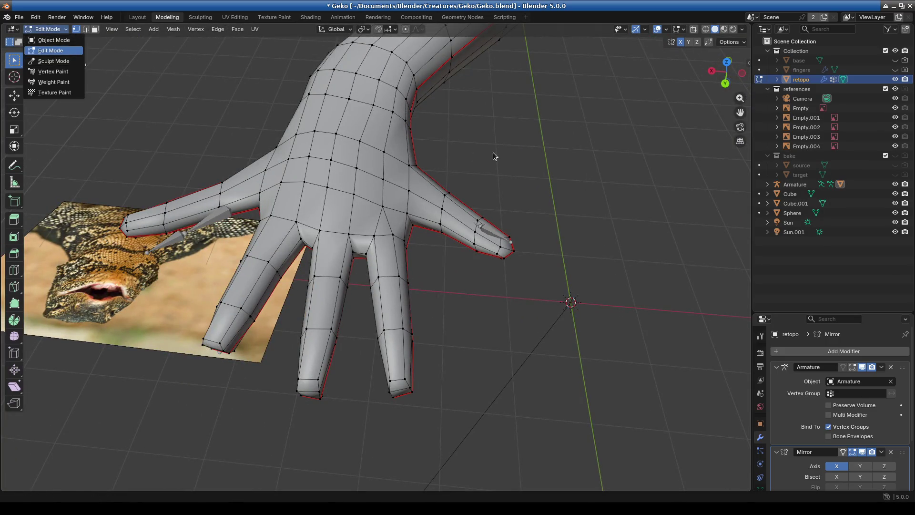
click(789, 184)
click(47, 30)
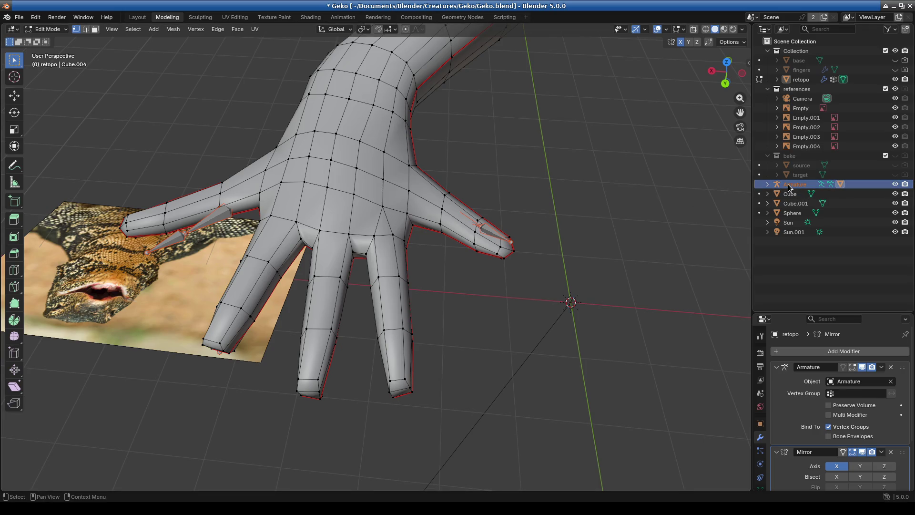
key(Right)
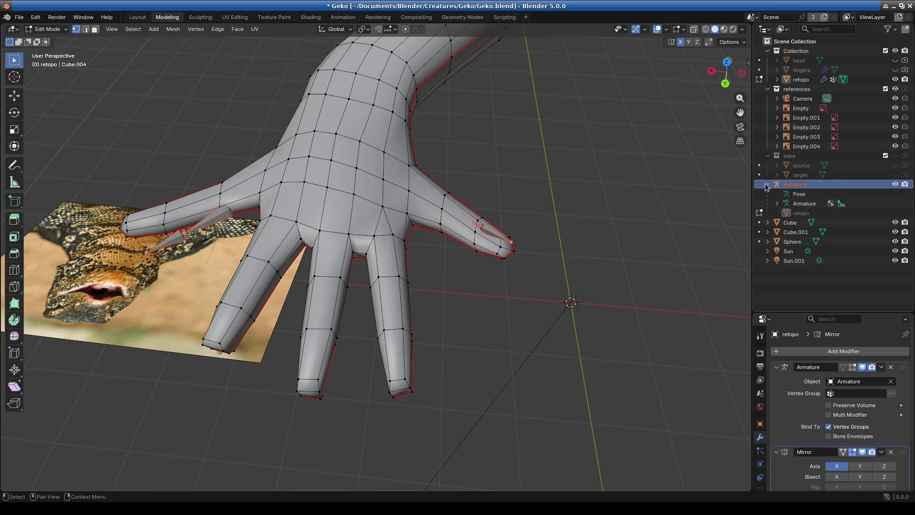
click(799, 194)
click(37, 29)
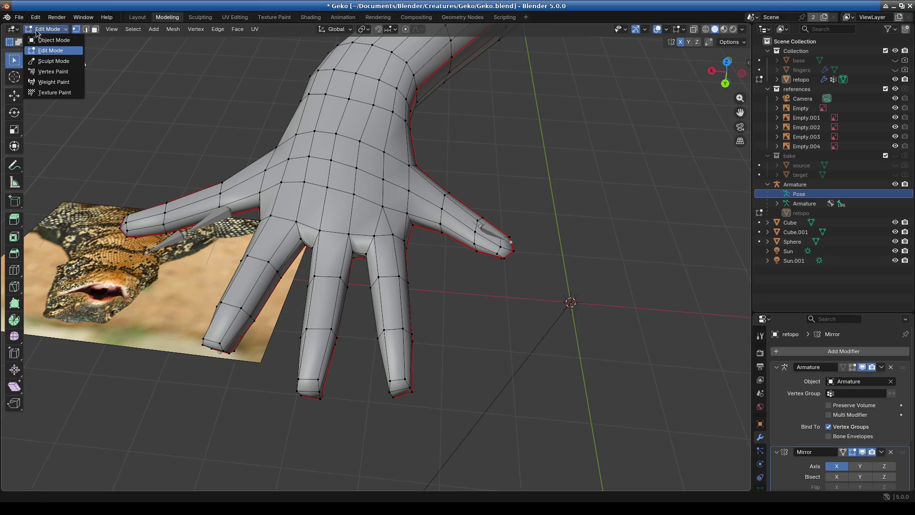
Switch the retopo mesh to Object Mode and put the Armature into Pose Mode
click(48, 29)
click(54, 40)
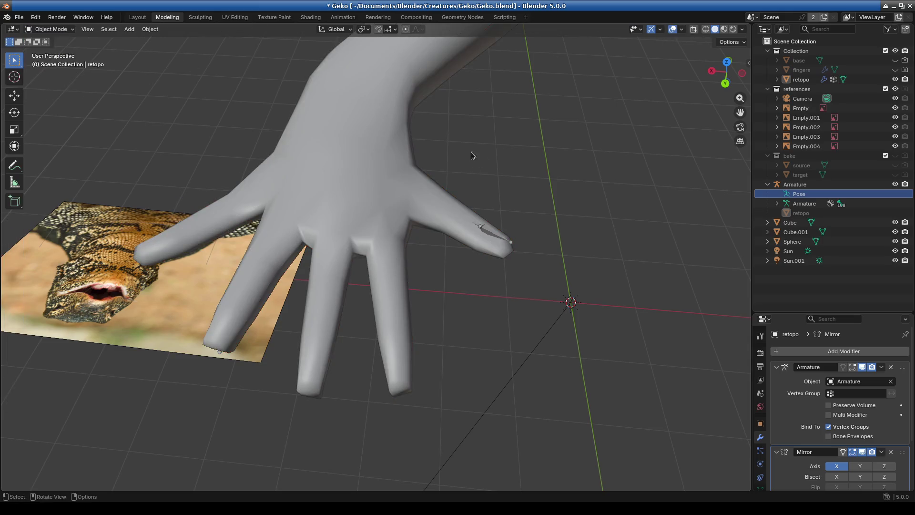
click(806, 203)
click(48, 29)
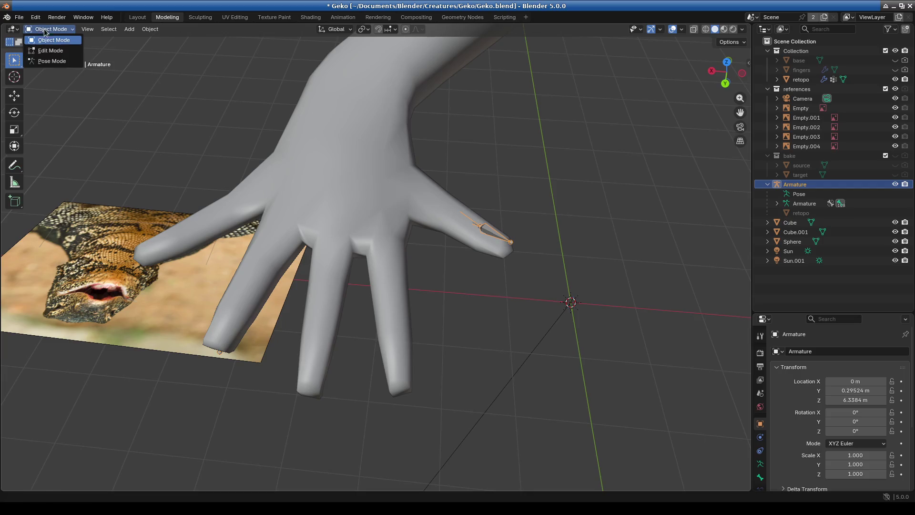
click(52, 62)
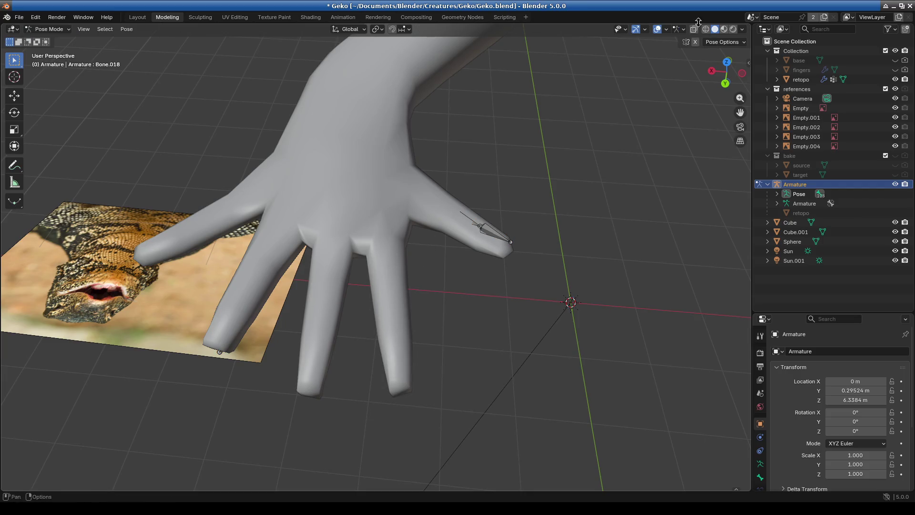
Enable Bones in the viewport overlays so the skeleton draws over the hand
click(666, 29)
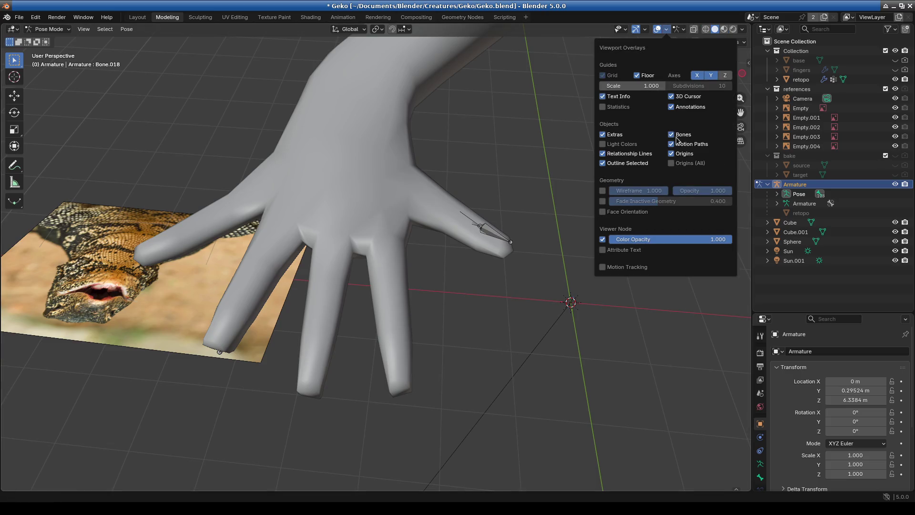
click(602, 191)
click(602, 191)
click(679, 30)
click(634, 60)
Rotate finger bone Bone.018 to test how the hand mesh bends
key(r)
click(389, 348)
mouse_move(389, 347)
middle_down()
mouse_move(434, 328)
mouse_move(398, 291)
mouse_move(388, 261)
mouse_move(321, 244)
mouse_move(298, 128)
mouse_move(387, 248)
mouse_move(367, 95)
middle_up()
key(r)
click(314, 220)
key(ctrl+z)
key(r)
click(354, 216)
mouse_move(353, 217)
middle_down()
mouse_move(426, 259)
mouse_move(476, 222)
mouse_move(586, 212)
middle_up()
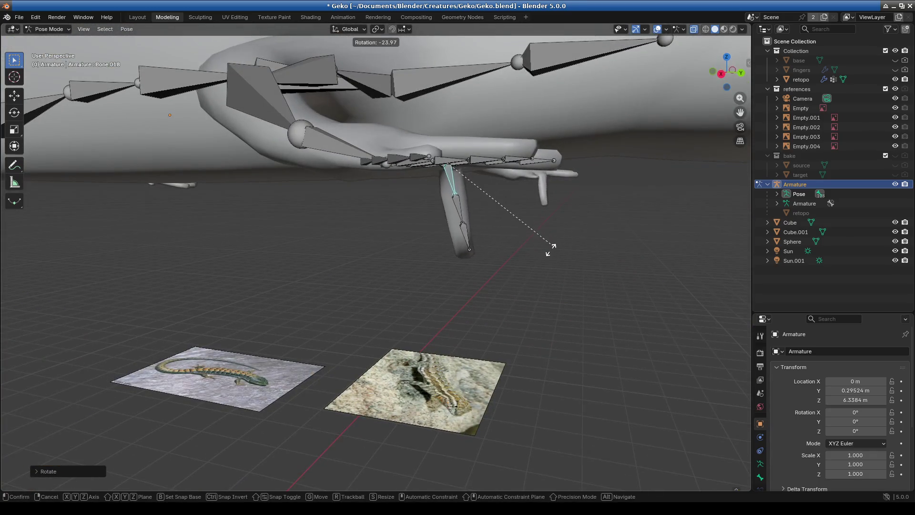
click(548, 247)
middle_drag(548, 247, 419, 242)
scroll(392, 260, up, 5)
Return the armature to Object Mode
click(49, 29)
click(48, 40)
mouse_move(370, 181)
middle_down()
mouse_move(355, 176)
mouse_move(317, 190)
mouse_move(468, 248)
mouse_move(390, 273)
mouse_move(341, 271)
mouse_move(351, 143)
mouse_move(391, 227)
mouse_move(429, 237)
mouse_move(403, 223)
middle_up()
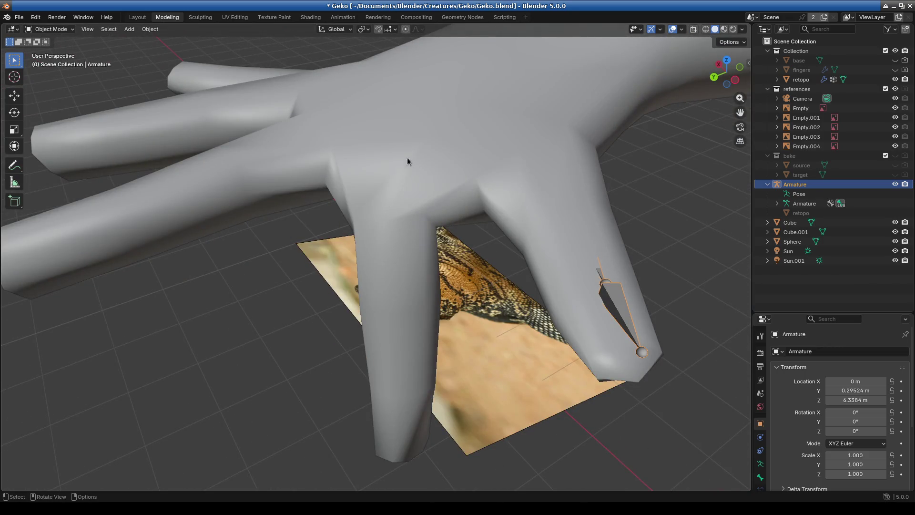
Switch the armature into Pose Mode to view the gecko with its bones
mouse_move(497, 191)
middle_down()
mouse_move(387, 239)
mouse_move(425, 211)
mouse_move(368, 214)
mouse_move(351, 238)
mouse_move(386, 248)
mouse_move(429, 222)
middle_up()
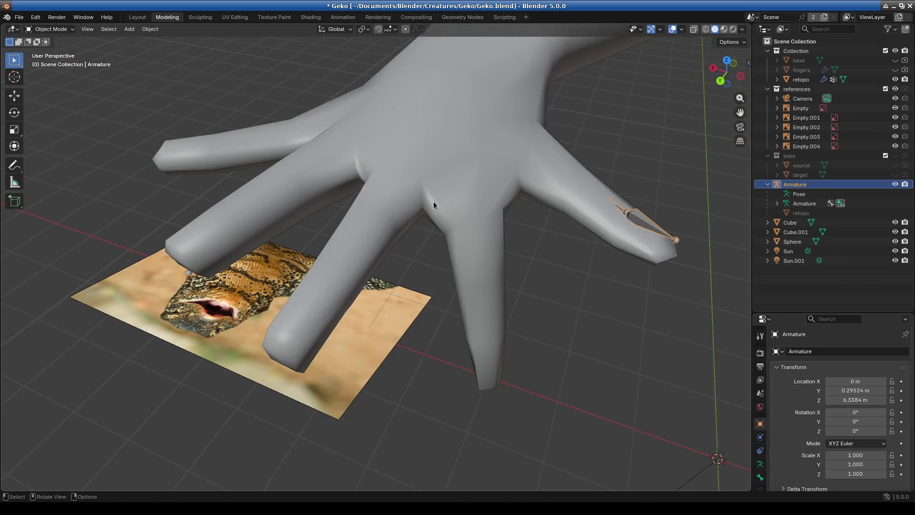
scroll(434, 205, down, 5)
mouse_move(390, 257)
middle_down()
mouse_move(484, 256)
mouse_move(394, 261)
mouse_move(317, 241)
mouse_move(413, 163)
mouse_move(423, 239)
mouse_move(343, 205)
middle_up()
click(51, 29)
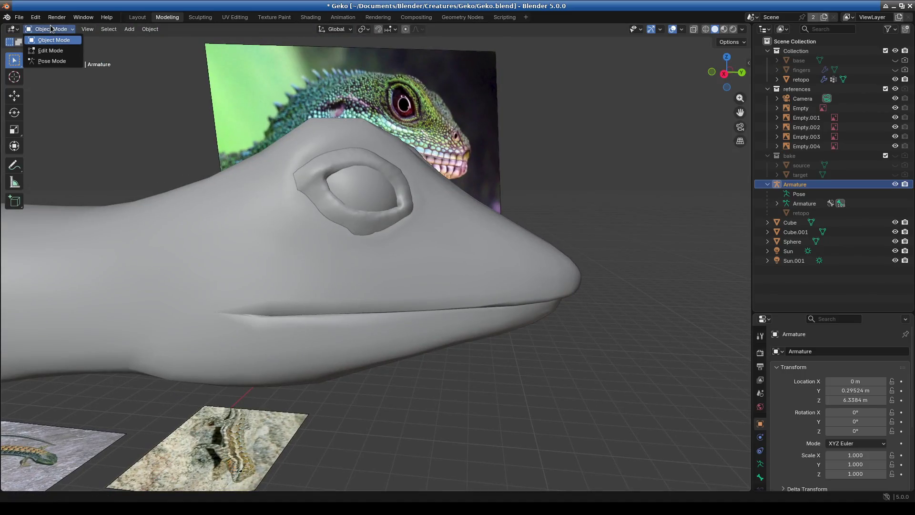
click(52, 61)
Switch the armature back to Object Mode
scroll(387, 219, down, 4)
middle_drag(253, 246, 253, 246)
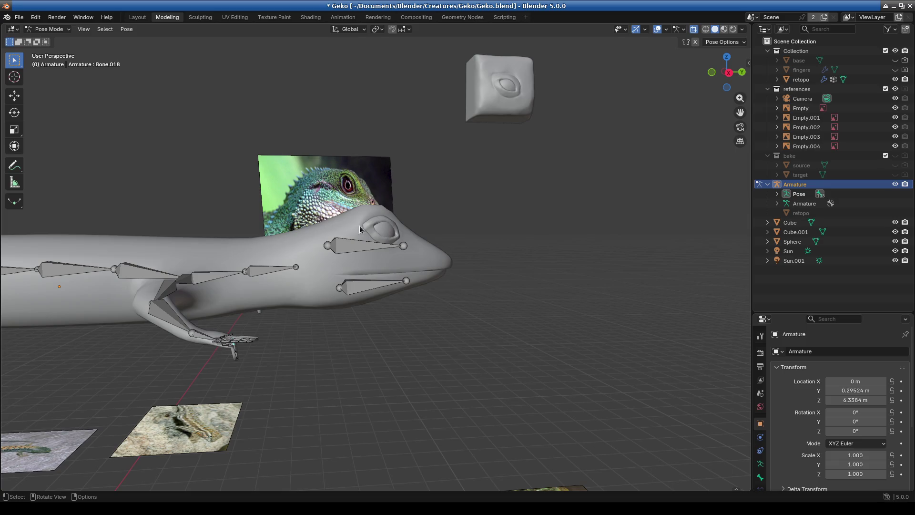
click(50, 29)
click(50, 40)
Put the armature into Edit Mode, leaving the gecko's jaw shown open
scroll(356, 274, up, 3)
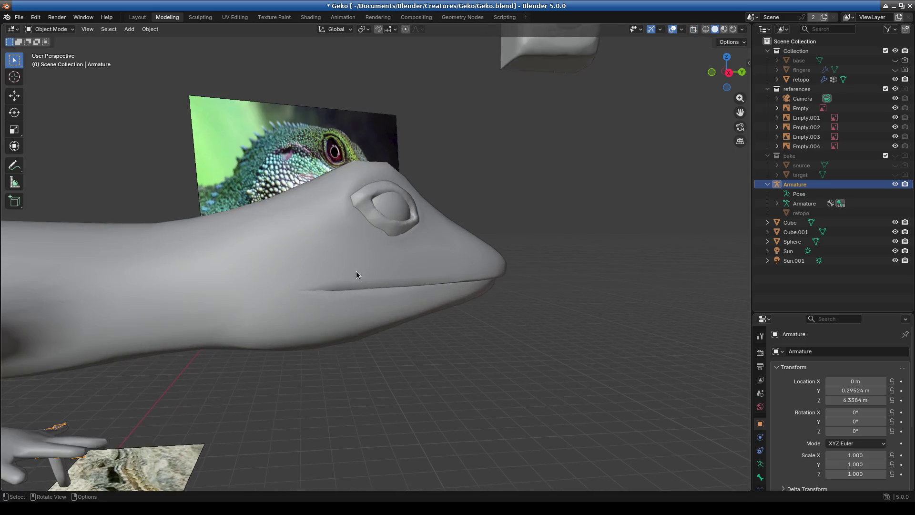
scroll(334, 257, down, 4)
scroll(325, 257, up, 7)
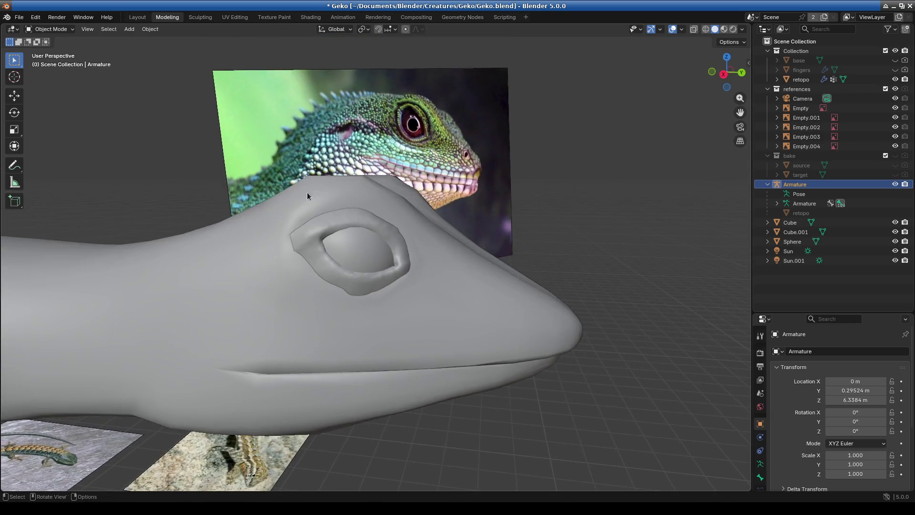
click(53, 29)
click(57, 49)
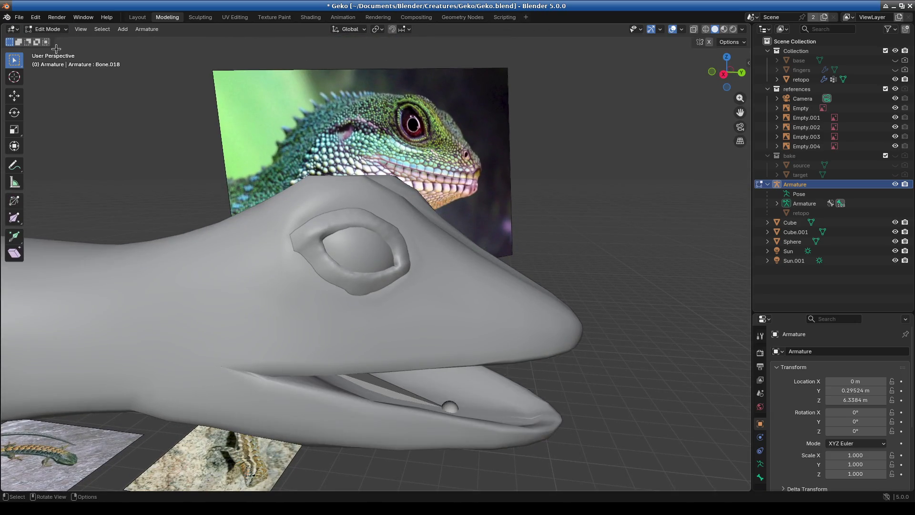
Return the armature to Object Mode, closing the gecko's jaw again
mouse_move(376, 236)
middle_down()
mouse_move(313, 228)
mouse_move(302, 241)
mouse_move(105, 87)
middle_up()
scroll(302, 242, up, 3)
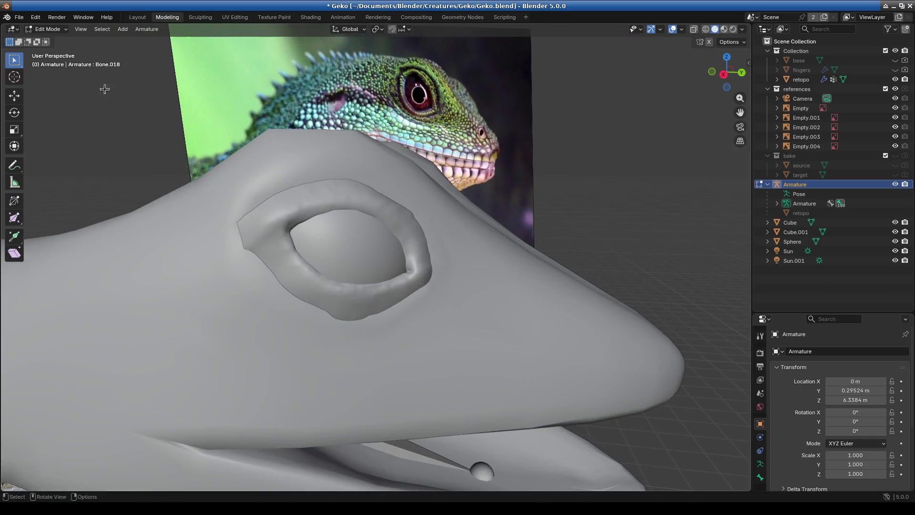
click(48, 29)
click(52, 38)
Select the Cube.001 eye-socket mesh and enter Edit Mode
click(336, 238)
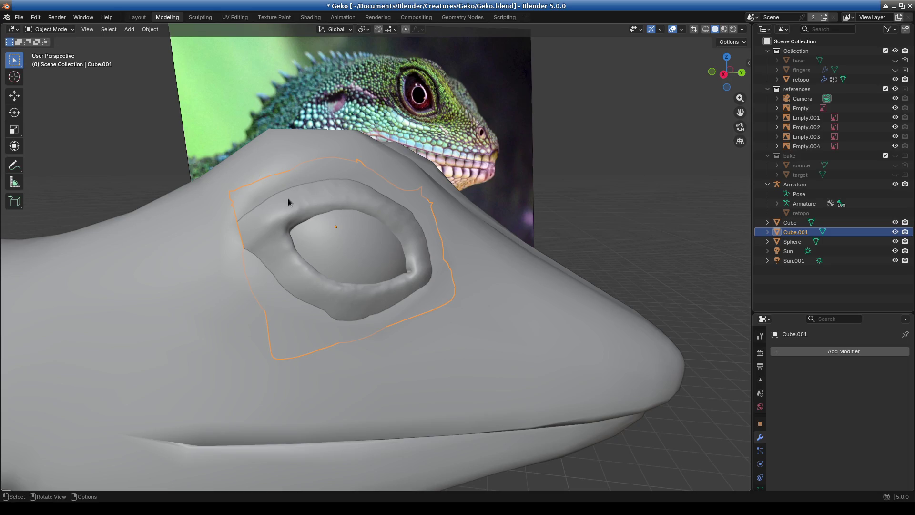
click(48, 29)
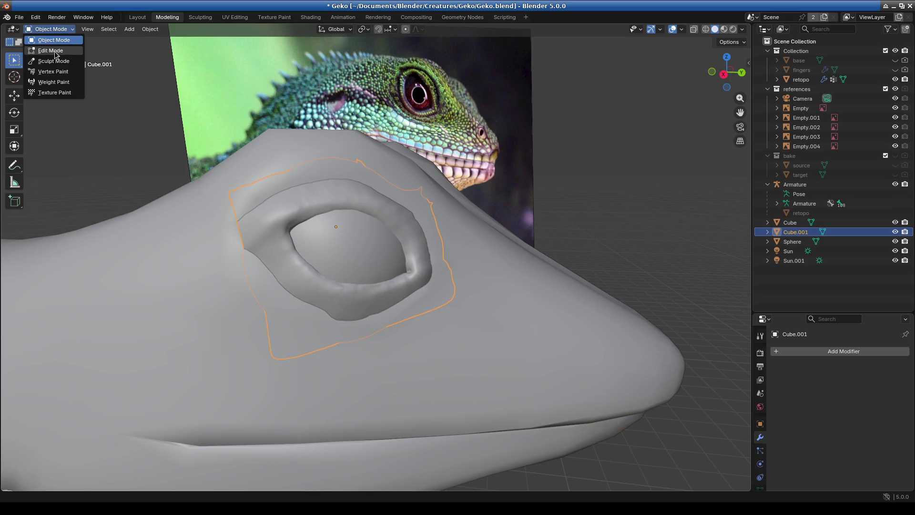
click(52, 50)
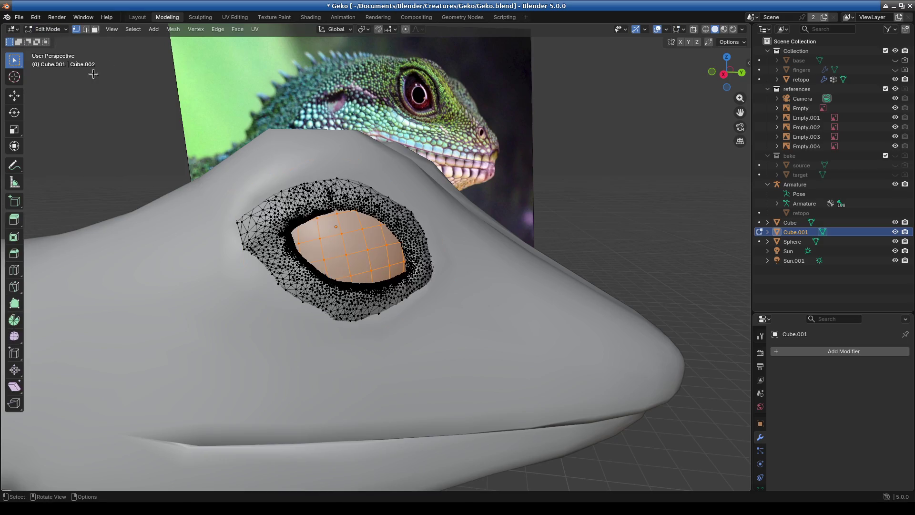
Put the retopo mesh in Edit Mode with the Loop Cut tool active
click(48, 29)
click(47, 39)
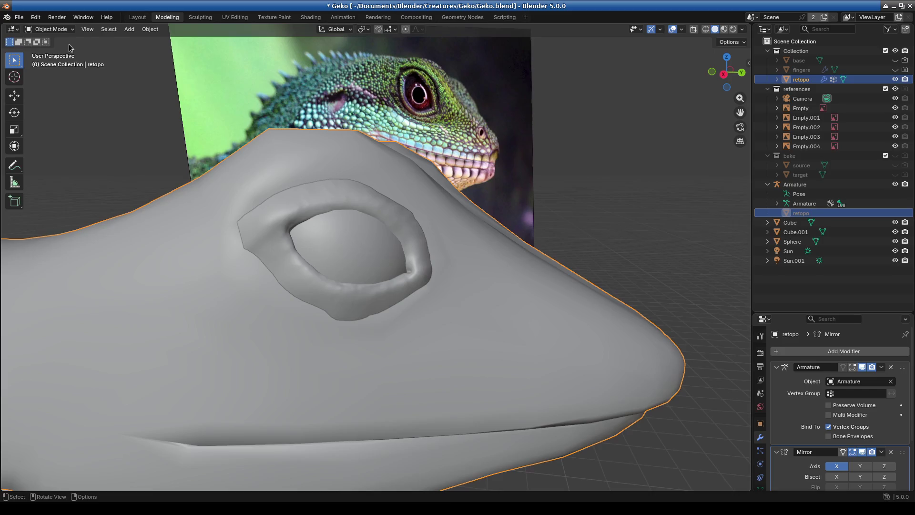
click(51, 30)
click(53, 50)
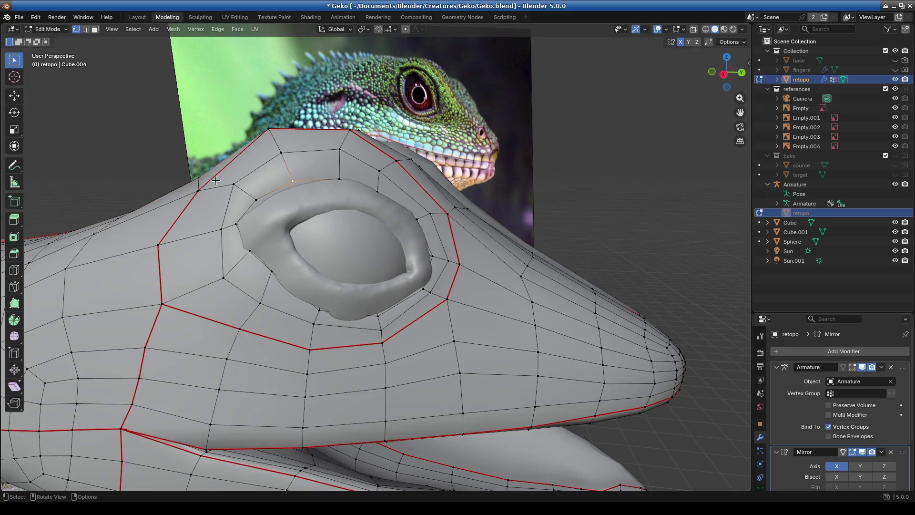
scroll(365, 367, down, 5)
scroll(395, 333, up, 3)
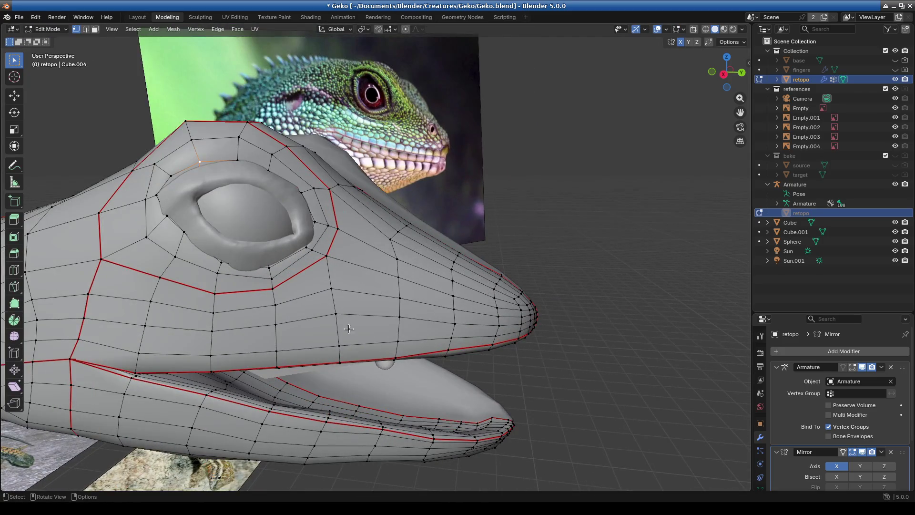
click(14, 270)
Orbit around the retopo mesh to inspect edge flow at the snout, body and front leg
mouse_move(365, 280)
middle_down()
mouse_move(311, 263)
mouse_move(442, 215)
mouse_move(291, 334)
middle_up()
scroll(442, 216, down, 5)
mouse_move(263, 392)
middle_down()
mouse_move(309, 324)
mouse_move(182, 315)
middle_up()
scroll(309, 324, up, 3)
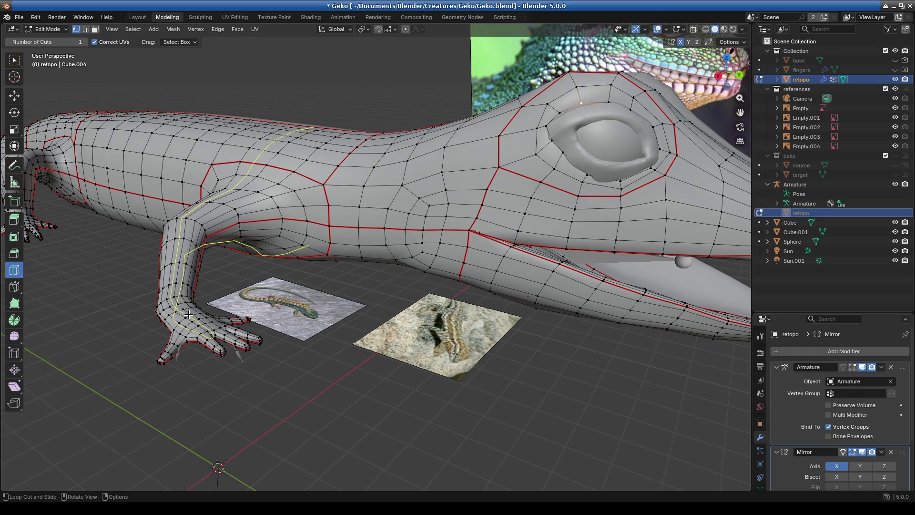
middle_drag(188, 315, 319, 233)
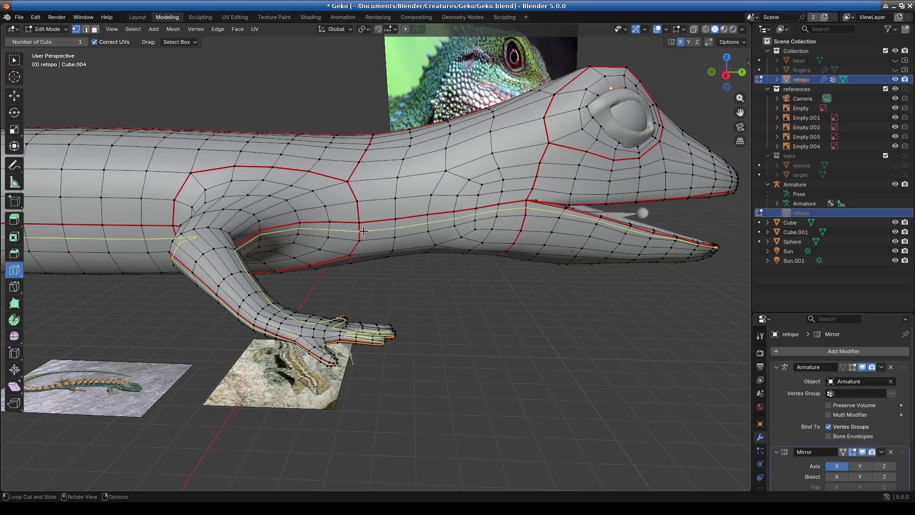
middle_drag(370, 138, 358, 139)
middle_drag(355, 199, 349, 259)
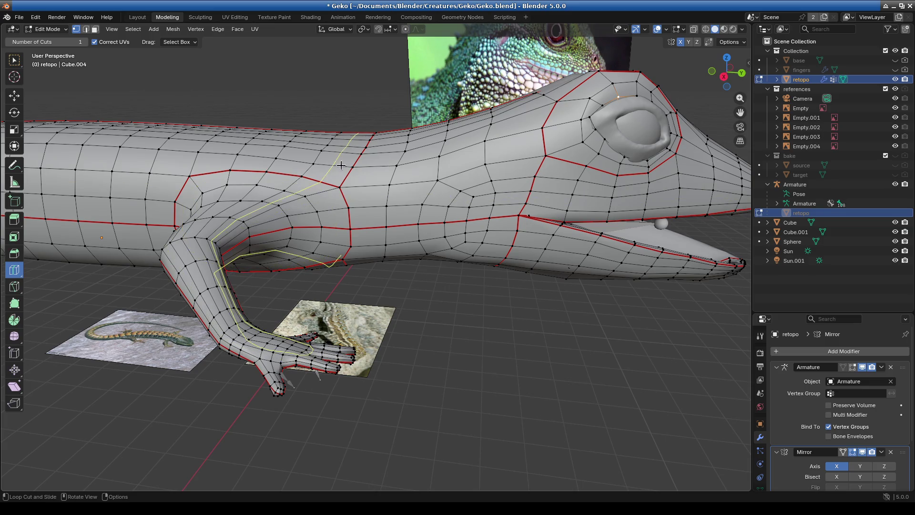
mouse_move(238, 157)
middle_down()
mouse_move(312, 333)
mouse_move(391, 300)
mouse_move(398, 210)
mouse_move(276, 122)
mouse_move(346, 225)
mouse_move(461, 300)
mouse_move(507, 350)
mouse_move(439, 310)
mouse_move(423, 353)
mouse_move(377, 267)
mouse_move(391, 240)
middle_up()
scroll(508, 350, down, 3)
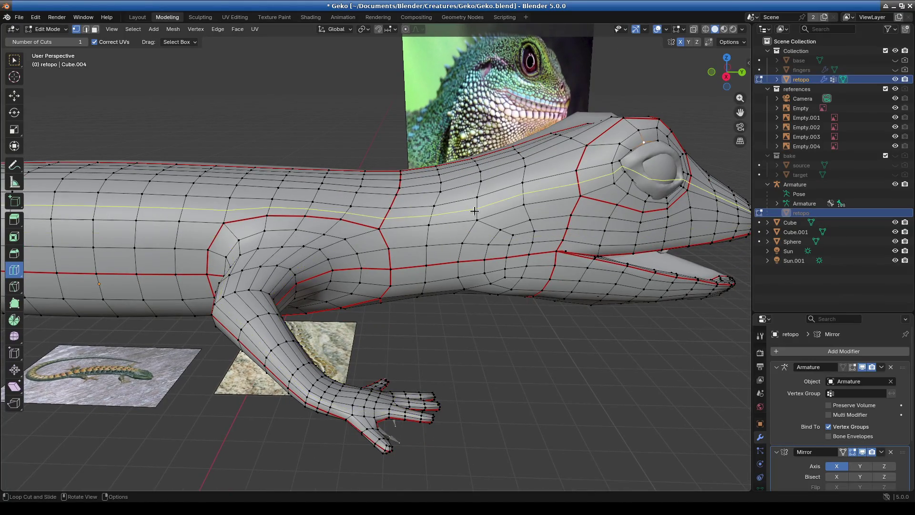
scroll(391, 240, down, 2)
mouse_move(391, 239)
middle_down()
mouse_move(313, 226)
mouse_move(324, 265)
middle_up()
scroll(325, 265, up, 4)
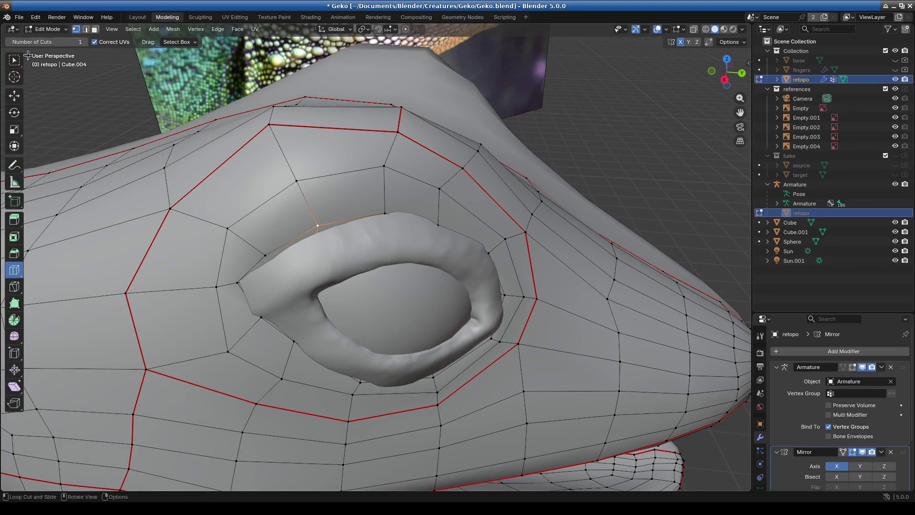
Hide Cube.001 and select the retopo faces filling the eye socket in face select mode
key(w)
click(253, 61)
click(94, 29)
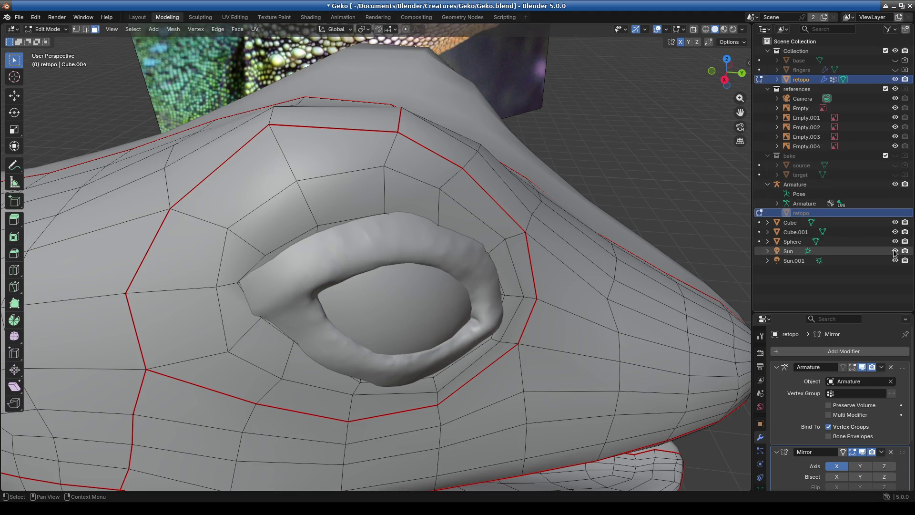
click(896, 232)
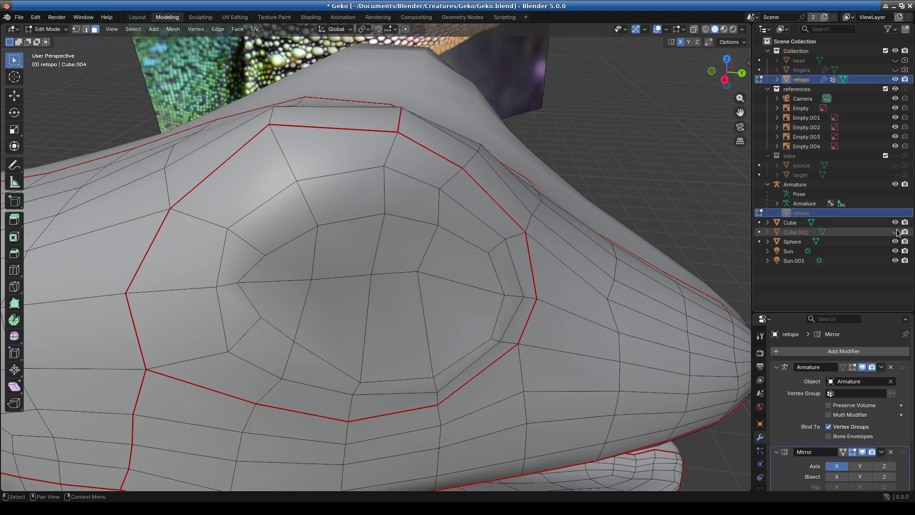
middle_drag(396, 305, 382, 302)
drag(278, 235, 475, 300)
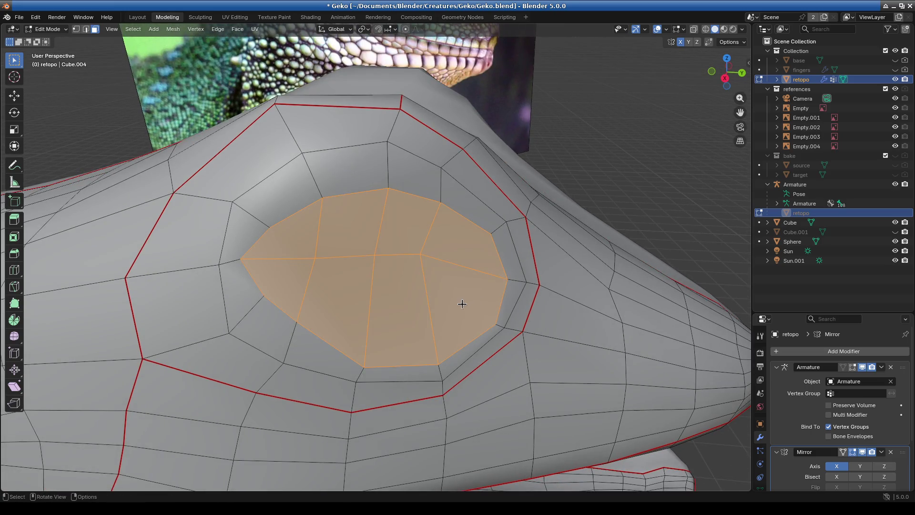
Apply Smooth Vertices to the selected eye-socket faces
right_click(462, 304)
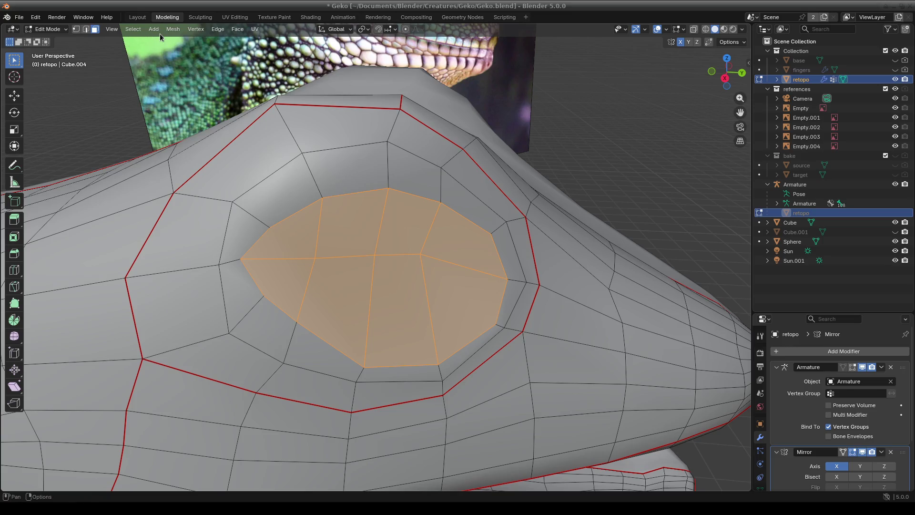
click(199, 32)
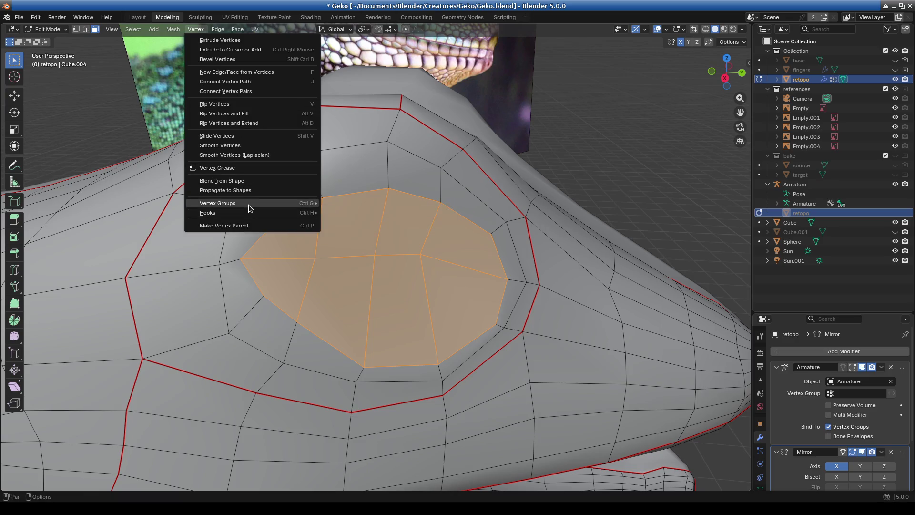
mouse_move(248, 205)
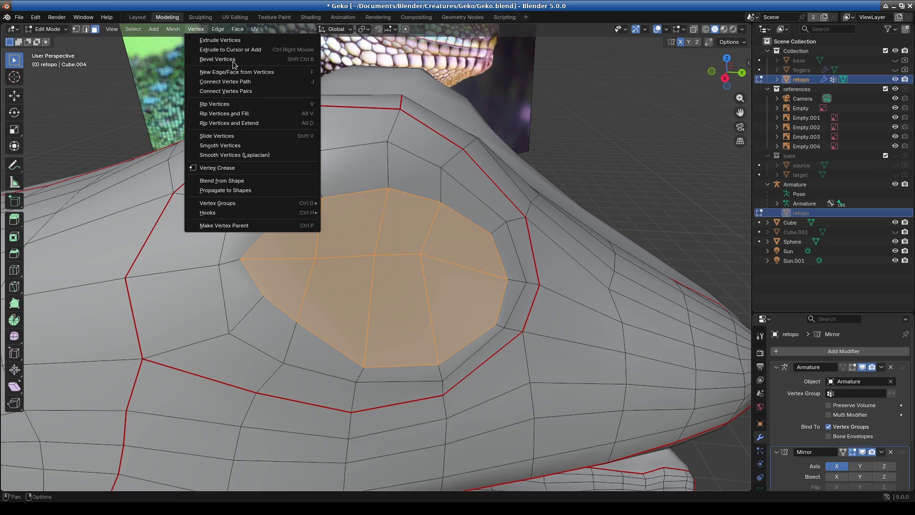
click(258, 146)
scroll(439, 282, down, 4)
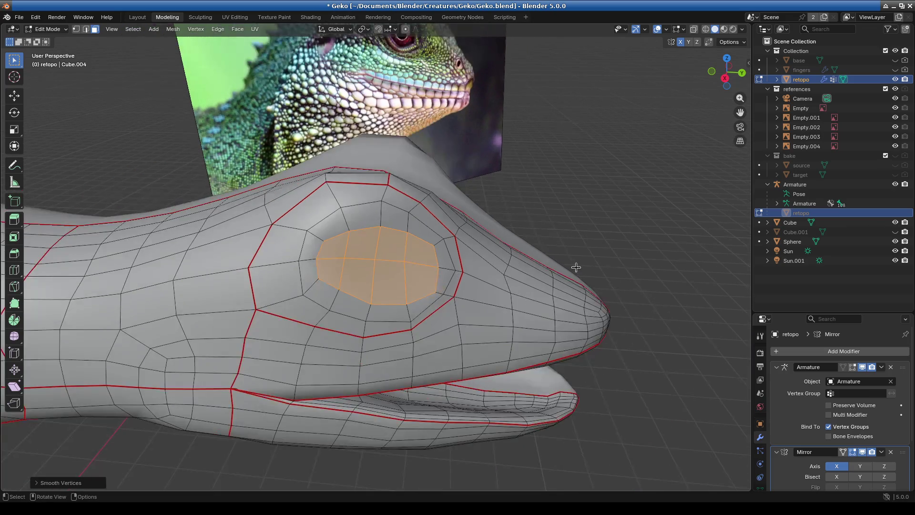
Inset the eye-socket faces to add a new ring of edges around the eye
click(896, 231)
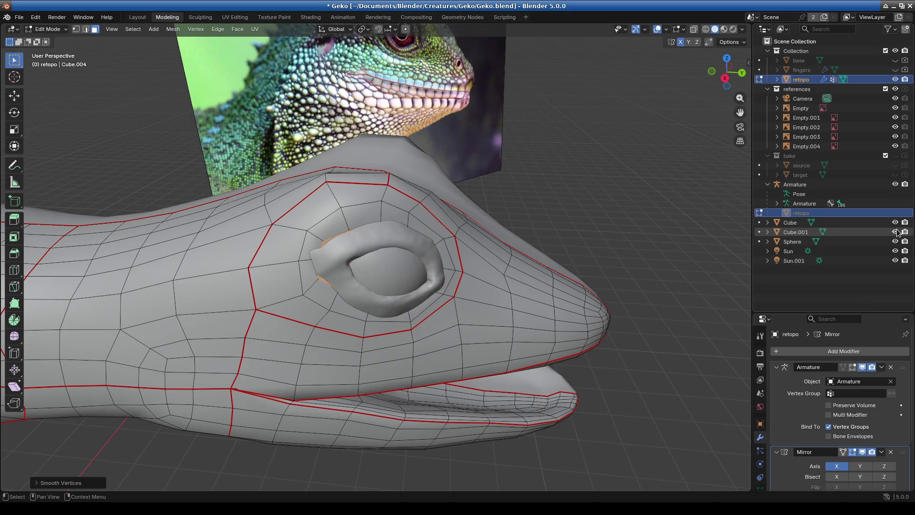
click(896, 232)
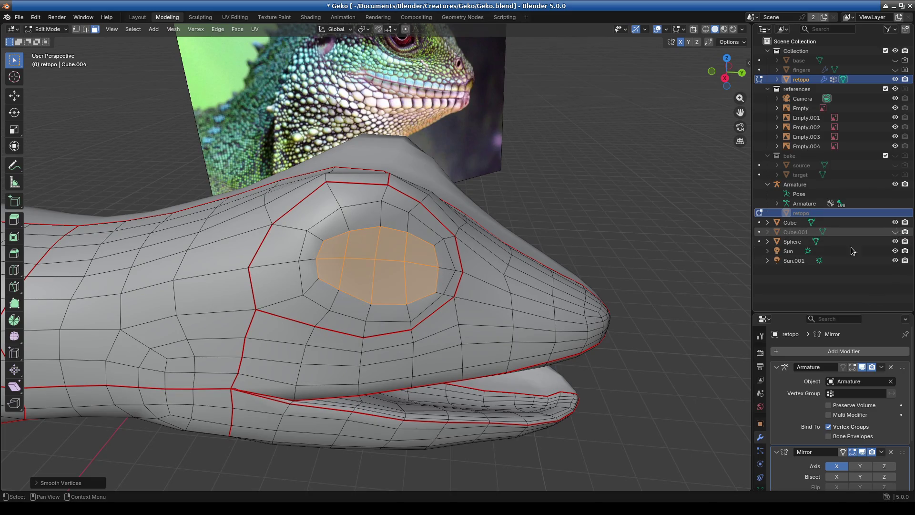
key(i)
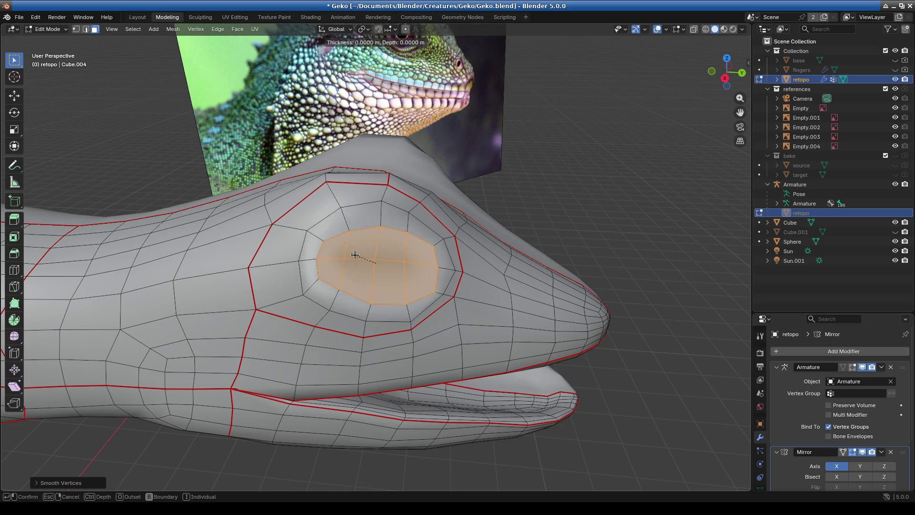
click(373, 261)
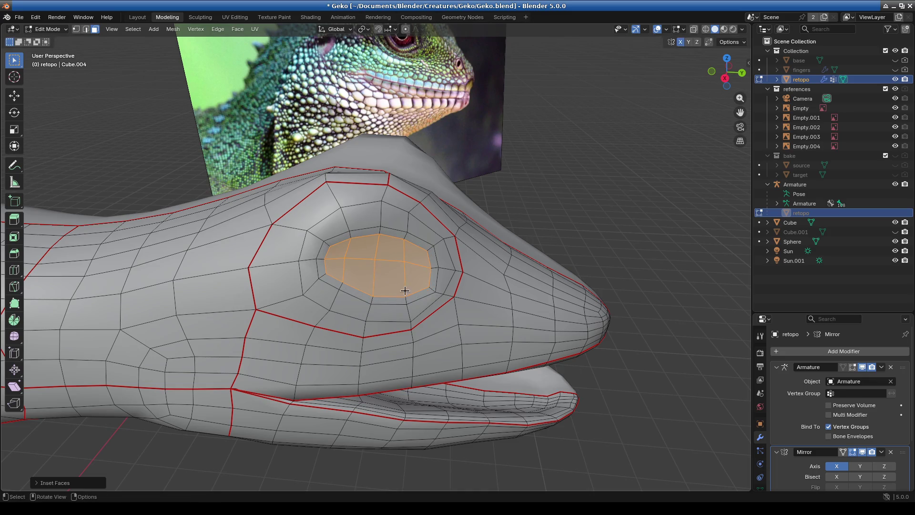
key(KP_1)
key(KP_3)
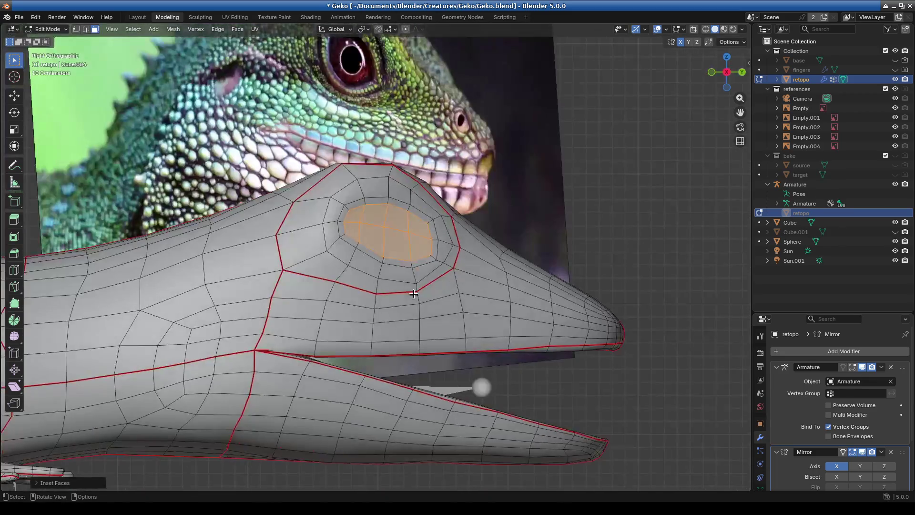
Hide the gecko body faces behind the head
scroll(413, 294, down, 10)
mouse_move(103, 181)
mouse_down()
mouse_move(147, 251)
mouse_move(366, 362)
mouse_up()
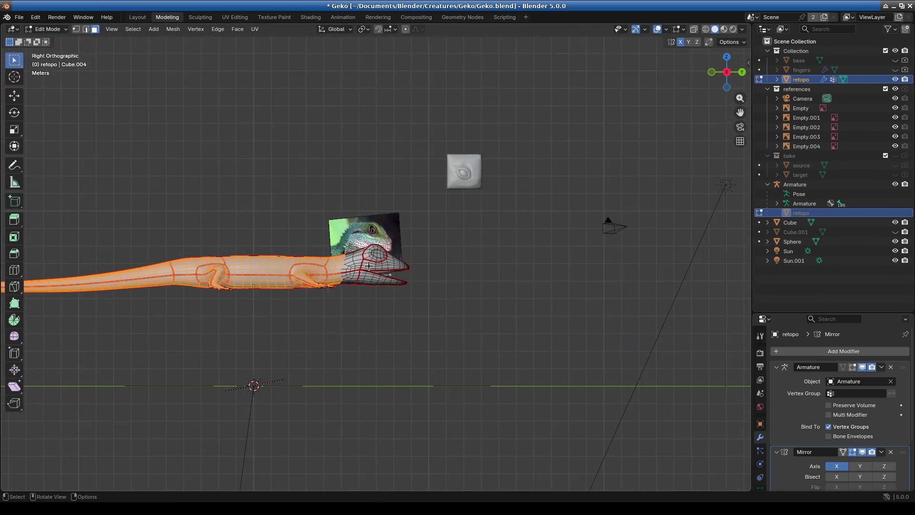
key(h)
scroll(369, 266, down, 3)
mouse_move(71, 199)
mouse_down()
mouse_move(323, 356)
mouse_move(352, 363)
mouse_up()
key(h)
Hide the remaining mid-body, lower-body and stray thin mesh pieces, leaving only the head
drag(164, 218, 353, 318)
drag(235, 226, 361, 318)
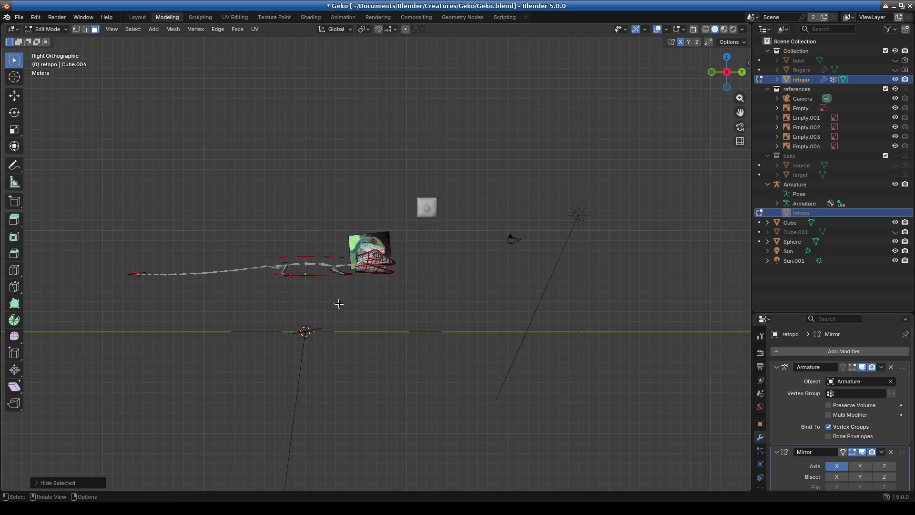
middle_drag(315, 302, 223, 317)
drag(223, 316, 360, 390)
middle_drag(286, 329, 133, 237)
drag(133, 236, 233, 346)
key(h)
mouse_move(202, 197)
mouse_down()
mouse_move(325, 341)
mouse_move(326, 313)
mouse_up()
scroll(326, 313, up, 10)
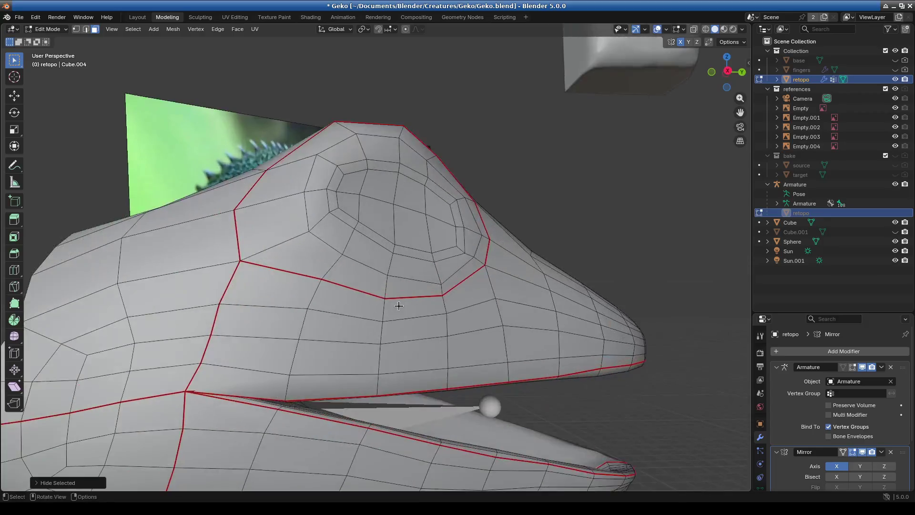
Unhide Cube.001, return to Object Mode and select the eye object Cube.001
key(KP_7)
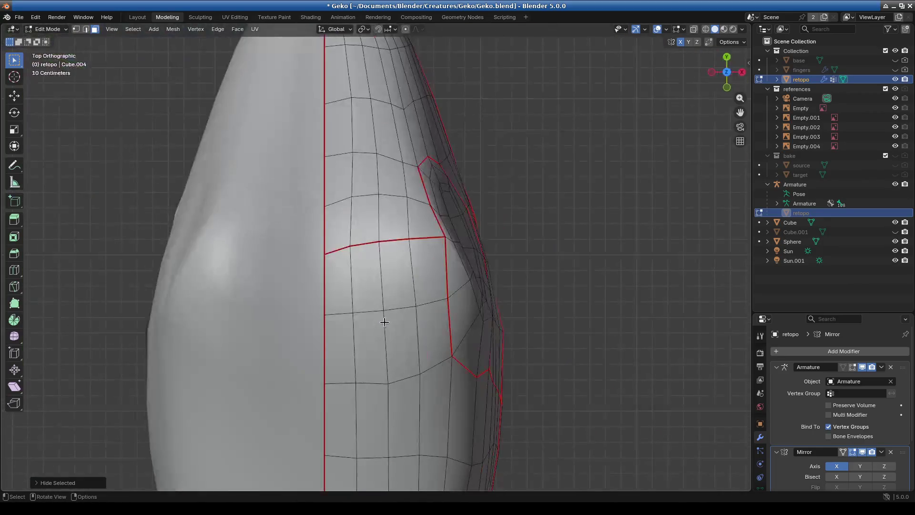
mouse_move(450, 303)
middle_down()
mouse_move(477, 235)
mouse_move(284, 110)
mouse_move(646, 161)
middle_up()
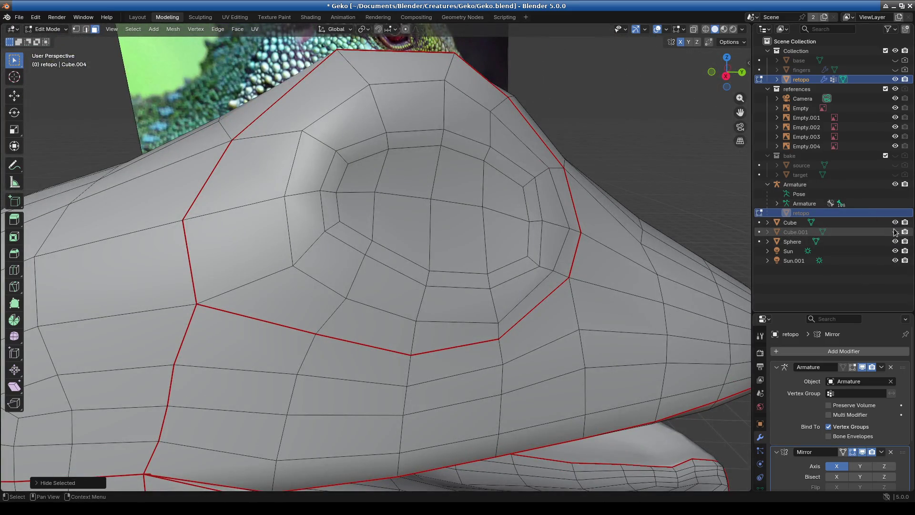
click(895, 233)
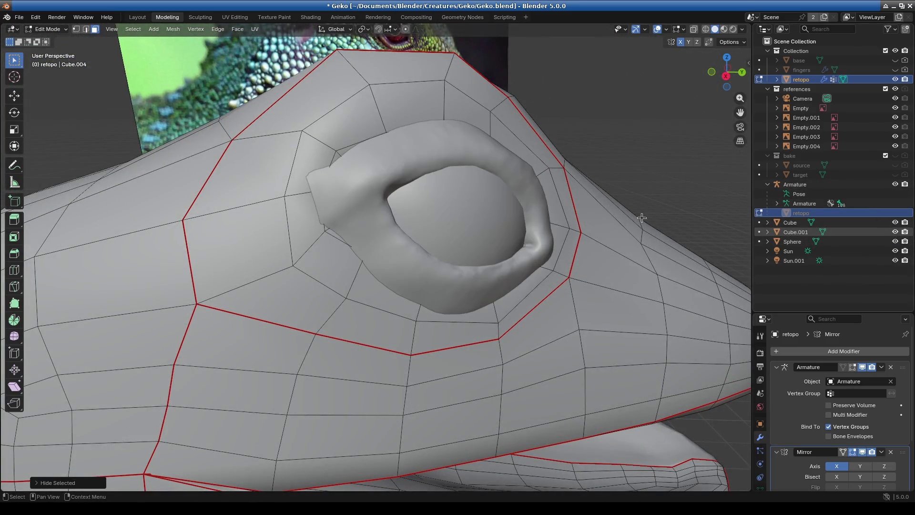
click(57, 31)
click(53, 40)
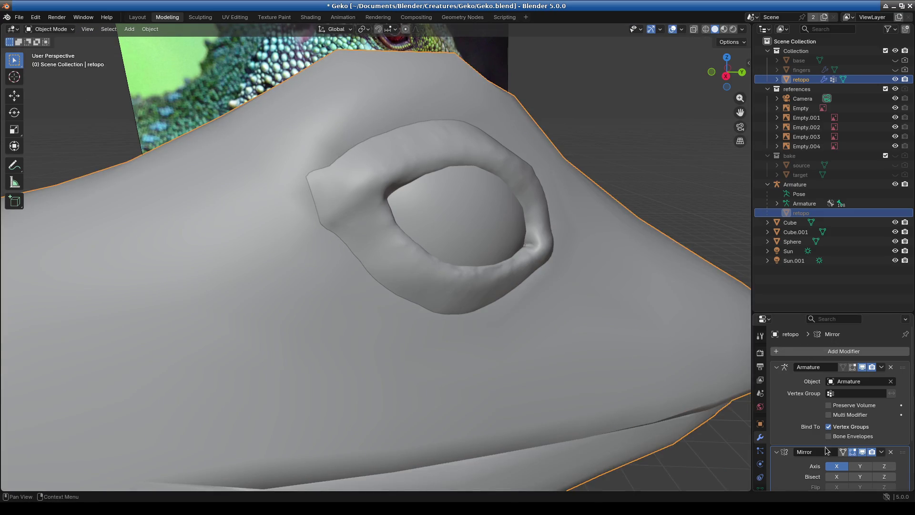
scroll(820, 433, down, 3)
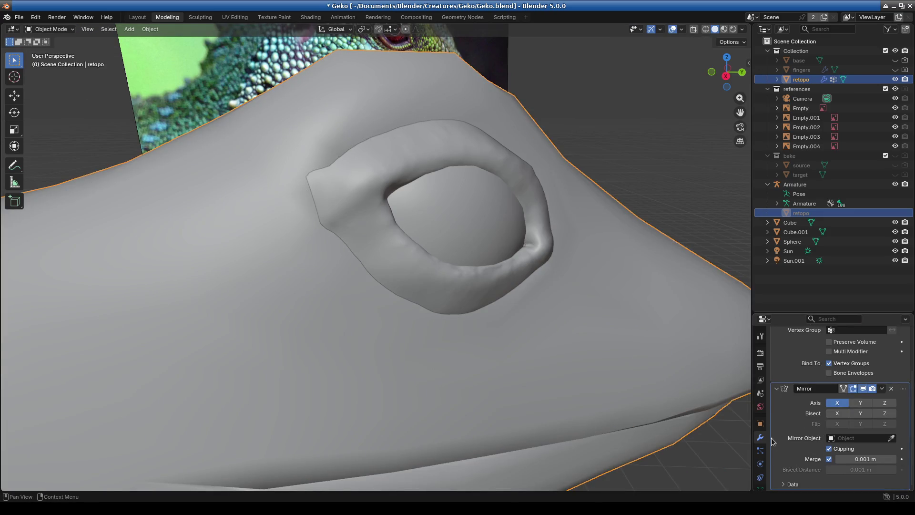
scroll(791, 383, up, 3)
scroll(792, 397, down, 3)
mouse_move(529, 337)
middle_down()
mouse_move(431, 313)
mouse_move(343, 313)
mouse_move(462, 301)
mouse_move(416, 241)
mouse_move(423, 303)
mouse_move(467, 310)
mouse_move(467, 351)
mouse_move(607, 317)
mouse_move(434, 321)
mouse_move(477, 324)
middle_up()
click(417, 241)
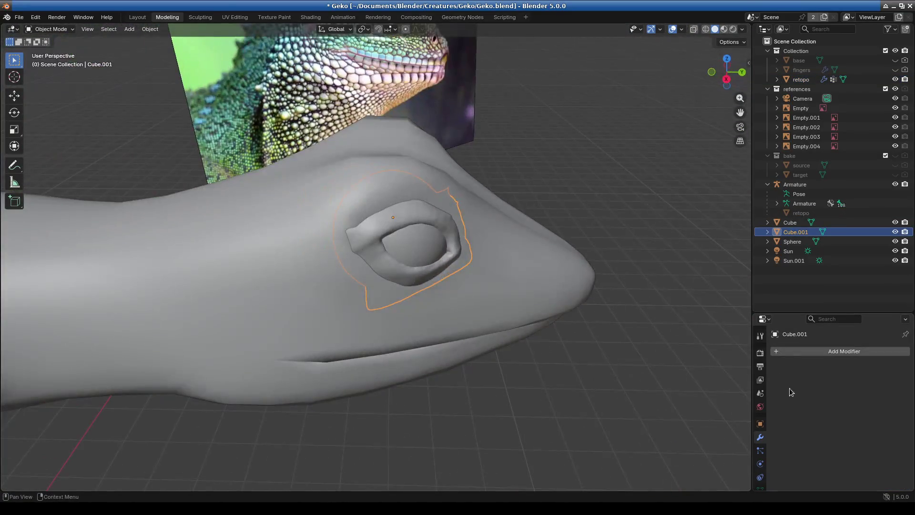
Add a Shrinkwrap modifier to the retopo mesh and move it to the top of the stack
click(228, 256)
click(809, 351)
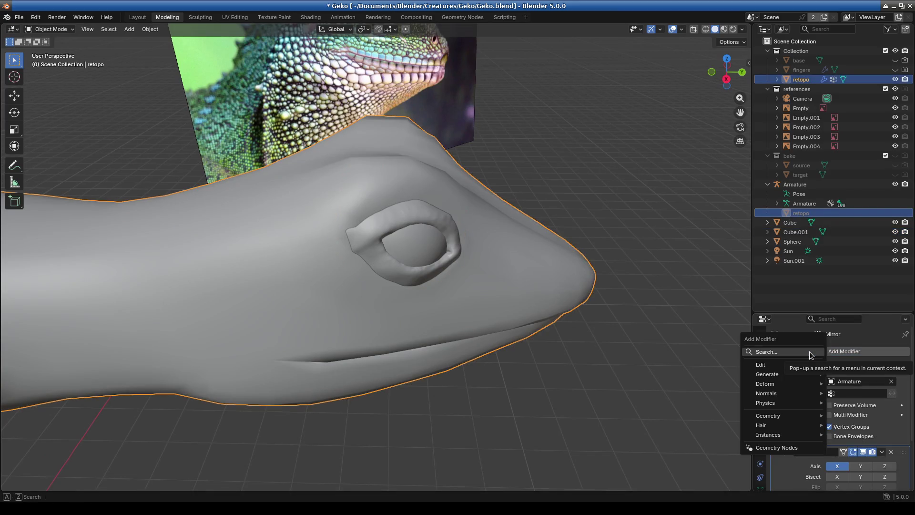
text(shrin)
key(Return)
scroll(849, 406, down, 5)
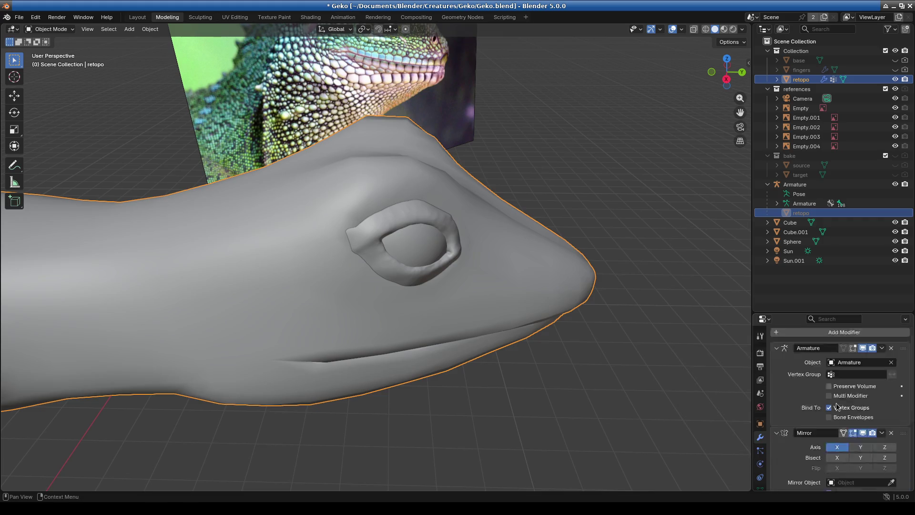
drag(904, 427, 898, 354)
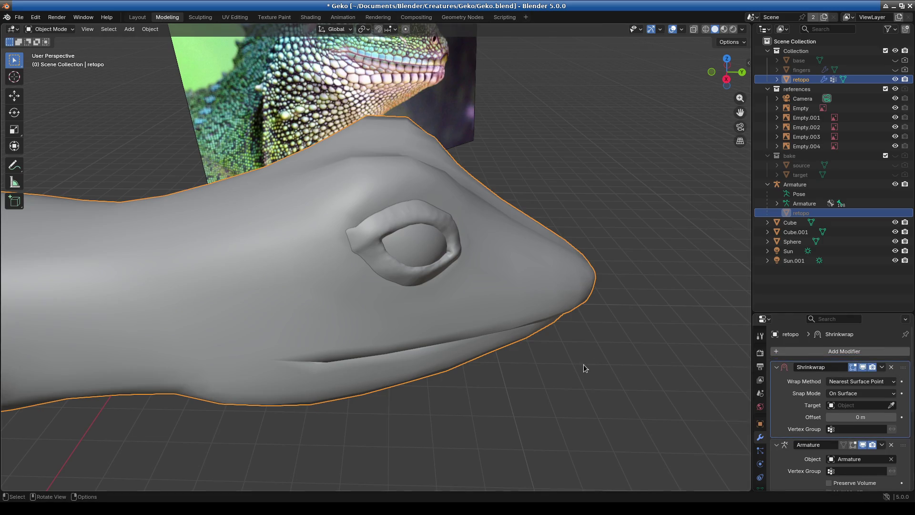
middle_drag(510, 371, 470, 343)
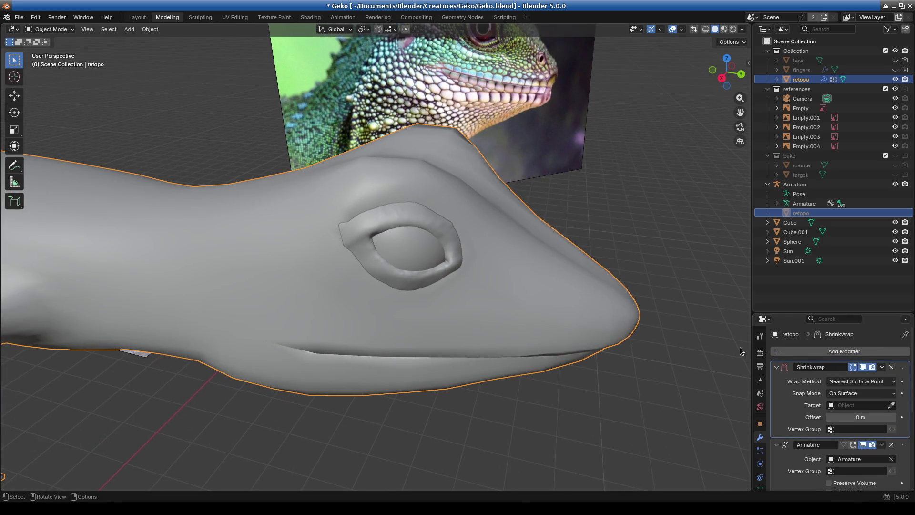
Try Cube.001 as the Shrinkwrap target, then undo so the target stays empty
click(892, 405)
click(404, 245)
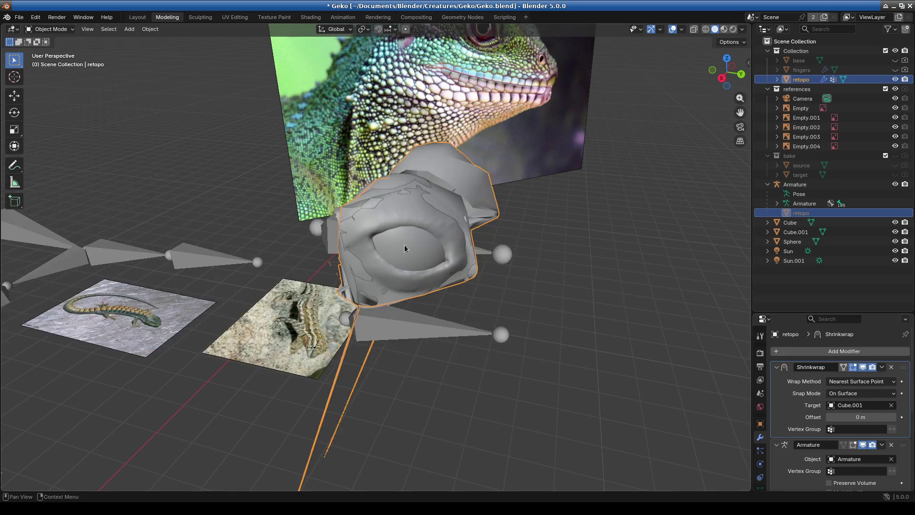
mouse_move(400, 349)
middle_down()
mouse_move(528, 346)
mouse_move(420, 347)
mouse_move(432, 339)
middle_up()
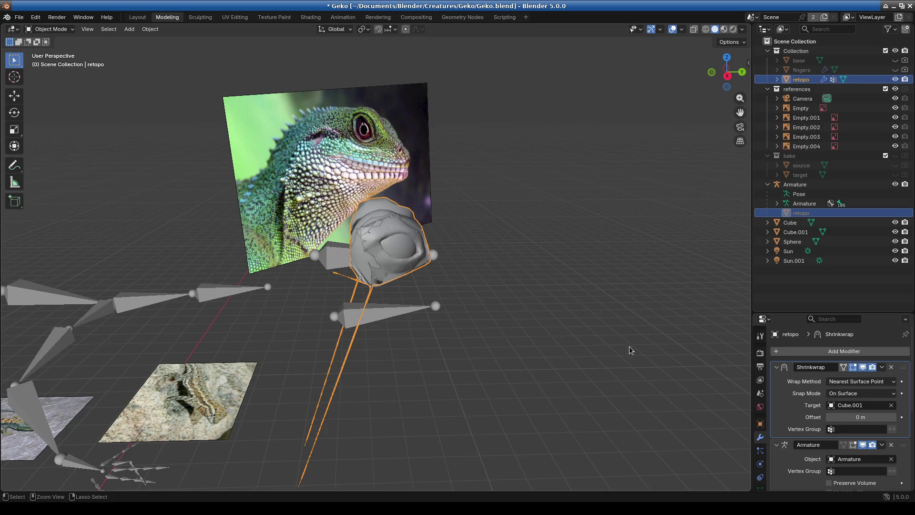
key(ctrl+z)
middle_drag(481, 352, 447, 357)
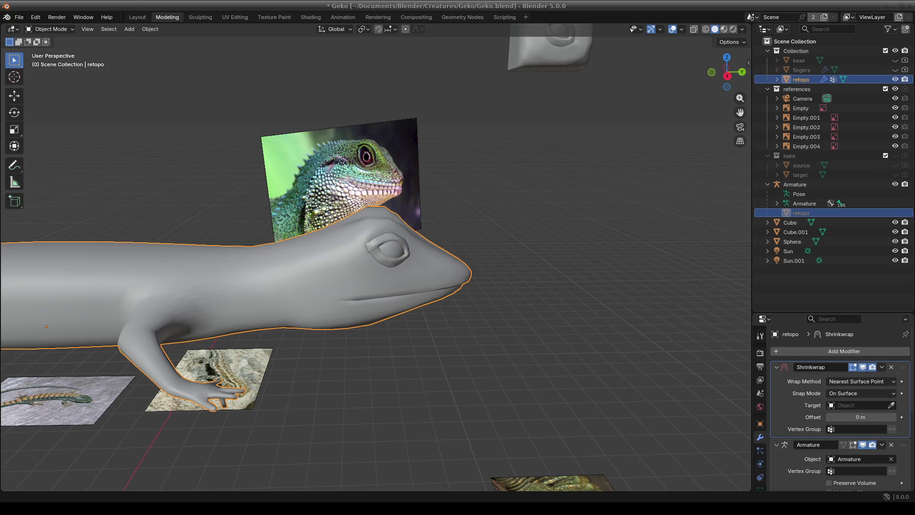
mouse_move(619, 307)
middle_down()
mouse_move(565, 294)
mouse_move(511, 309)
mouse_move(471, 297)
mouse_move(453, 356)
mouse_move(517, 347)
mouse_move(452, 353)
mouse_move(376, 333)
middle_up()
click(50, 29)
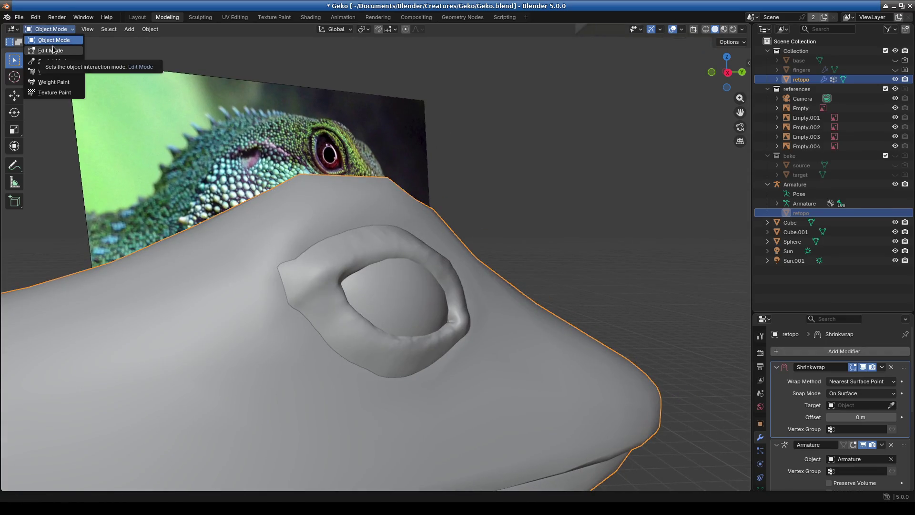
Enter Edit Mode on the retopo mesh and turn on the Retopology overlay
click(51, 51)
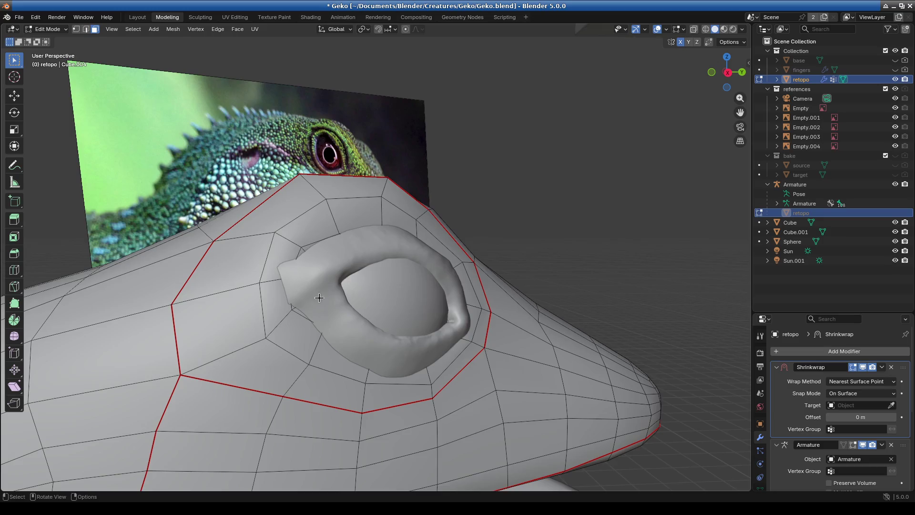
middle_drag(319, 298, 96, 146)
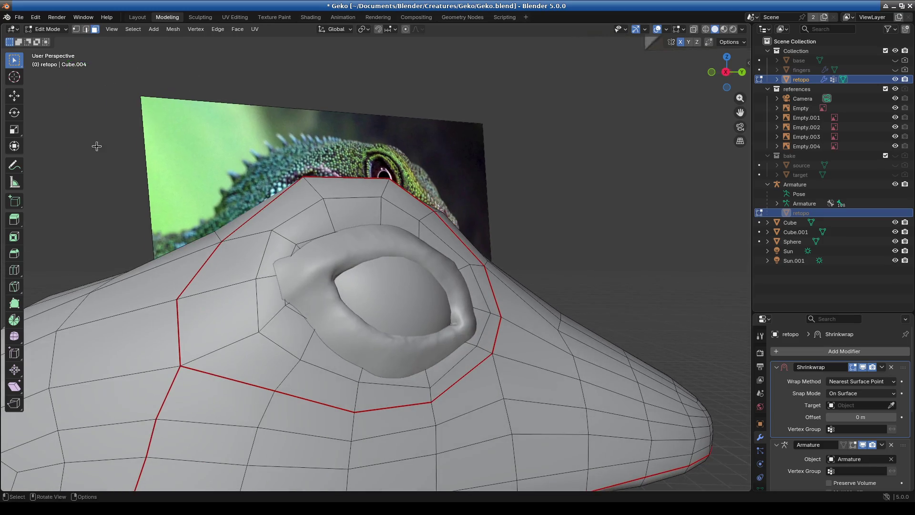
click(684, 30)
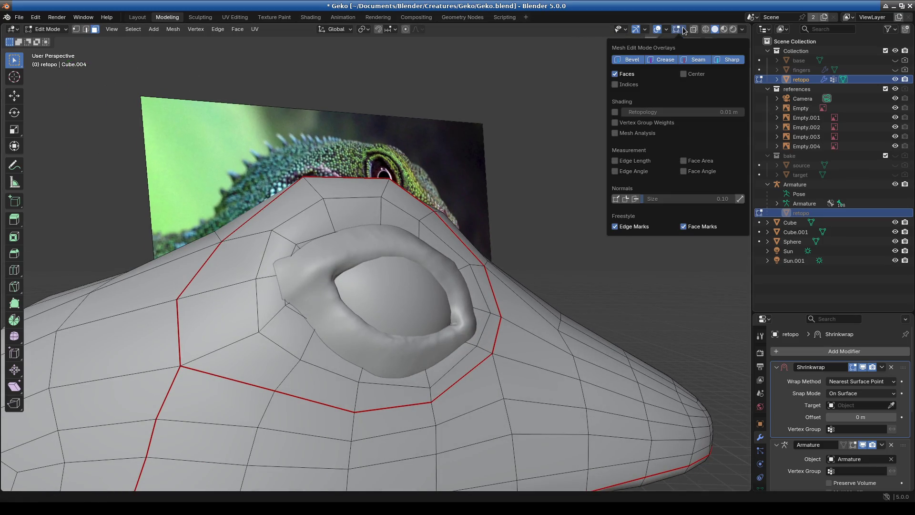
click(615, 112)
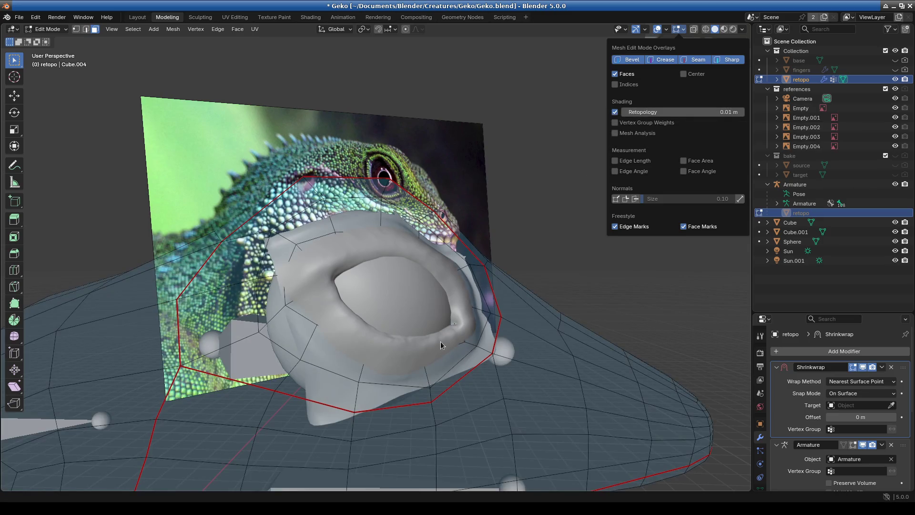
middle_drag(383, 362, 489, 327)
Adjust the Retopology overlay offset, finally leaving it at 0.01 m
scroll(489, 327, up, 6)
scroll(527, 327, down, 3)
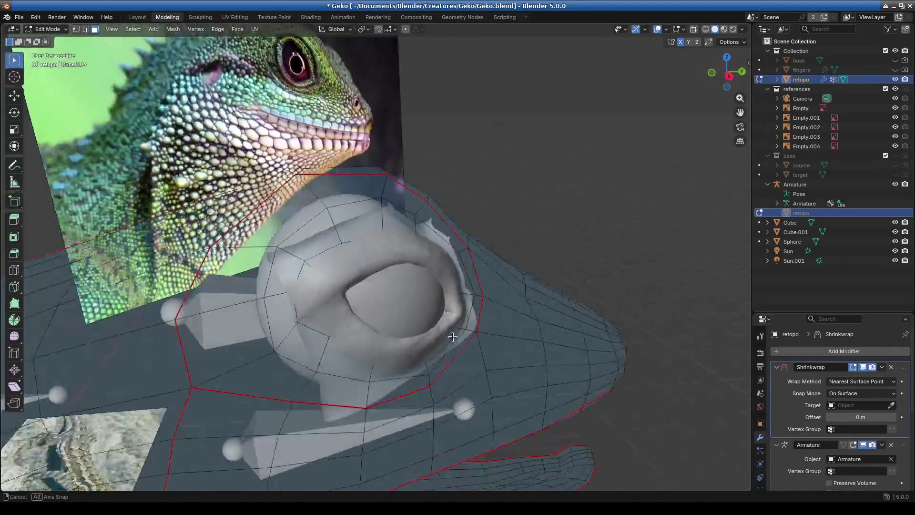
middle_drag(434, 335, 467, 291)
click(682, 31)
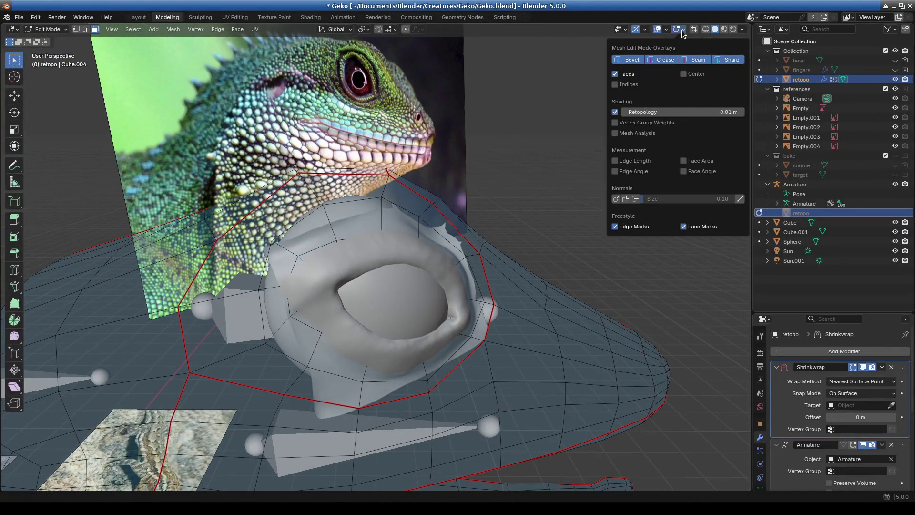
drag(653, 112, 624, 112)
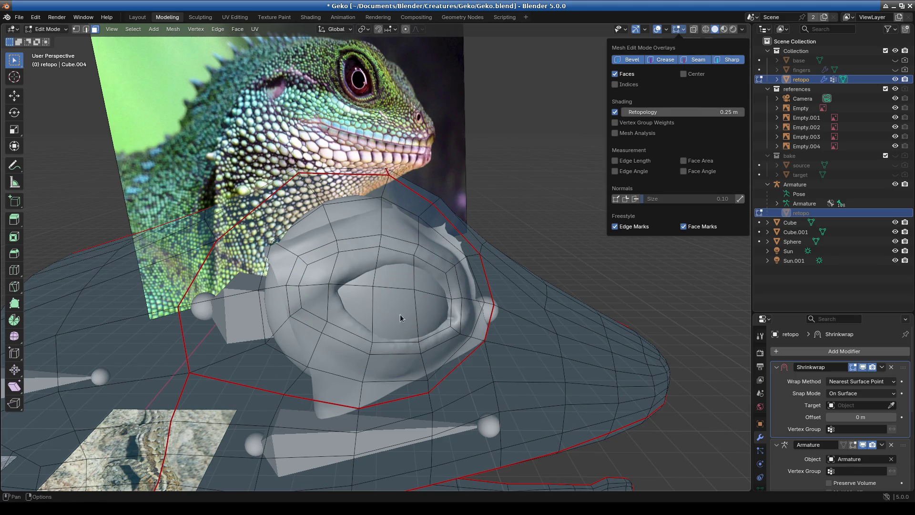
mouse_move(397, 299)
middle_down()
mouse_move(474, 290)
mouse_move(494, 272)
mouse_move(451, 302)
mouse_move(278, 286)
mouse_move(422, 297)
mouse_move(474, 278)
mouse_move(476, 288)
mouse_move(569, 184)
middle_up()
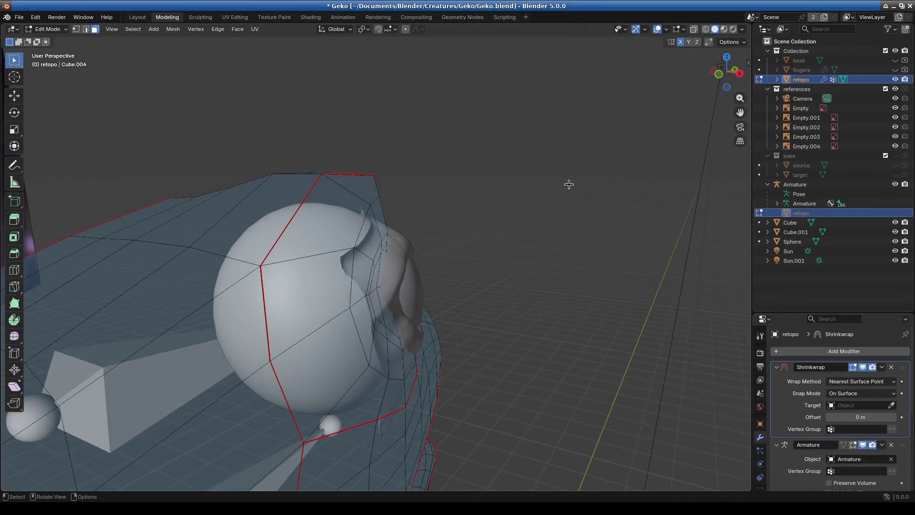
click(682, 29)
drag(682, 112, 687, 111)
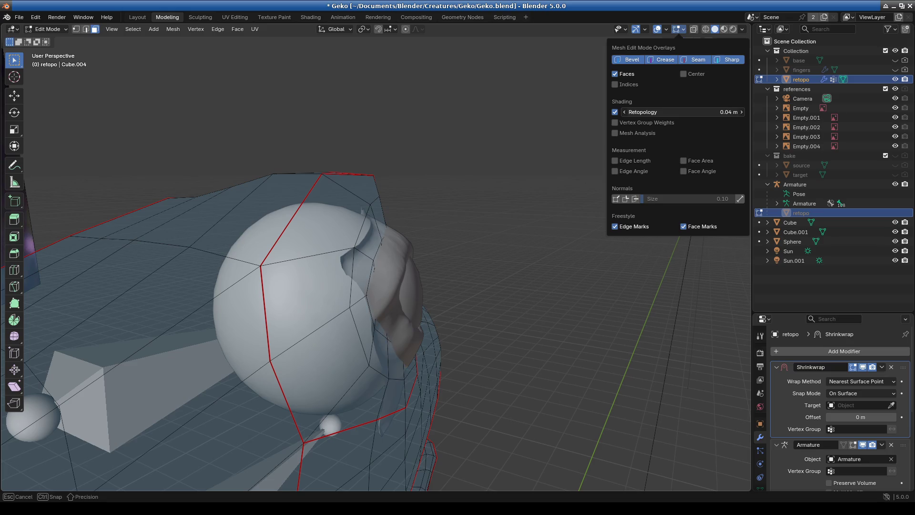
drag(687, 111, 682, 112)
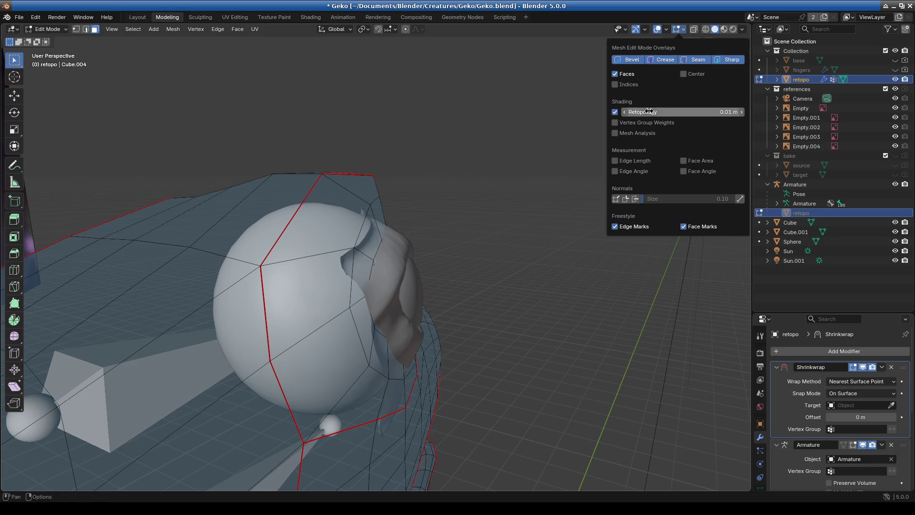
Look over the eye socket, save Geko.blend and quit Blender 5.0
mouse_move(528, 333)
middle_down()
mouse_move(541, 302)
mouse_move(484, 296)
mouse_move(467, 248)
middle_up()
scroll(477, 286, up, 4)
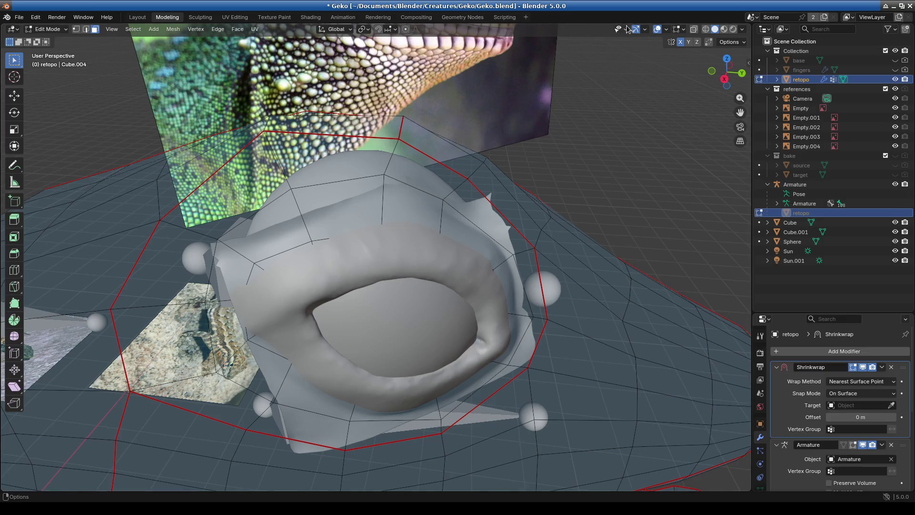
mouse_move(411, 265)
middle_down()
mouse_move(417, 247)
mouse_move(400, 243)
mouse_move(492, 202)
mouse_move(415, 249)
mouse_move(410, 229)
mouse_move(396, 268)
middle_up()
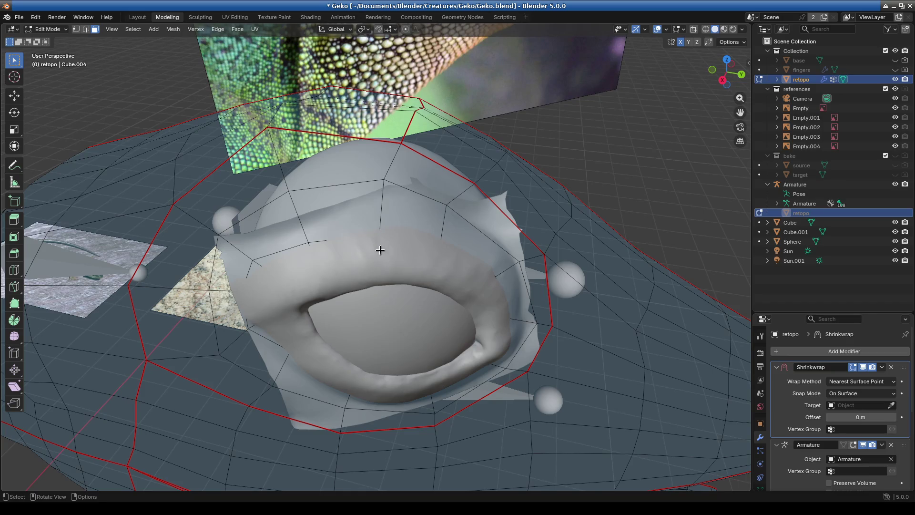
mouse_move(401, 328)
middle_down()
mouse_move(548, 268)
mouse_move(402, 272)
mouse_move(392, 383)
mouse_move(405, 295)
middle_up()
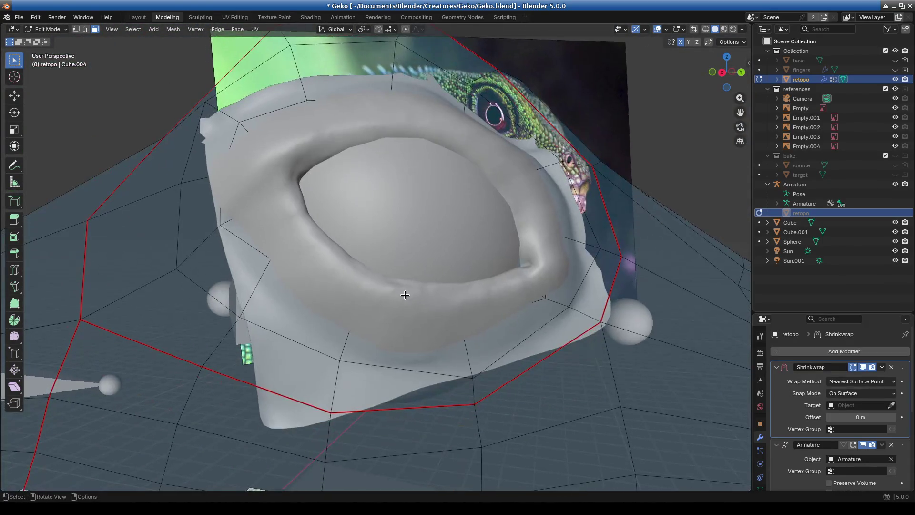
mouse_move(434, 348)
middle_down()
mouse_move(423, 351)
mouse_move(429, 334)
middle_up()
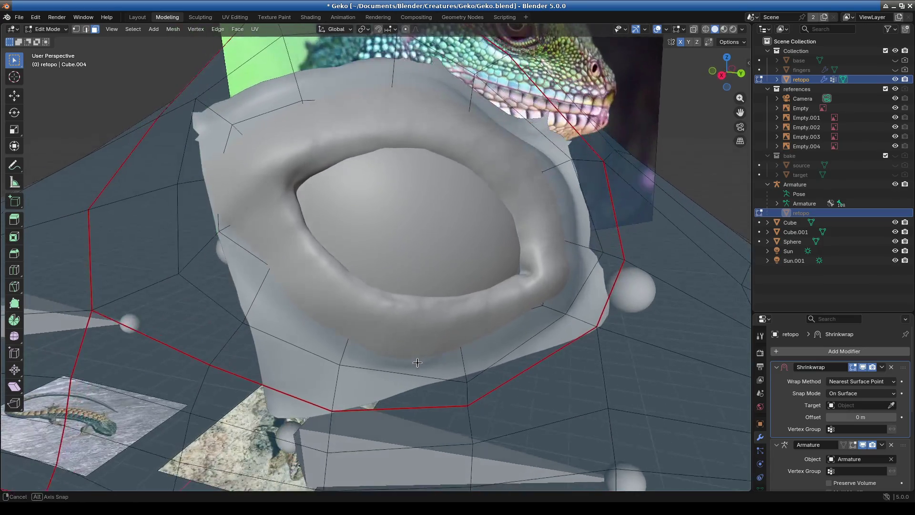
key(ctrl+s)
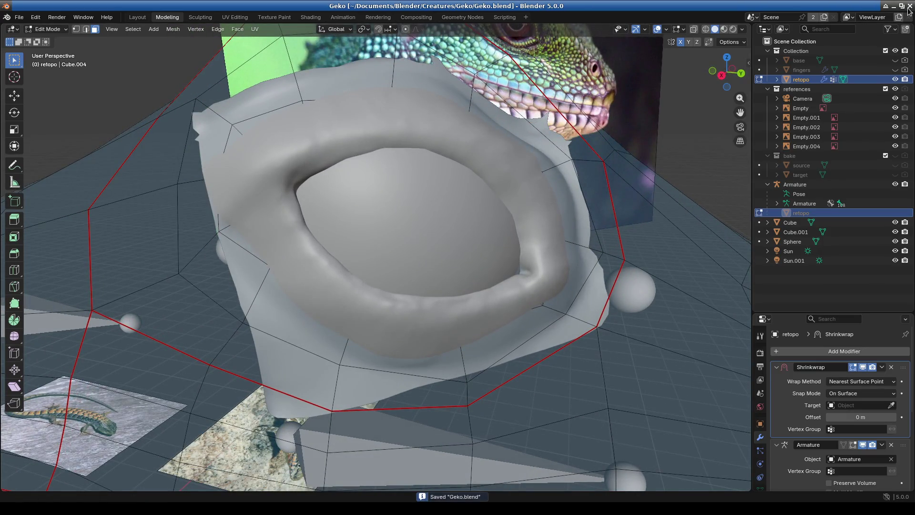
key(ctrl+q)
Launch the blender executable from the Programs/Blender folder in the file manager
click(366, 189)
click(45, 33)
double_click(142, 74)
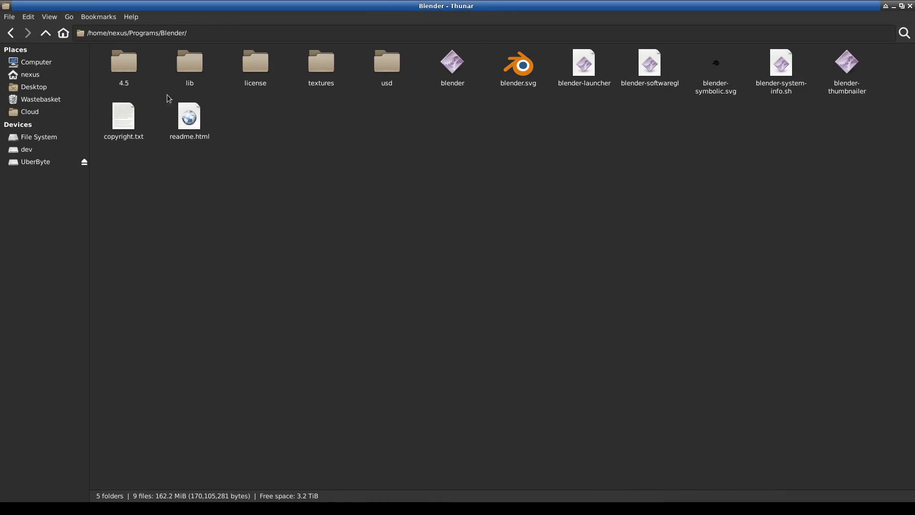
click(456, 71)
key(Return)
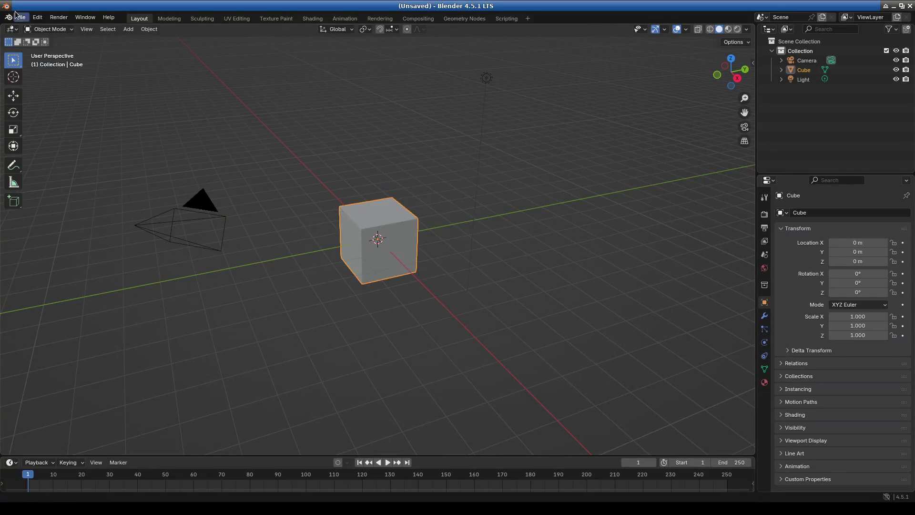
Open Geko.blend from the Creatures/Geko folder in Blender 4.5
click(21, 17)
click(38, 38)
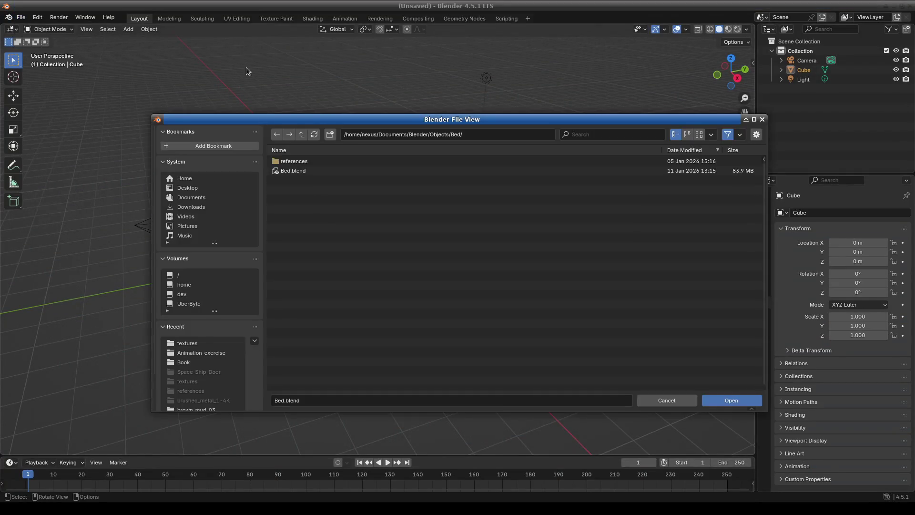
click(302, 134)
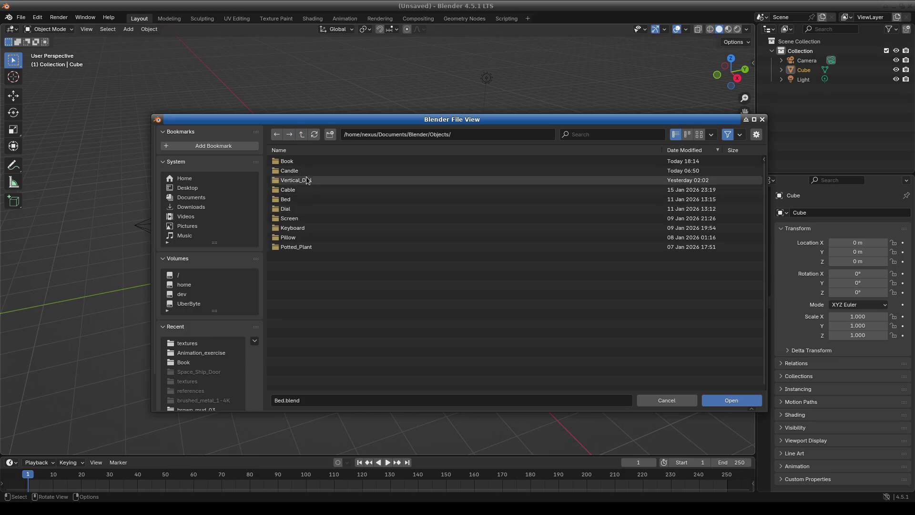
click(301, 134)
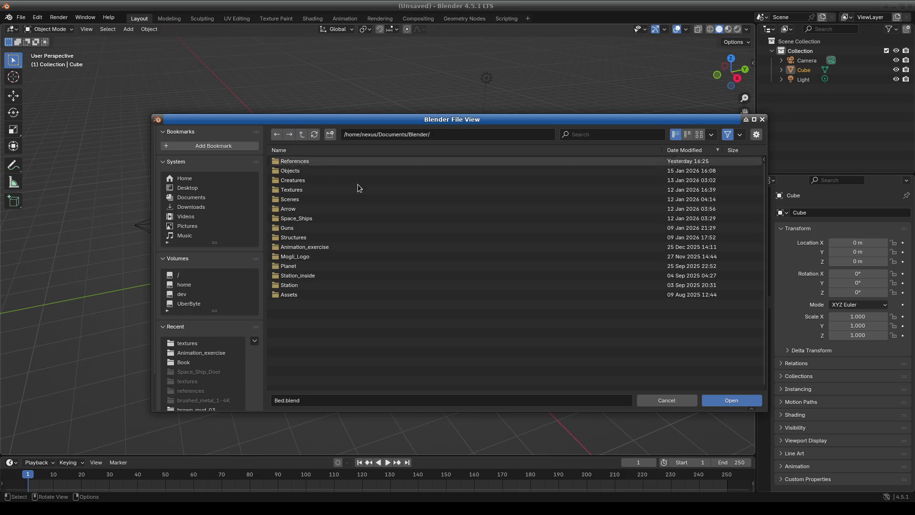
double_click(303, 181)
double_click(296, 161)
click(300, 173)
double_click(300, 172)
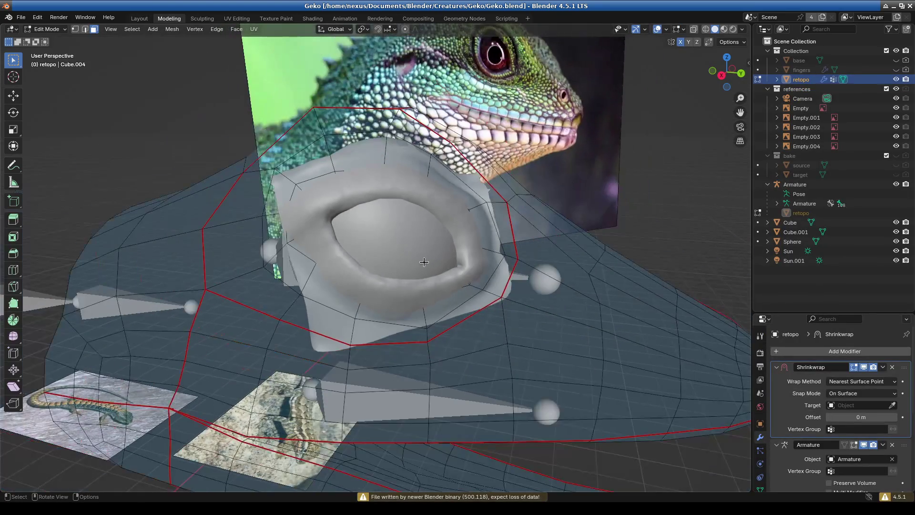
Turn snapping off and set the snap target to Face
click(379, 30)
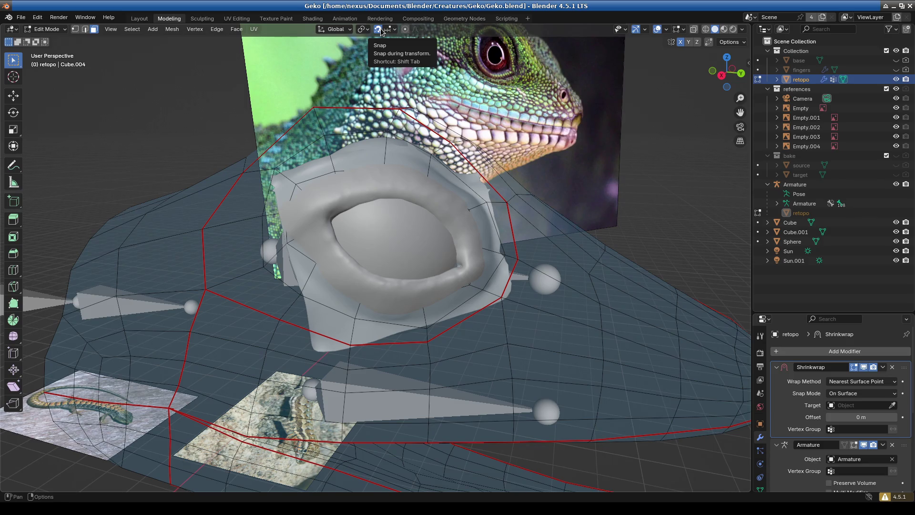
click(388, 30)
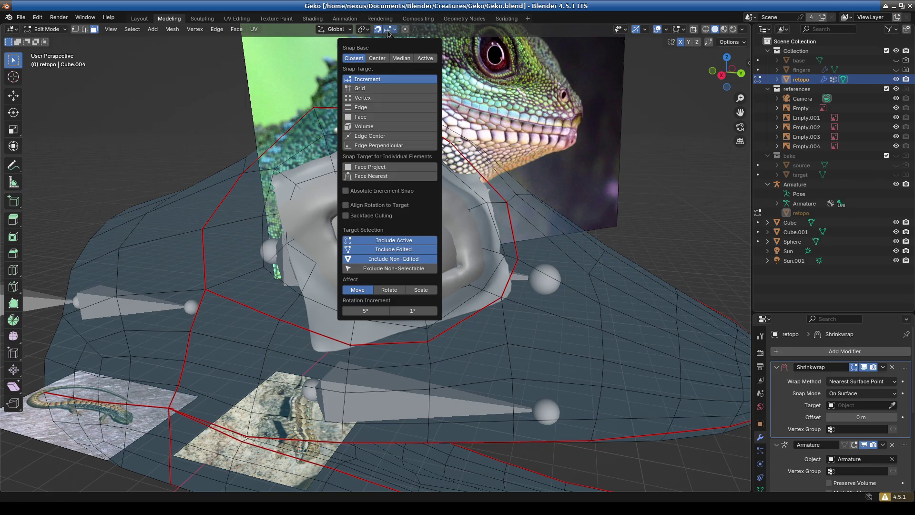
click(384, 117)
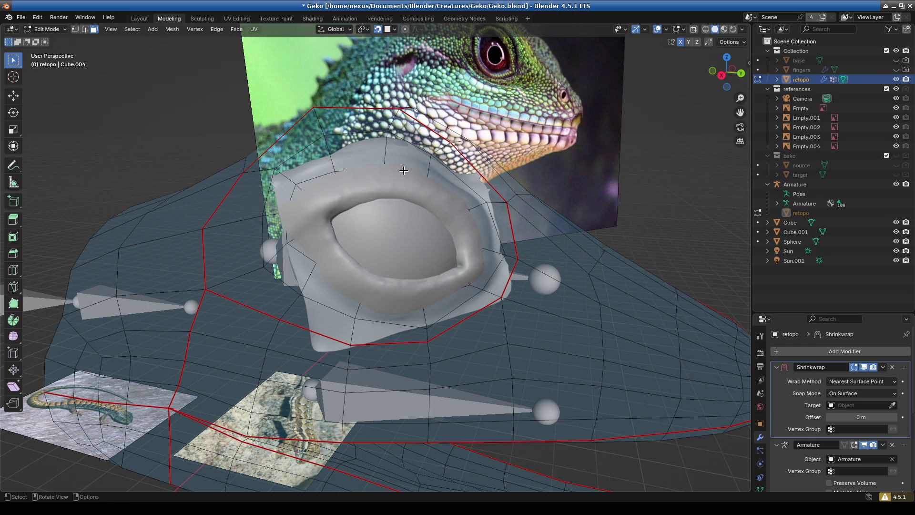
Select vertices above the eye socket and try moving a rim vertex, cancelling the move
drag(404, 170, 438, 200)
key(1)
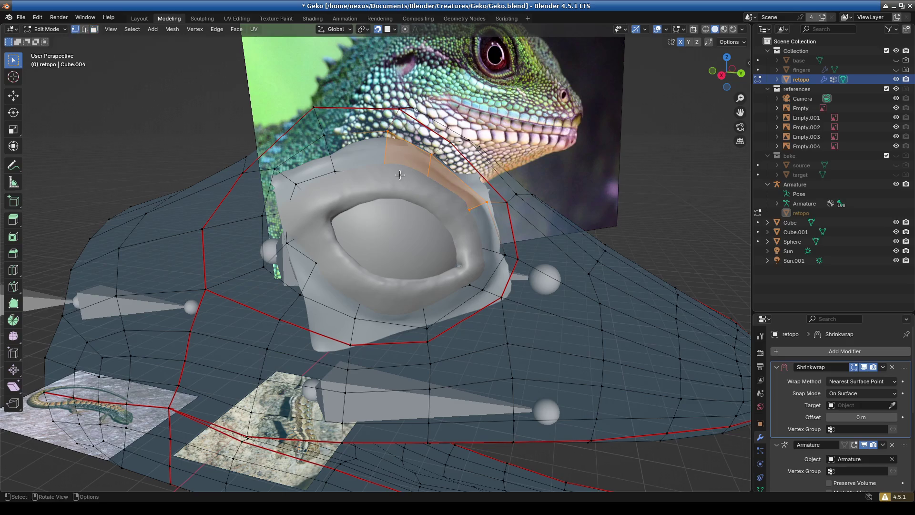
scroll(435, 177, up, 1)
click(449, 189)
mouse_move(451, 184)
mouse_down()
mouse_move(407, 148)
mouse_move(460, 222)
mouse_up()
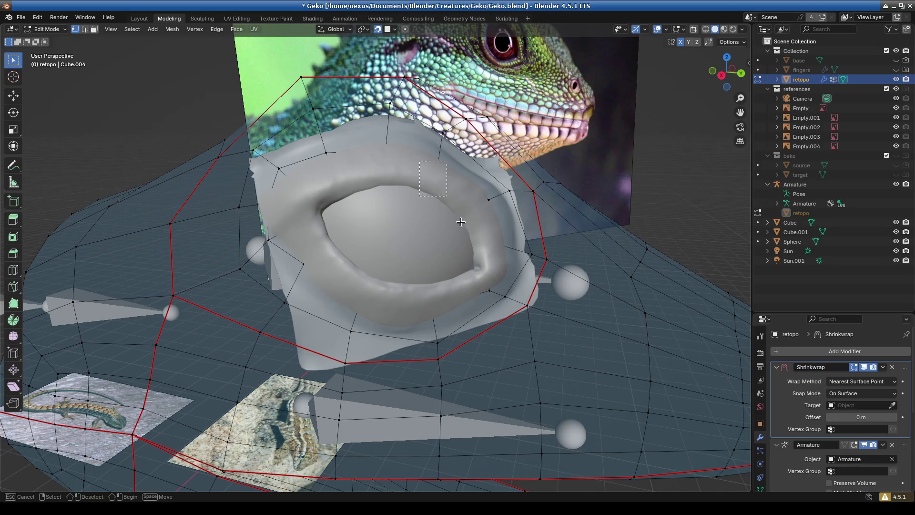
click(492, 206)
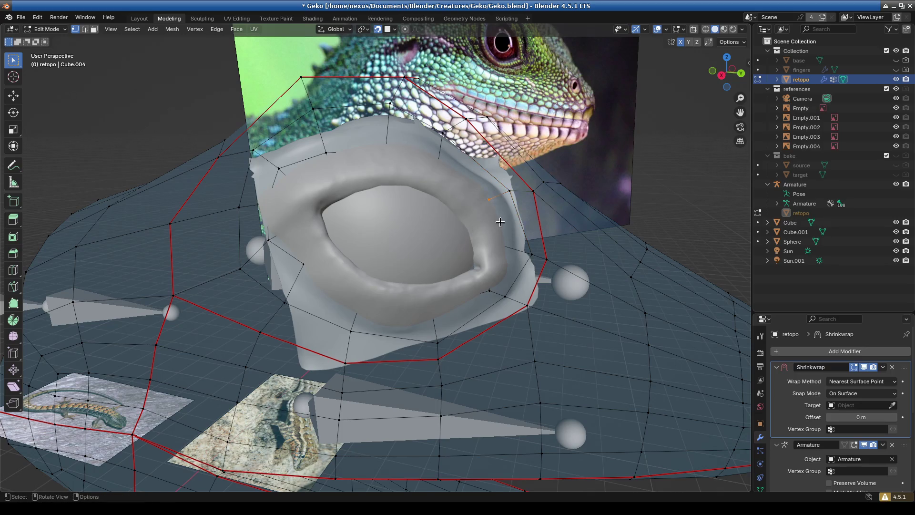
key(g)
key(Escape)
Quit Blender 4.5 without saving and launch the blender-5.0.0-linux-x64 executable
click(910, 5)
click(392, 281)
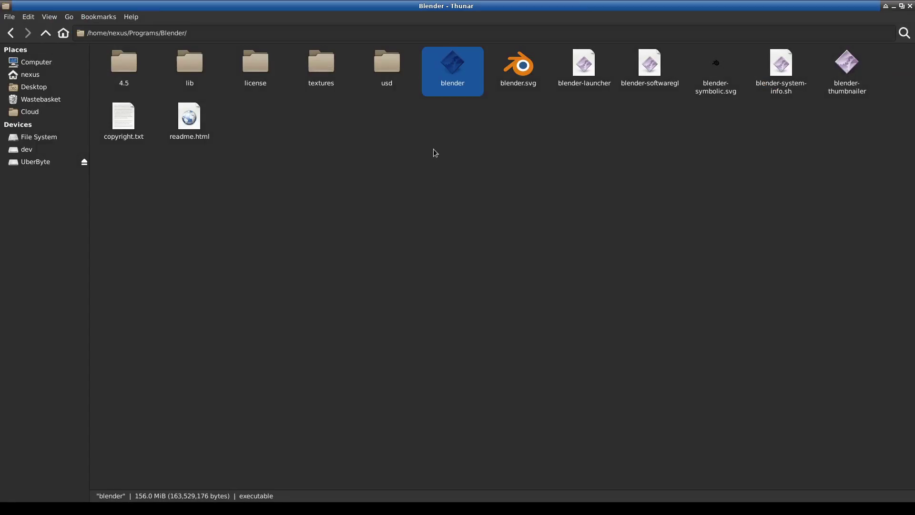
click(386, 142)
click(45, 33)
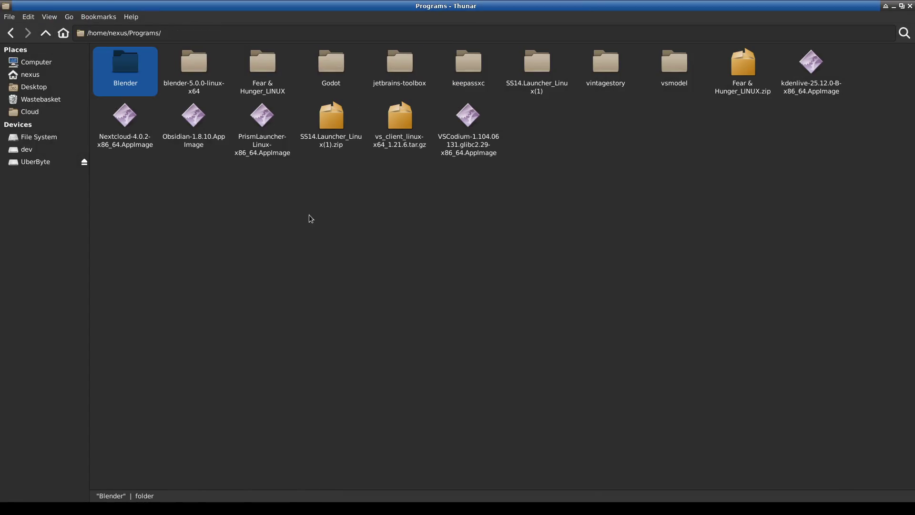
double_click(189, 71)
double_click(444, 66)
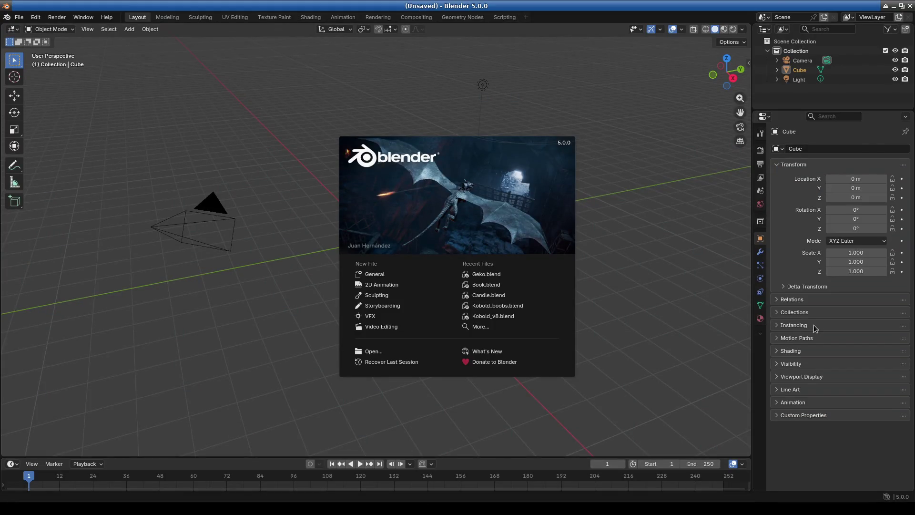
Reopen Geko.blend from recent files and scroll through its Shrinkwrap, Armature and Mirror modifiers
click(664, 299)
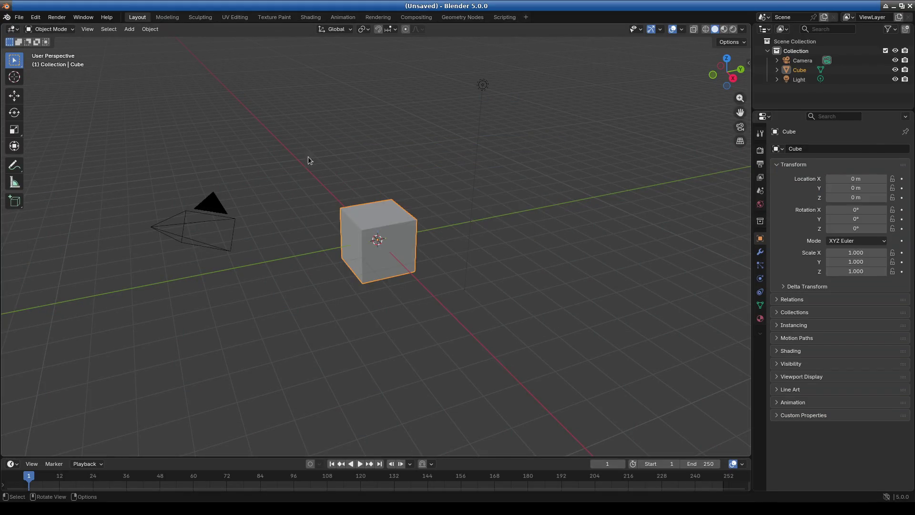
click(19, 17)
mouse_move(48, 50)
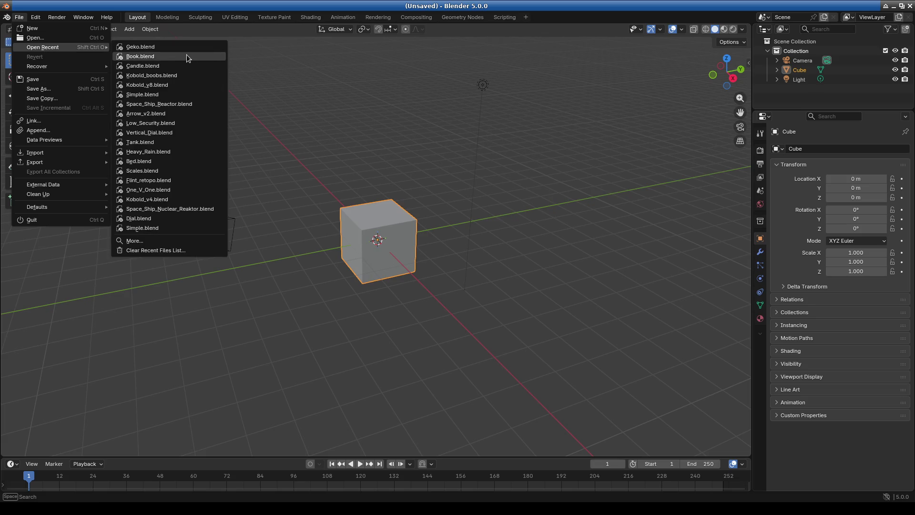
click(167, 47)
scroll(478, 320, down, 10)
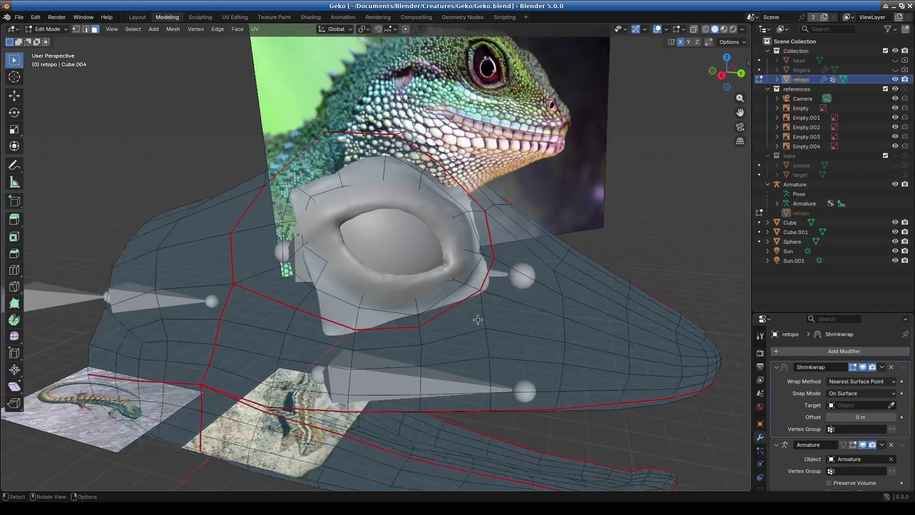
scroll(760, 369, down, 3)
scroll(787, 400, down, 6)
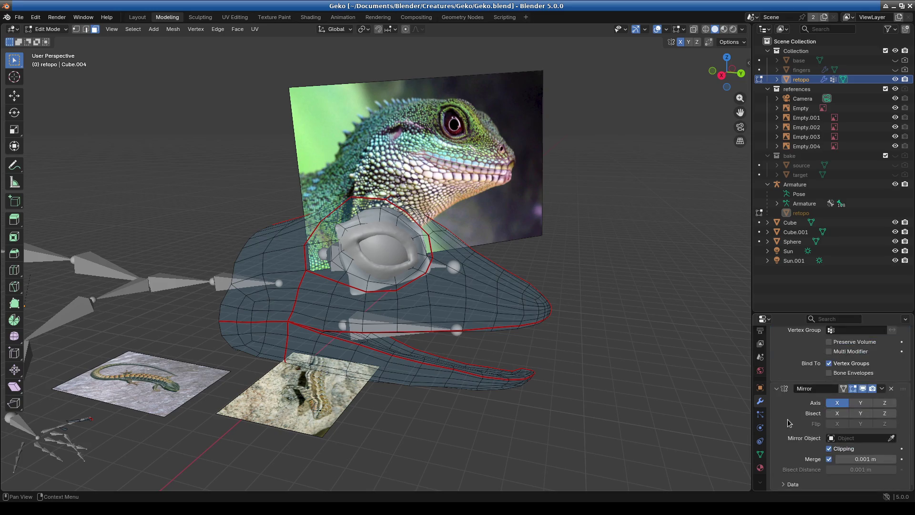
scroll(814, 355, up, 5)
click(813, 346)
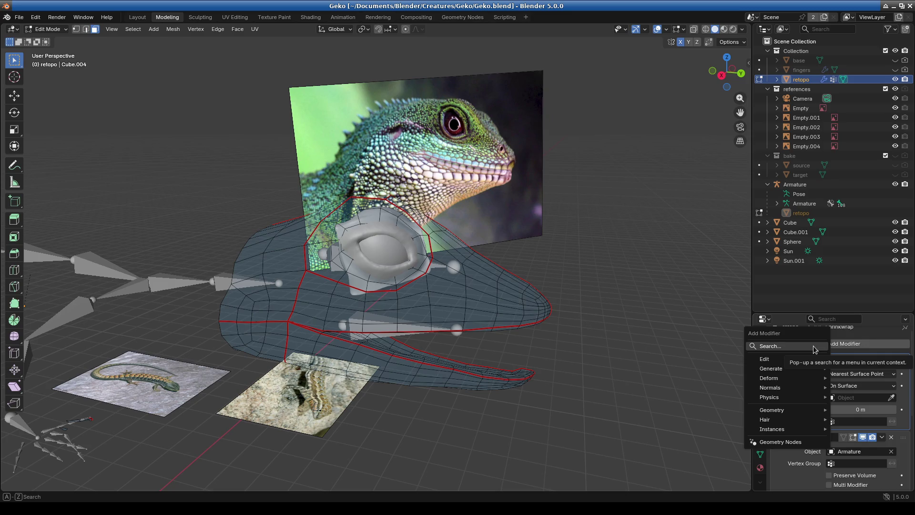
Add a Triangulate modifier through the 'tr' search and enable its Edit Mode display
text(tr)
key(Return)
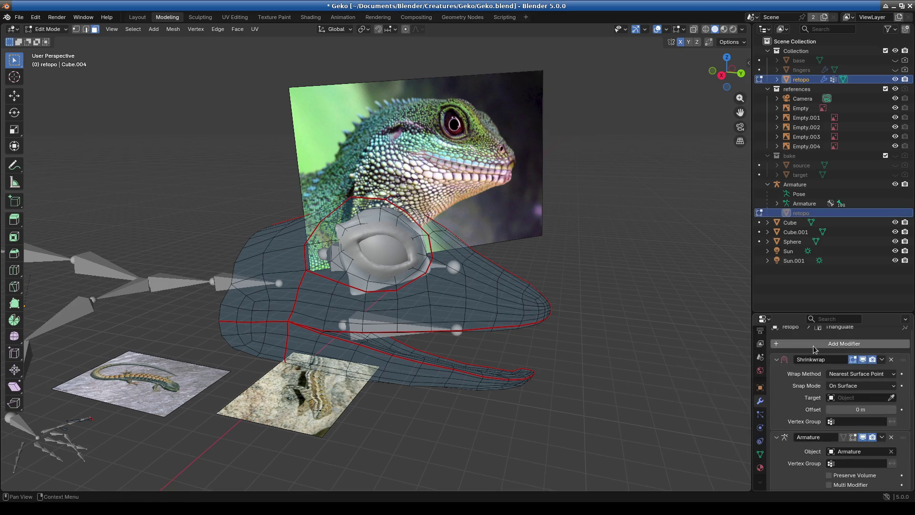
scroll(852, 416, down, 3)
scroll(863, 425, down, 1)
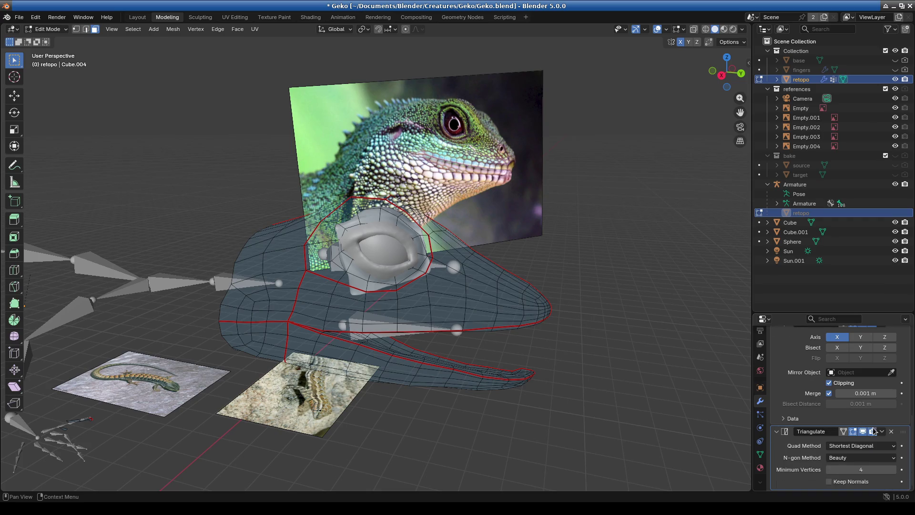
click(842, 436)
mouse_move(503, 429)
middle_down()
mouse_move(474, 433)
mouse_move(533, 432)
middle_up()
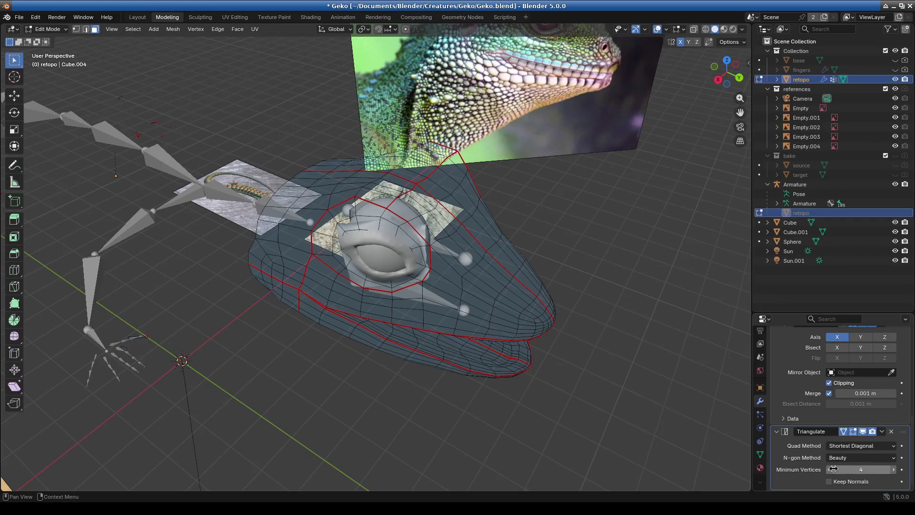
Set the Triangulate quad method to Fixed, then toggle Object/Edit Mode to check the result
click(850, 459)
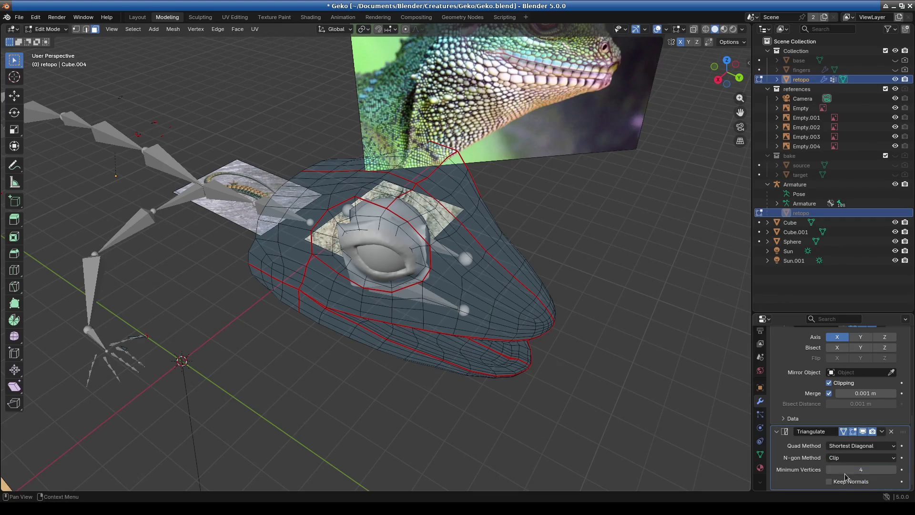
click(853, 446)
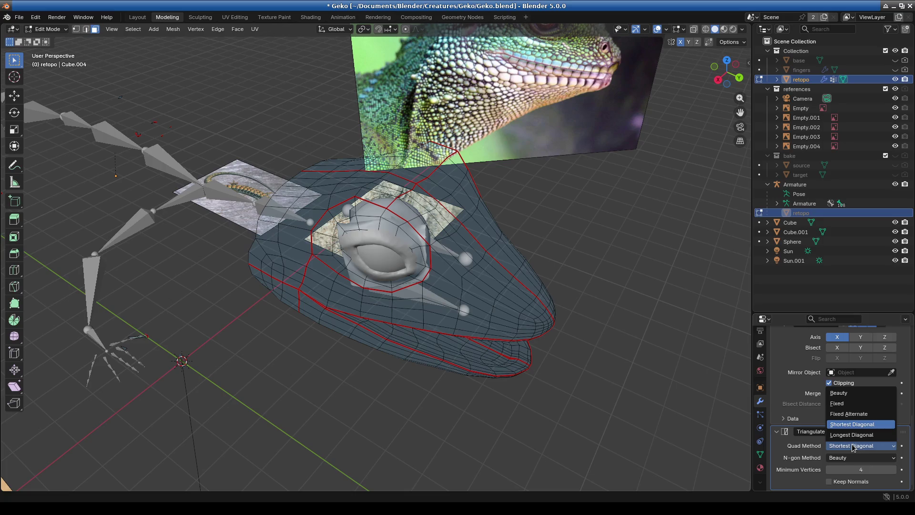
click(838, 403)
mouse_move(474, 395)
middle_down()
mouse_move(455, 394)
mouse_move(387, 330)
middle_up()
click(48, 29)
click(50, 40)
click(48, 29)
click(50, 50)
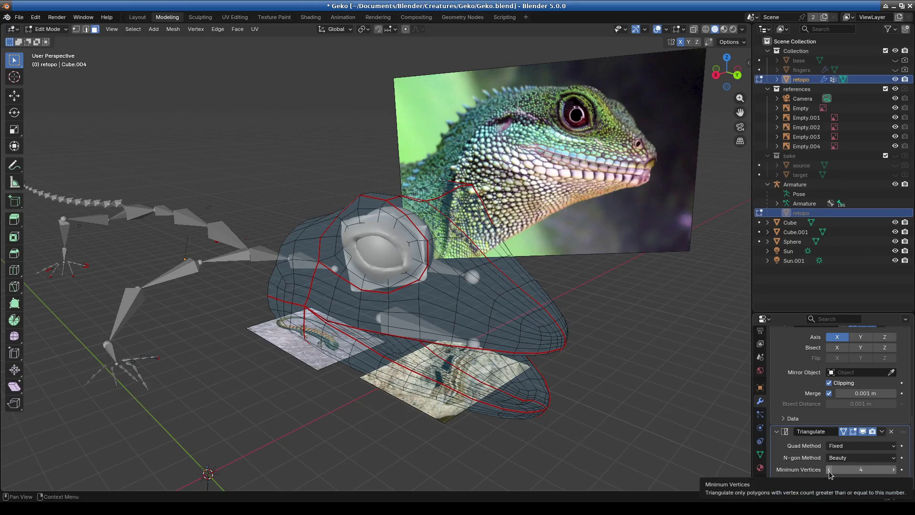
Try higher Minimum Vertices values, return it to 4, and inspect the head and eye
click(894, 470)
click(894, 470)
click(894, 471)
click(828, 469)
click(828, 470)
click(829, 469)
mouse_move(596, 429)
middle_down()
mouse_move(539, 420)
mouse_move(527, 444)
mouse_move(491, 415)
mouse_move(462, 322)
middle_up()
mouse_move(448, 364)
middle_down()
mouse_move(429, 377)
mouse_move(448, 351)
mouse_move(536, 333)
mouse_move(540, 348)
mouse_move(525, 329)
mouse_move(521, 352)
mouse_move(536, 350)
middle_up()
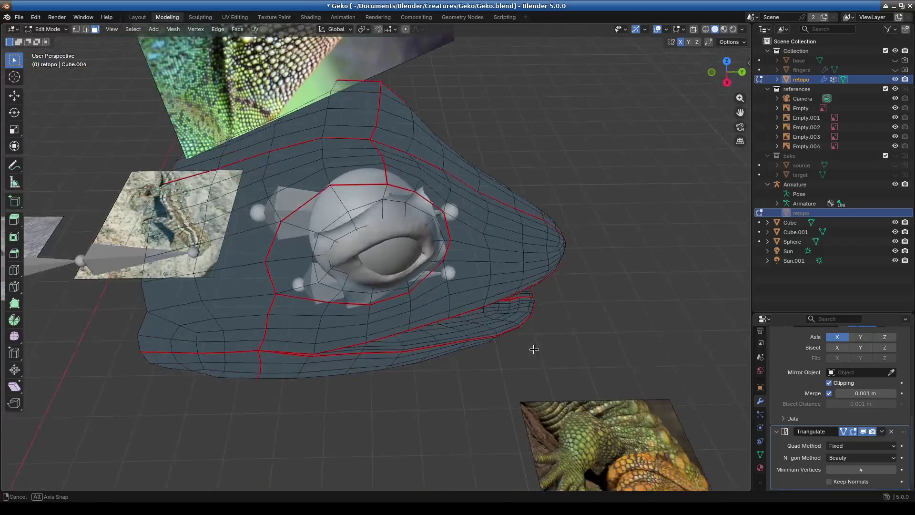
click(882, 432)
click(882, 434)
scroll(799, 389, up, 5)
click(826, 319)
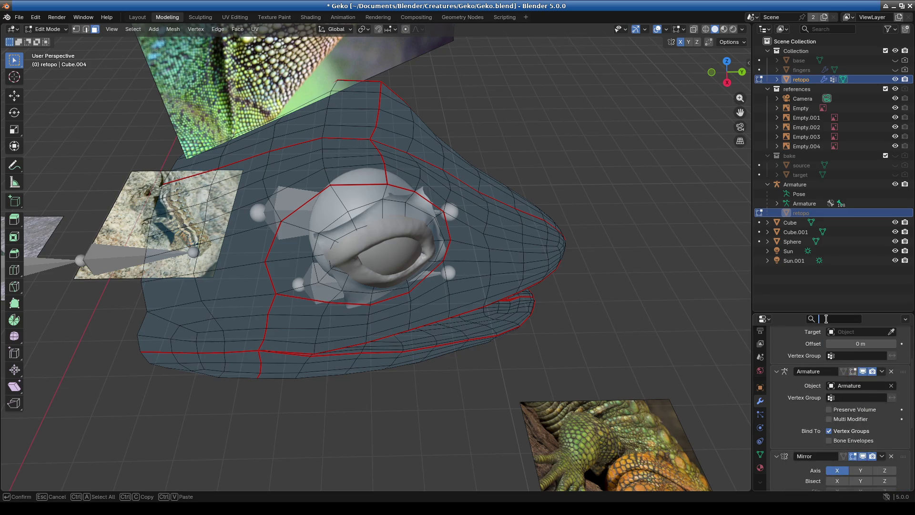
text(tr)
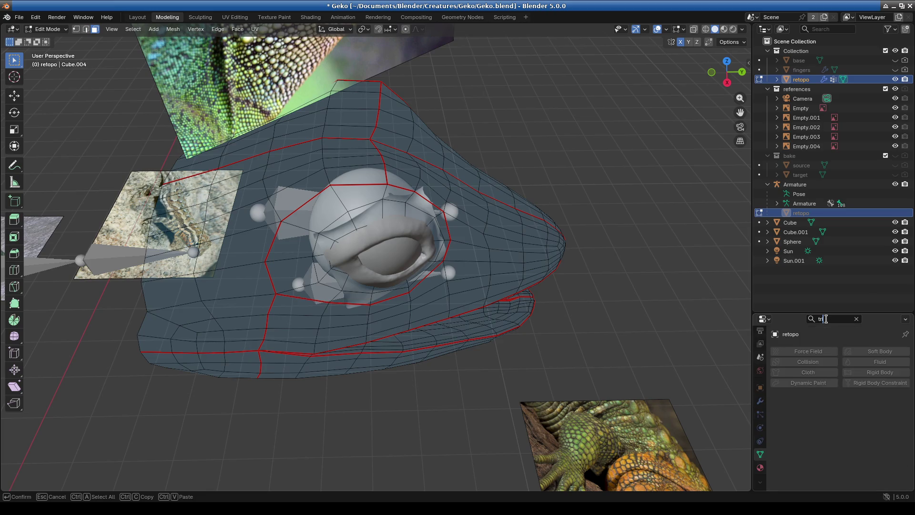
key(BackSpace)
key(BackSpace)
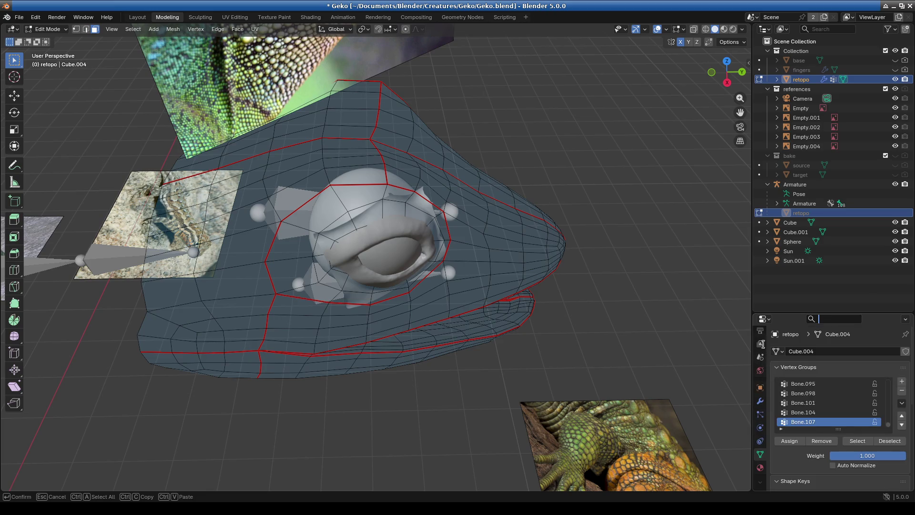
click(760, 405)
click(760, 405)
click(829, 351)
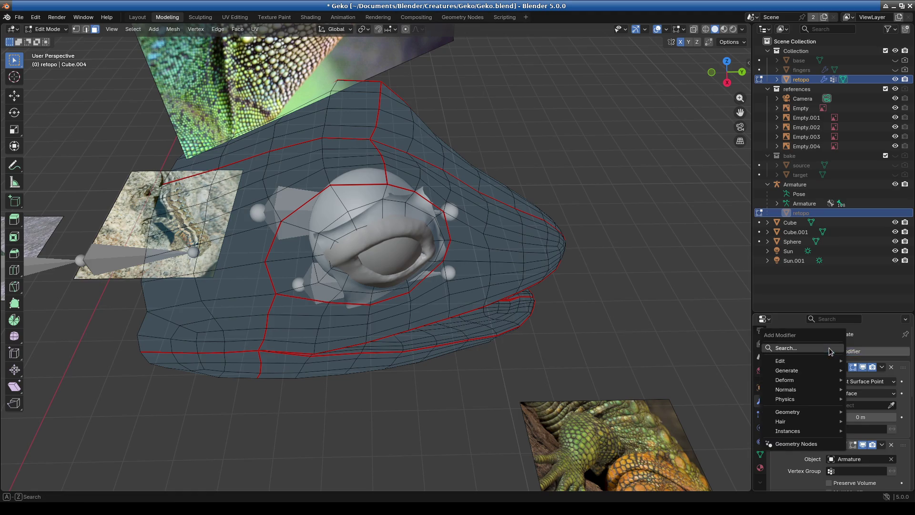
text(tru)
key(BackSpace)
text(i)
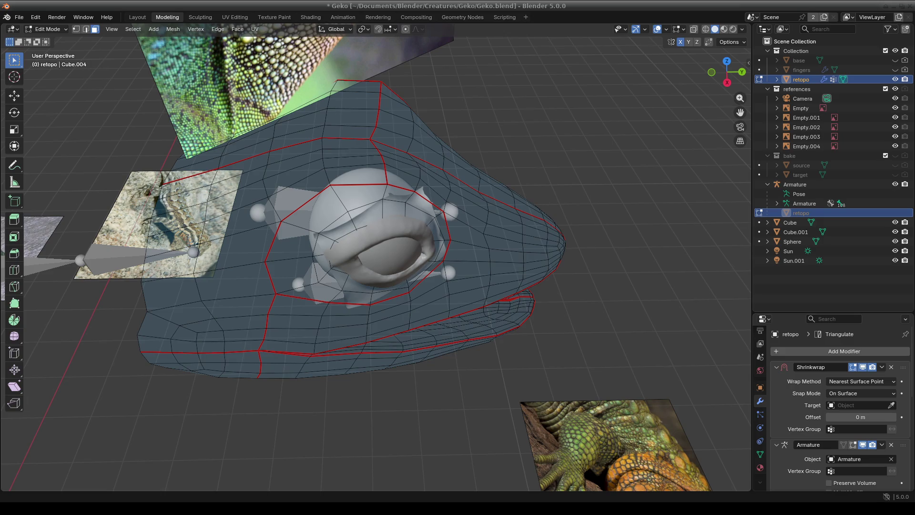
scroll(527, 259, down, 3)
Switch the retopo mesh to Object Mode and orbit around the smooth gecko body and eye
mouse_move(528, 259)
middle_down()
mouse_move(435, 226)
mouse_move(477, 247)
mouse_move(449, 258)
mouse_move(416, 252)
middle_up()
click(48, 29)
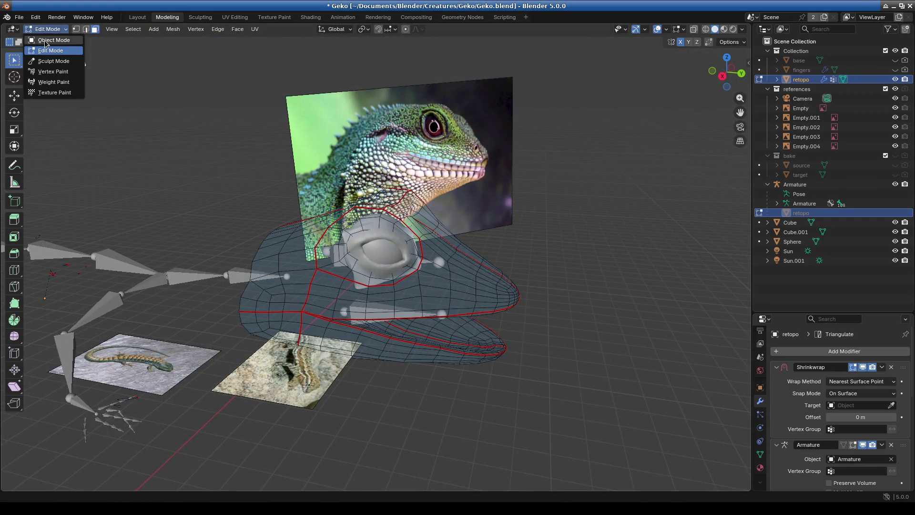
click(45, 37)
scroll(481, 265, down, 1)
mouse_move(482, 265)
middle_down()
mouse_move(415, 278)
mouse_move(477, 305)
mouse_move(390, 347)
mouse_move(400, 383)
mouse_move(450, 323)
mouse_move(391, 328)
mouse_move(398, 320)
middle_up()
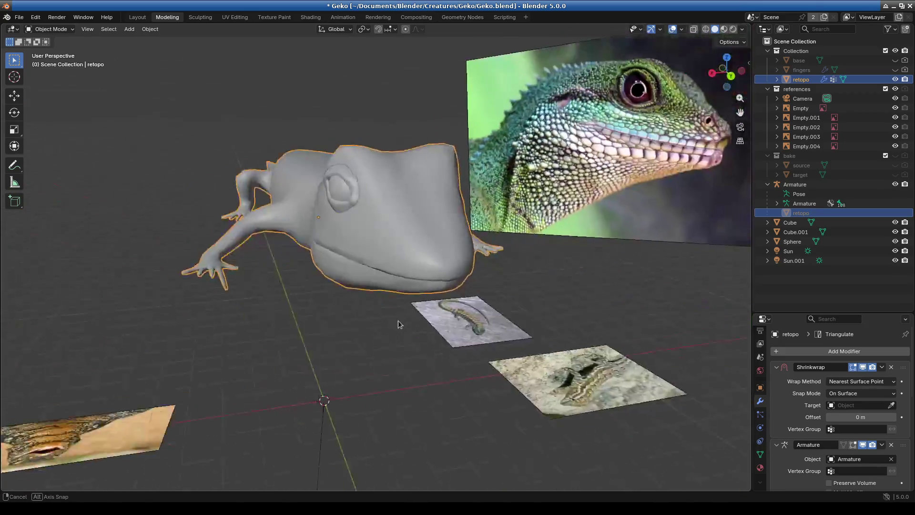
scroll(476, 319, up, 4)
mouse_move(475, 319)
middle_down()
mouse_move(450, 323)
mouse_move(396, 291)
mouse_move(484, 271)
mouse_move(416, 250)
middle_up()
scroll(396, 291, up, 3)
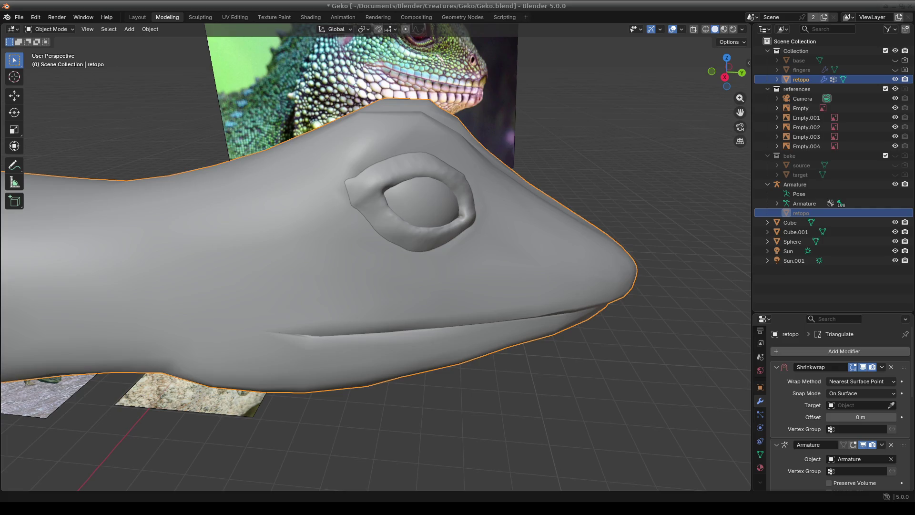
scroll(486, 219, down, 3)
mouse_move(487, 220)
middle_down()
mouse_move(434, 241)
mouse_move(448, 235)
middle_up()
scroll(444, 251, up, 3)
scroll(449, 235, up, 3)
mouse_move(473, 280)
middle_down()
mouse_move(442, 183)
mouse_move(410, 178)
mouse_move(433, 270)
middle_up()
Select Cube.001 and orbit around it to inspect the eye socket
click(433, 270)
mouse_move(504, 267)
middle_down()
mouse_move(447, 241)
mouse_move(454, 266)
middle_up()
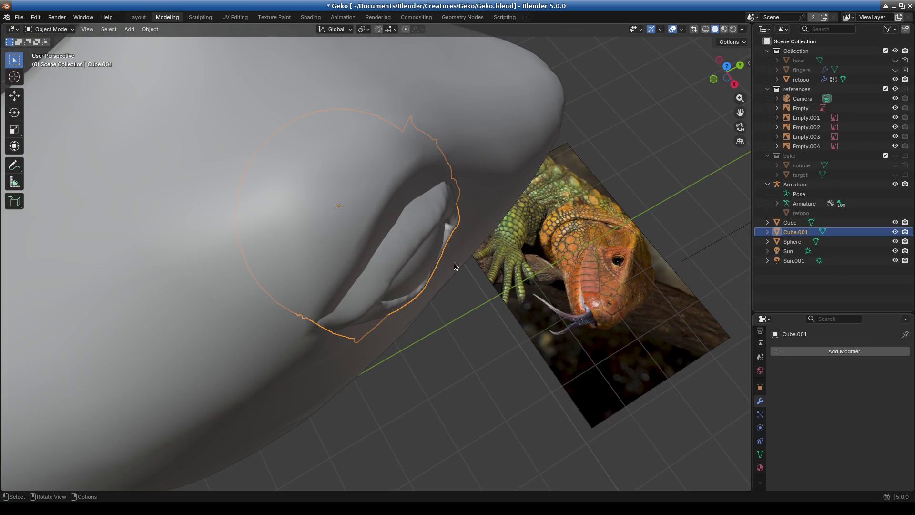
mouse_move(494, 290)
middle_down()
mouse_move(480, 241)
mouse_move(455, 253)
mouse_move(425, 224)
middle_up()
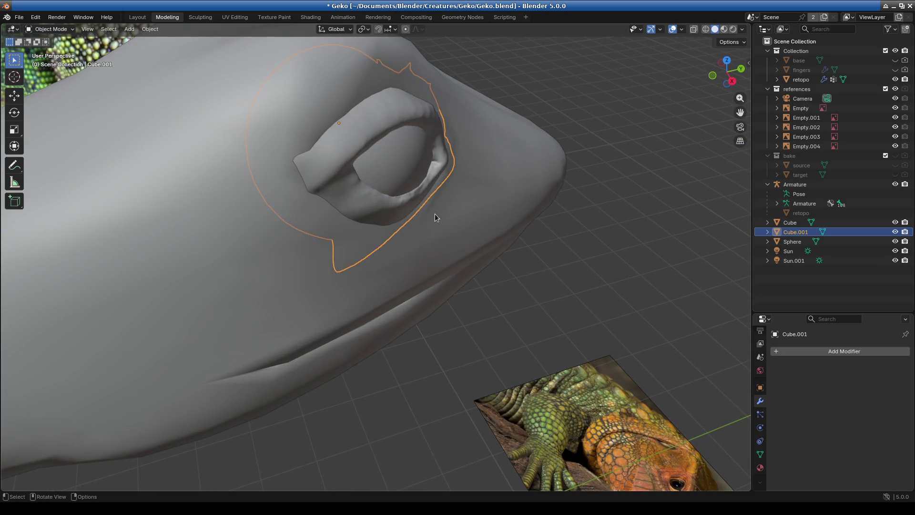
mouse_move(436, 207)
middle_down()
mouse_move(430, 202)
mouse_move(443, 230)
mouse_move(393, 189)
mouse_move(408, 243)
mouse_move(393, 258)
mouse_move(319, 256)
mouse_move(419, 230)
mouse_move(493, 261)
mouse_move(508, 255)
mouse_move(365, 267)
mouse_move(359, 282)
mouse_move(413, 261)
mouse_move(425, 273)
mouse_move(387, 294)
mouse_move(384, 282)
mouse_move(400, 296)
mouse_move(422, 288)
mouse_move(329, 296)
mouse_move(381, 287)
middle_up()
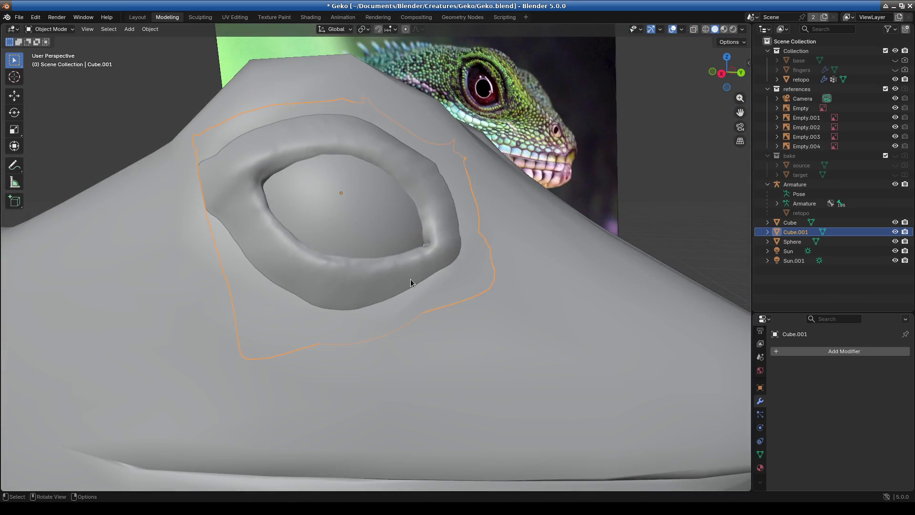
Switch to Material Preview shading and orbit to view the green skin and red eye
click(724, 29)
mouse_move(462, 314)
middle_down()
mouse_move(421, 304)
mouse_move(501, 354)
mouse_move(480, 323)
middle_up()
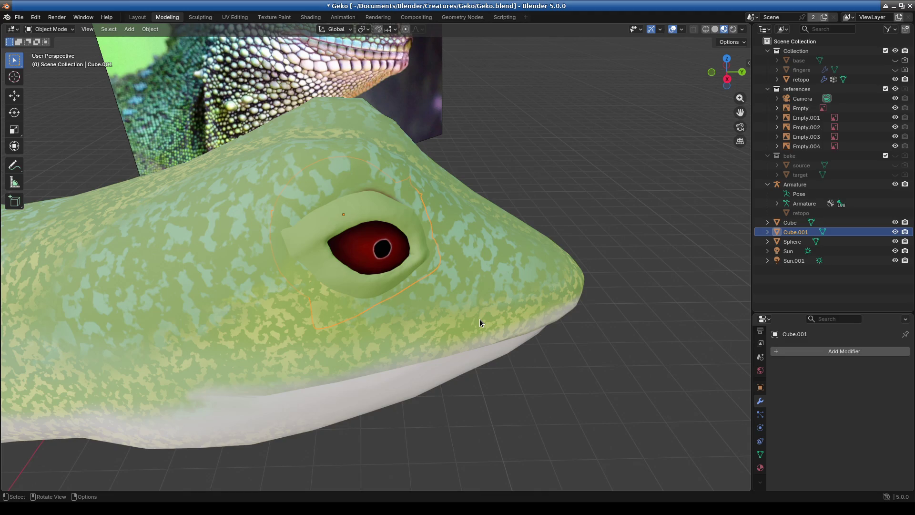
middle_drag(480, 321, 383, 240)
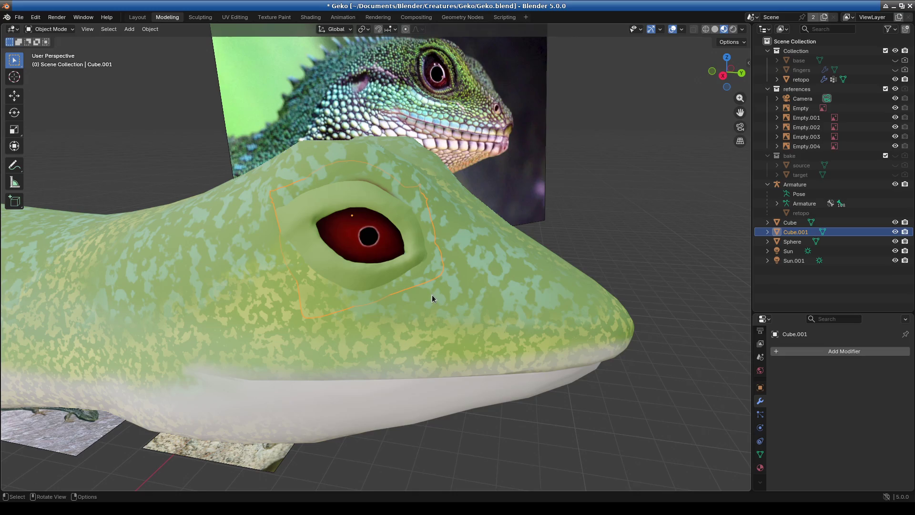
mouse_move(433, 295)
middle_down()
mouse_move(439, 279)
mouse_move(442, 290)
mouse_move(362, 305)
mouse_move(453, 302)
mouse_move(380, 301)
mouse_move(462, 311)
mouse_move(426, 319)
mouse_move(423, 365)
mouse_move(430, 321)
mouse_move(490, 307)
mouse_move(431, 302)
mouse_move(435, 318)
mouse_move(451, 292)
mouse_move(416, 281)
mouse_move(385, 367)
mouse_move(380, 352)
mouse_move(398, 337)
mouse_move(418, 362)
mouse_move(134, 167)
middle_up()
click(54, 30)
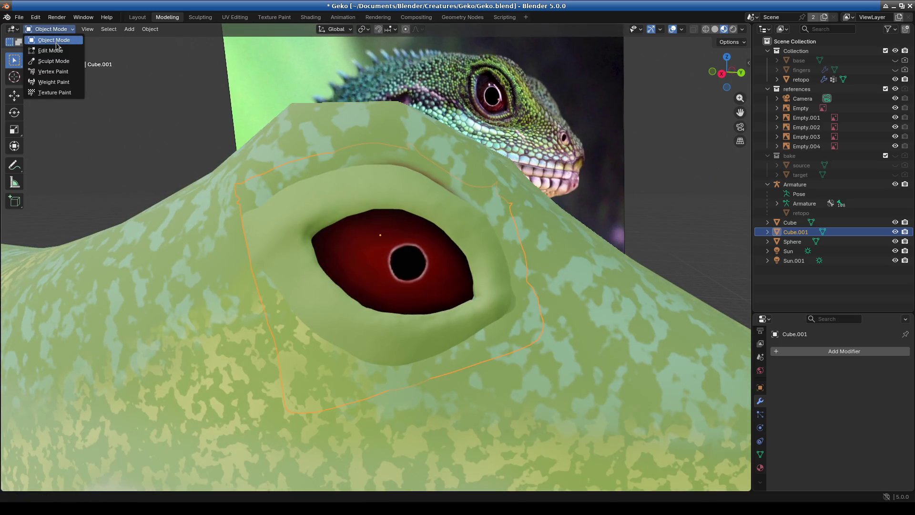
Put Cube.001 into Sculpt Mode and move in for a close view of the eye
click(54, 50)
click(50, 29)
click(53, 61)
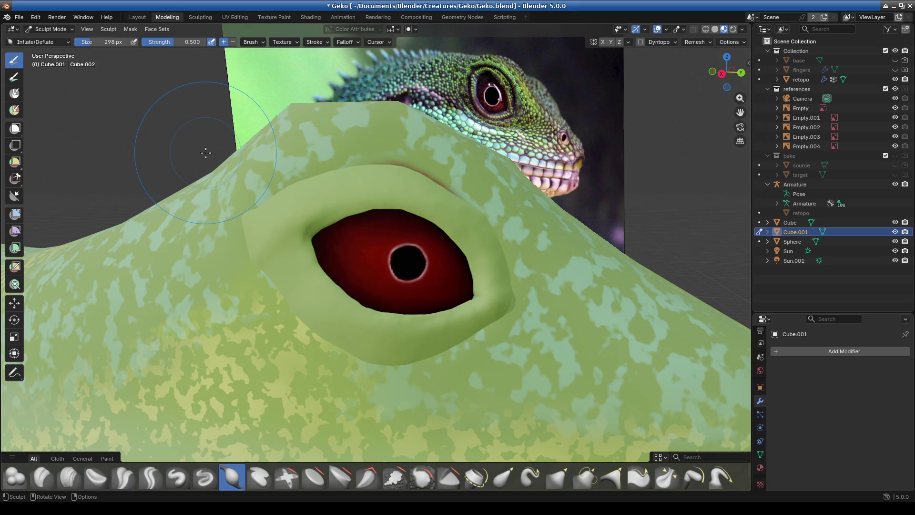
scroll(310, 238, down, 1)
mouse_move(400, 324)
middle_down()
mouse_move(378, 302)
mouse_move(399, 301)
mouse_move(413, 326)
mouse_move(429, 266)
mouse_move(424, 241)
mouse_move(435, 325)
mouse_move(410, 405)
mouse_move(268, 348)
mouse_move(293, 312)
middle_up()
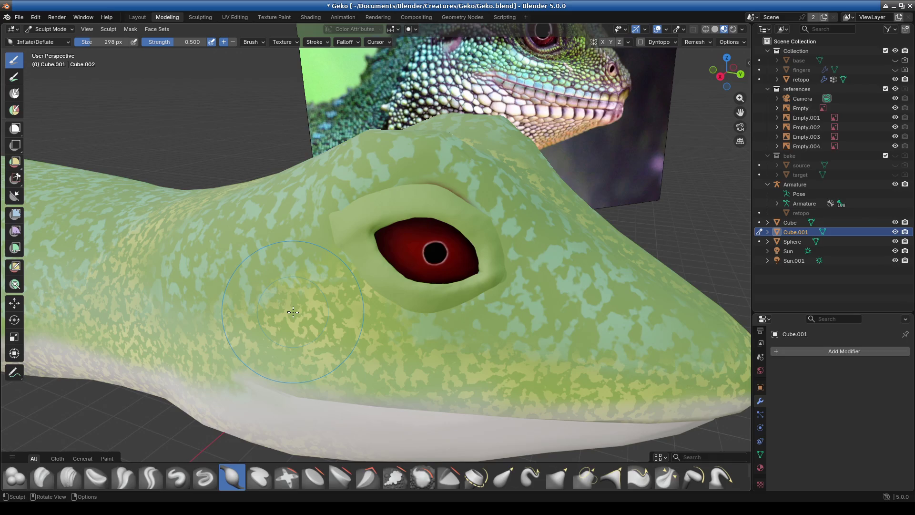
mouse_move(457, 305)
middle_down()
mouse_move(483, 316)
mouse_move(451, 305)
mouse_move(430, 264)
mouse_move(465, 295)
middle_up()
scroll(453, 297, up, 5)
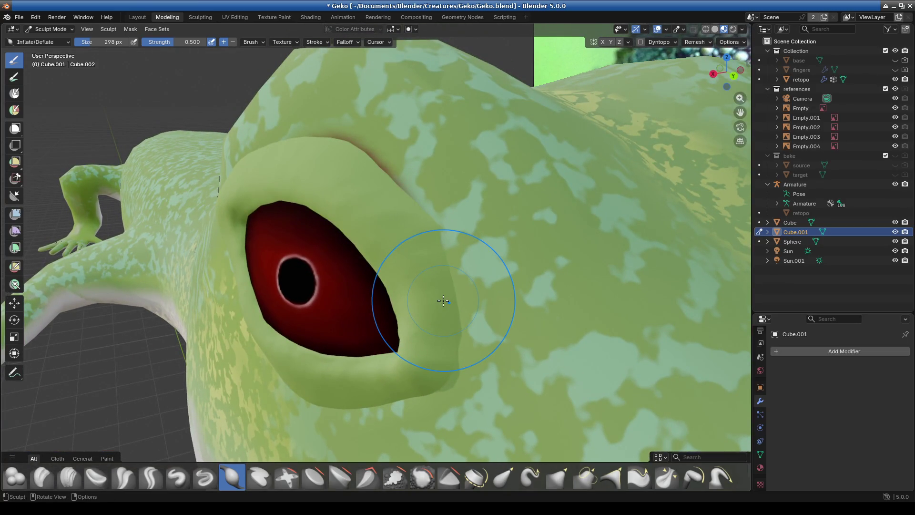
scroll(443, 281, down, 1)
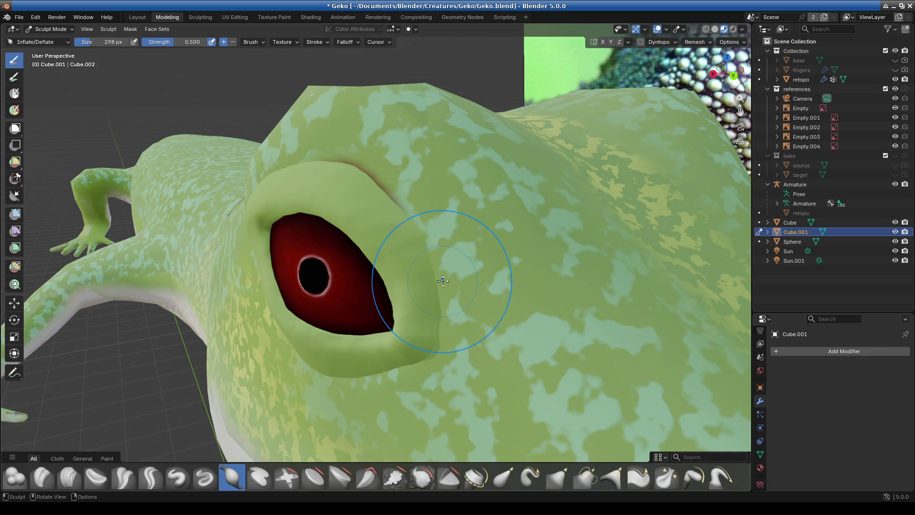
mouse_move(443, 281)
middle_down()
mouse_move(378, 265)
mouse_move(419, 286)
mouse_move(515, 307)
mouse_move(465, 334)
mouse_move(459, 305)
mouse_move(420, 295)
middle_up()
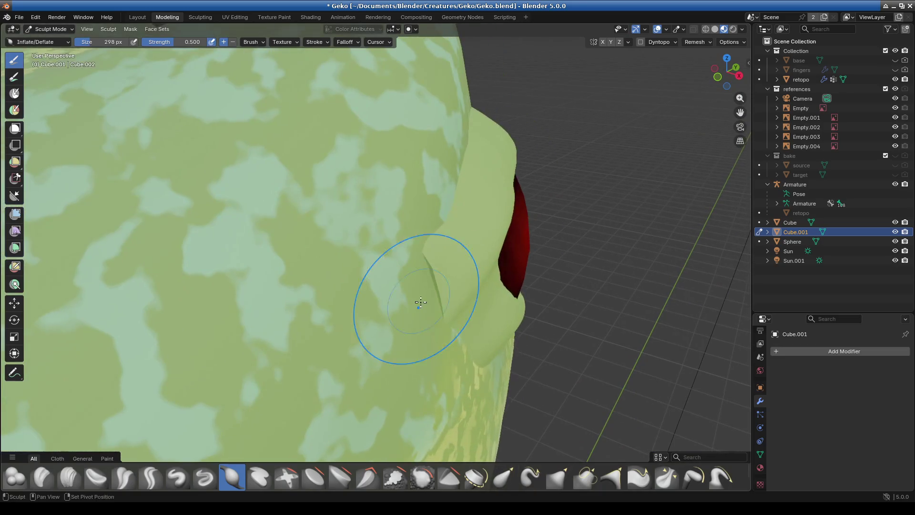
Use the Elastic Grab brush to reshape the upper eyelid crease
click(503, 477)
drag(419, 296, 400, 302)
mouse_move(400, 302)
middle_down()
mouse_move(381, 317)
mouse_move(416, 211)
middle_up()
mouse_move(415, 212)
mouse_down()
mouse_move(436, 202)
mouse_move(481, 232)
mouse_up()
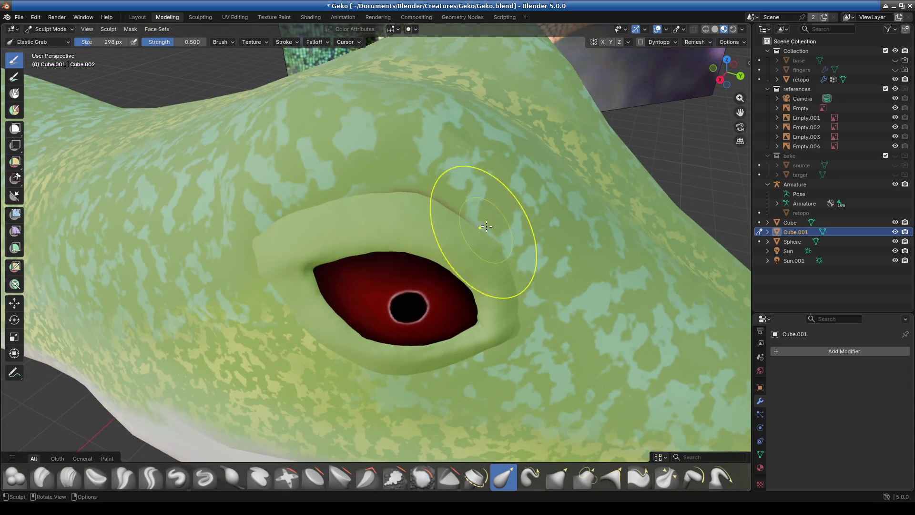
Pull the eye-socket rim upward over the eye with Elastic Grab, then check it from the side
scroll(489, 237, down, 5)
middle_drag(485, 288, 484, 286)
scroll(447, 272, up, 3)
drag(448, 272, 431, 279)
middle_drag(432, 279, 442, 302)
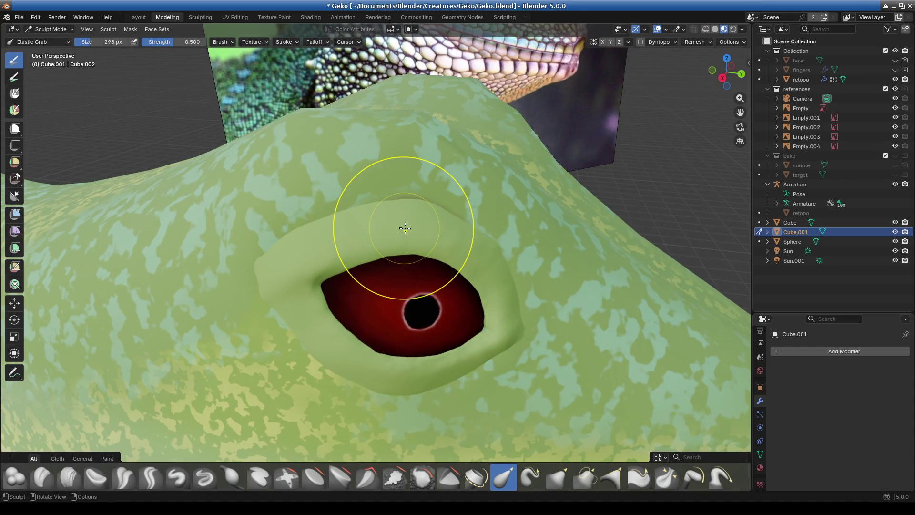
mouse_move(450, 230)
middle_down()
mouse_move(439, 245)
mouse_move(396, 245)
mouse_move(348, 245)
mouse_move(338, 229)
mouse_move(444, 322)
mouse_move(336, 251)
mouse_move(327, 357)
middle_up()
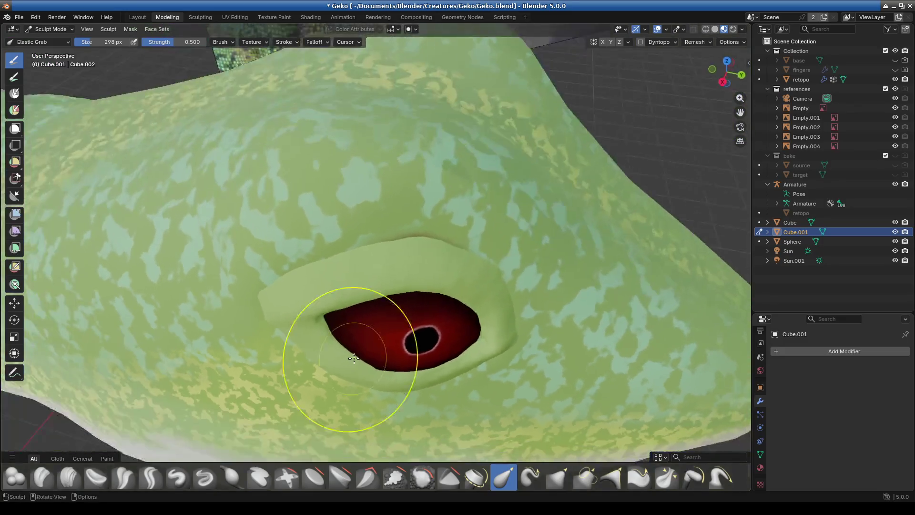
scroll(432, 283, up, 3)
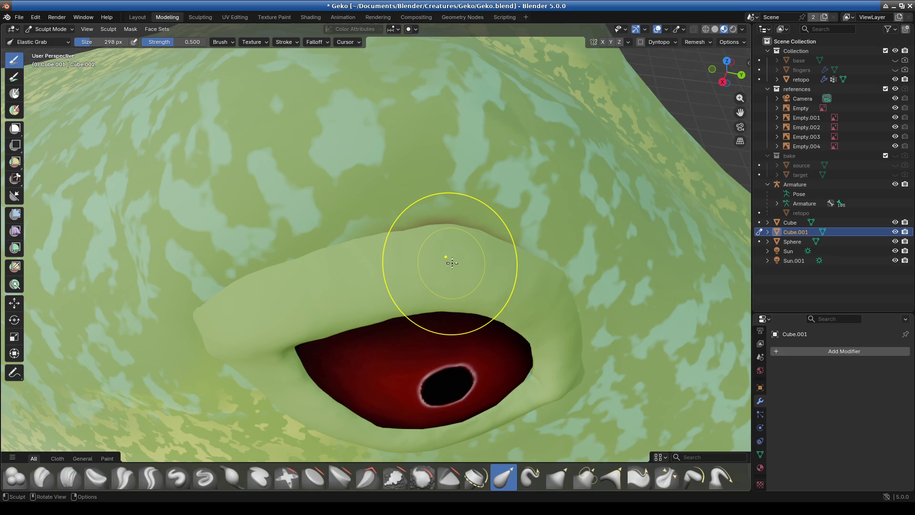
mouse_move(484, 249)
middle_down()
mouse_move(492, 294)
mouse_move(414, 316)
mouse_move(413, 304)
middle_up()
mouse_move(413, 304)
mouse_down()
mouse_move(405, 284)
mouse_move(423, 197)
mouse_up()
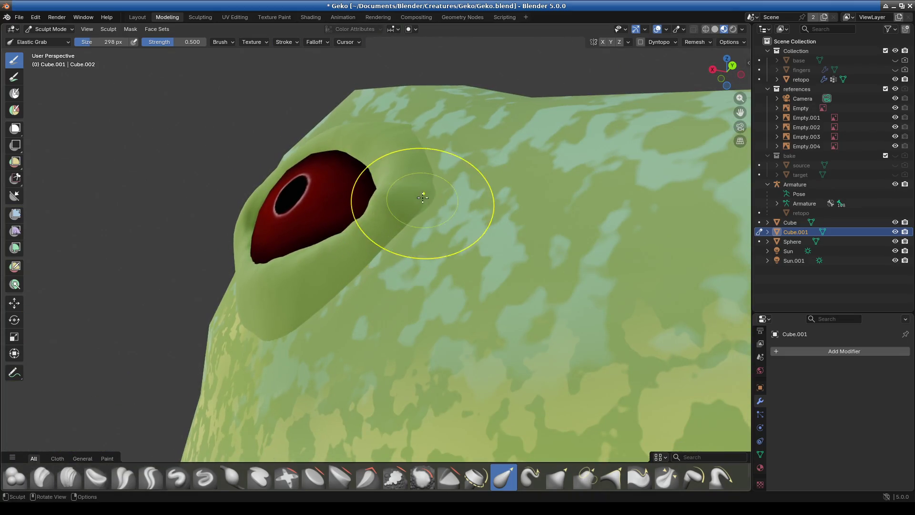
mouse_move(408, 282)
middle_down()
mouse_move(511, 308)
mouse_move(460, 336)
mouse_move(450, 367)
mouse_move(465, 402)
mouse_move(425, 374)
mouse_move(422, 357)
middle_up()
Put Cube.001 into Edit Mode and set the snap target to Face
click(51, 29)
click(50, 50)
mouse_move(419, 310)
middle_down()
mouse_move(429, 343)
mouse_move(429, 323)
mouse_move(363, 328)
mouse_move(411, 308)
middle_up()
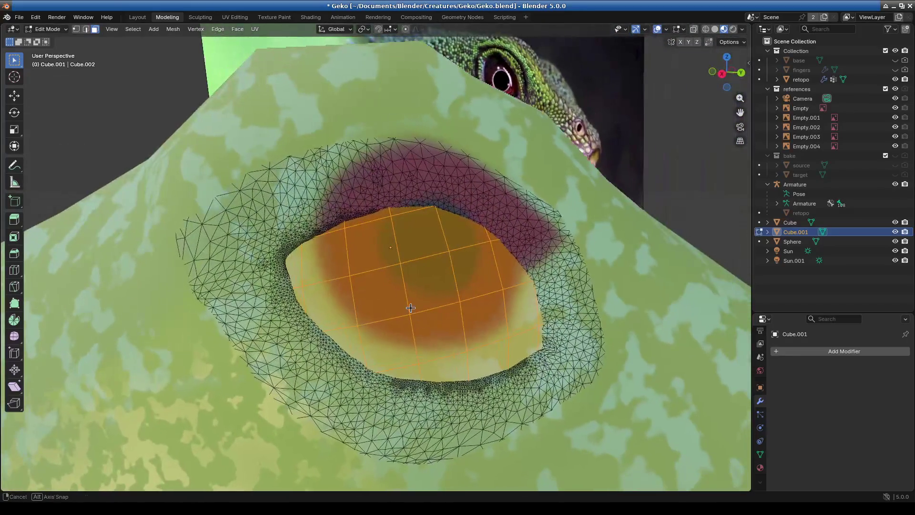
click(47, 30)
click(47, 30)
click(47, 29)
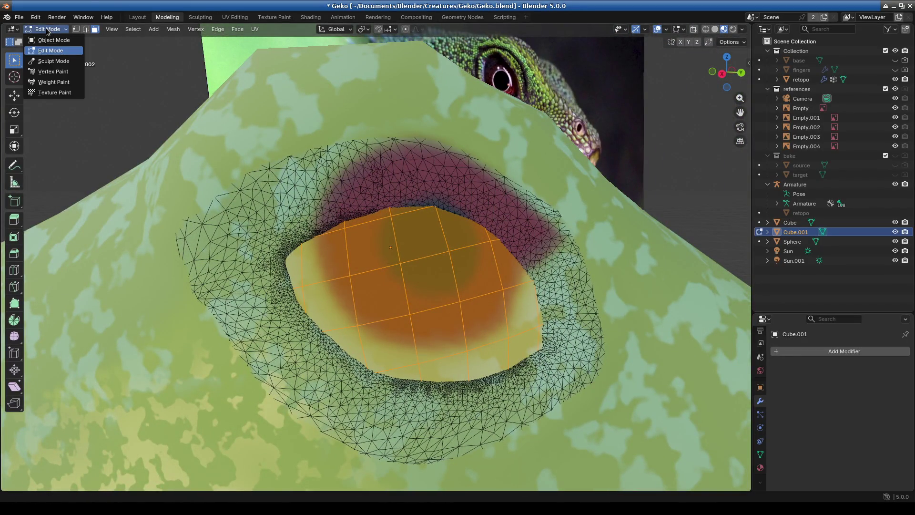
click(388, 30)
click(370, 117)
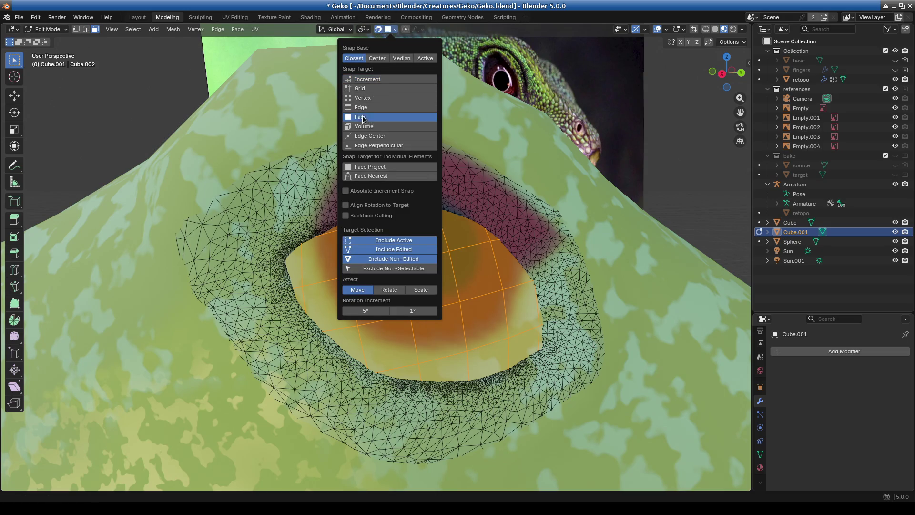
mouse_move(572, 200)
middle_down()
mouse_move(420, 266)
mouse_move(410, 286)
middle_up()
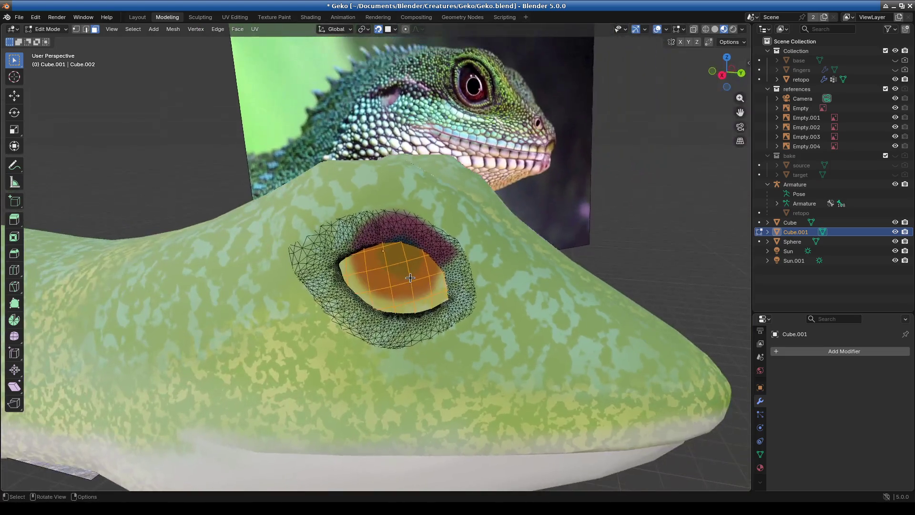
click(411, 291)
Return to Object Mode and enter Edit Mode on the retopo mesh
click(48, 29)
click(50, 40)
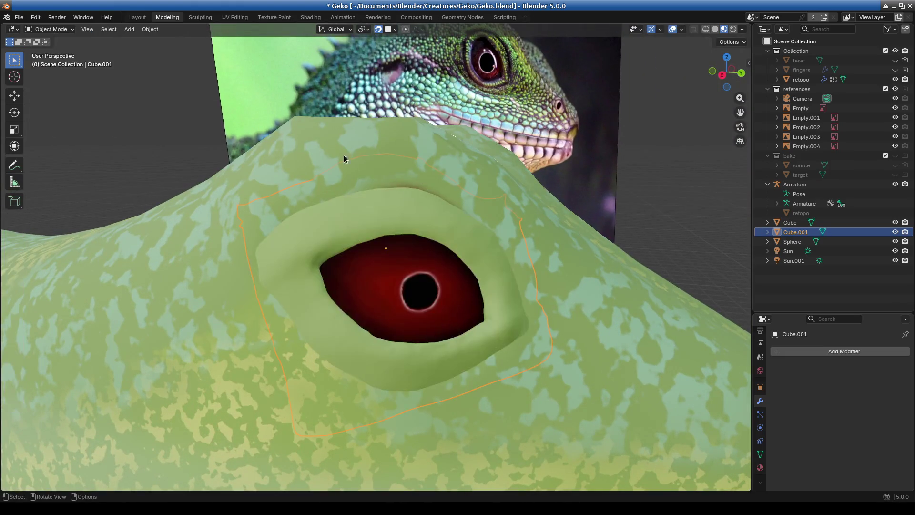
click(48, 29)
click(48, 50)
mouse_move(406, 276)
middle_down()
mouse_move(415, 287)
mouse_move(500, 214)
middle_up()
Try the wireframe and Fade Inactive Geometry overlays in the Viewport Overlays settings
scroll(590, 159, up, 4)
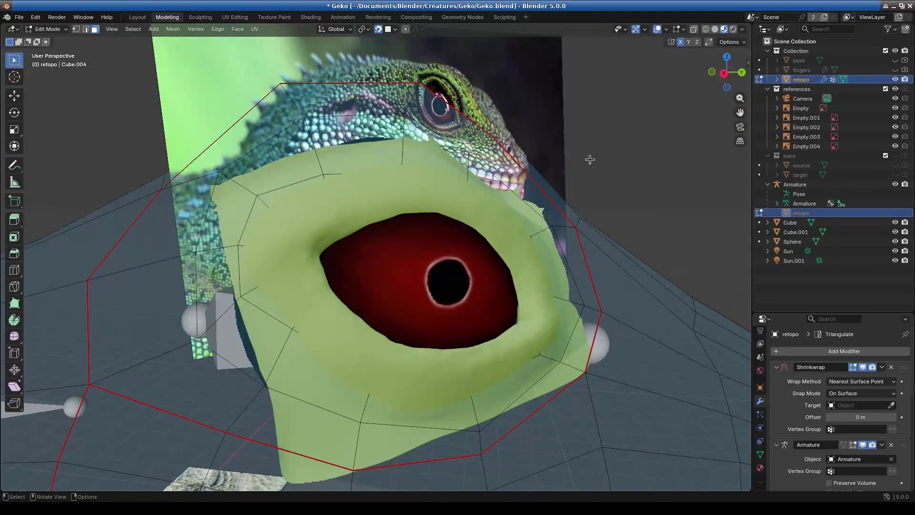
click(742, 29)
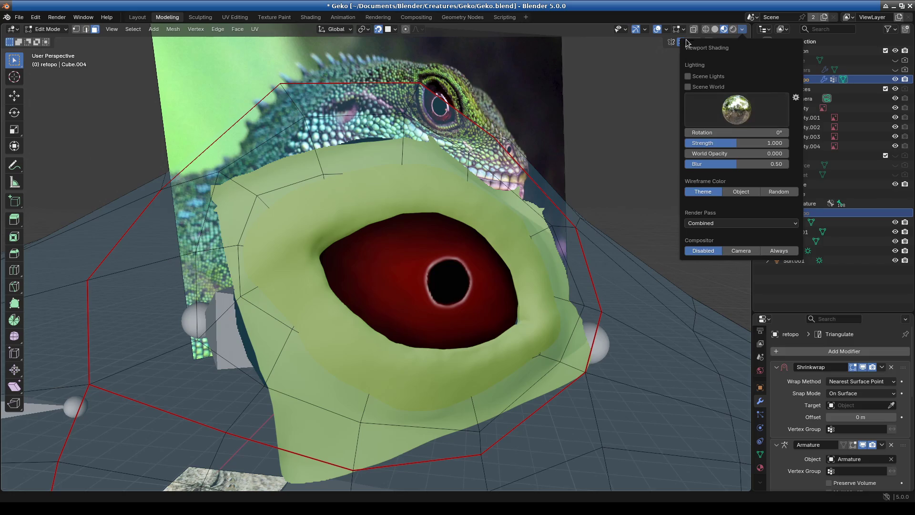
click(667, 29)
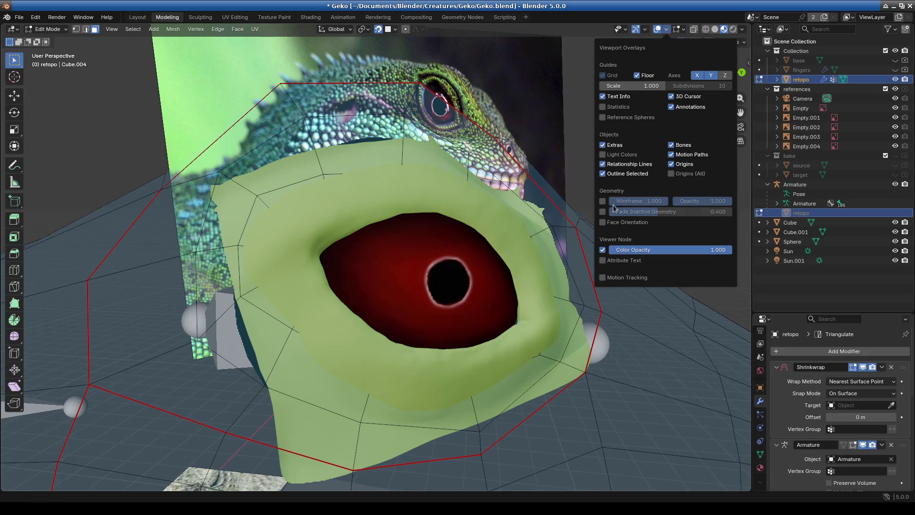
click(603, 201)
click(603, 201)
click(603, 212)
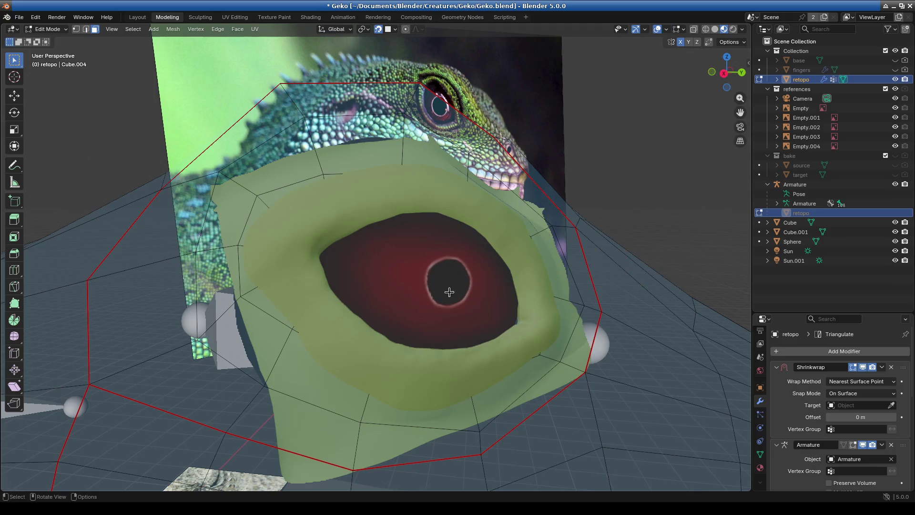
middle_drag(474, 300, 512, 240)
Turn Fade Inactive Geometry off and enable X-ray for a see-through view
click(667, 29)
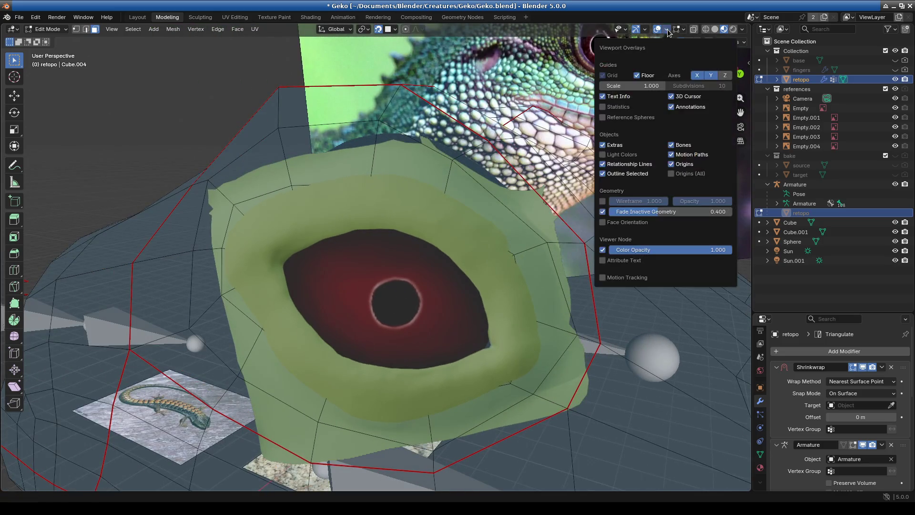
click(603, 211)
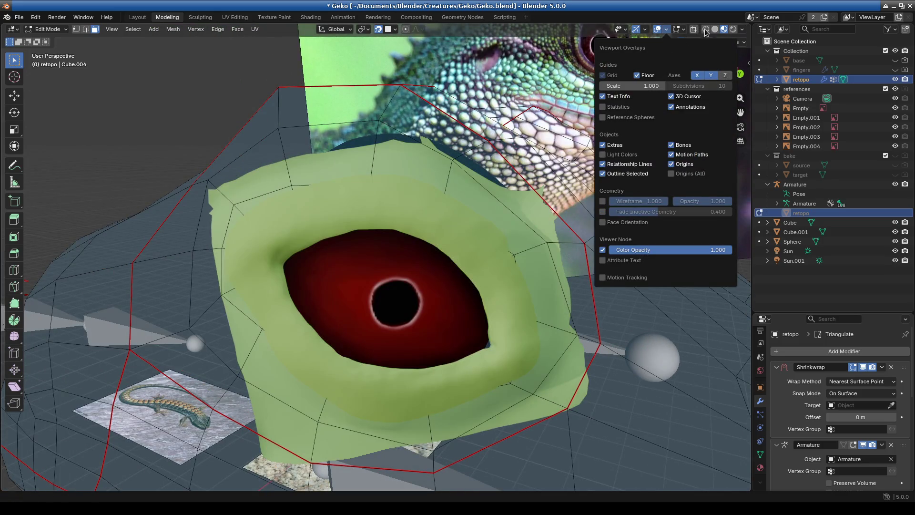
click(694, 30)
mouse_move(501, 295)
middle_down()
mouse_move(439, 352)
mouse_move(458, 363)
mouse_move(425, 222)
middle_up()
scroll(444, 358, up, 4)
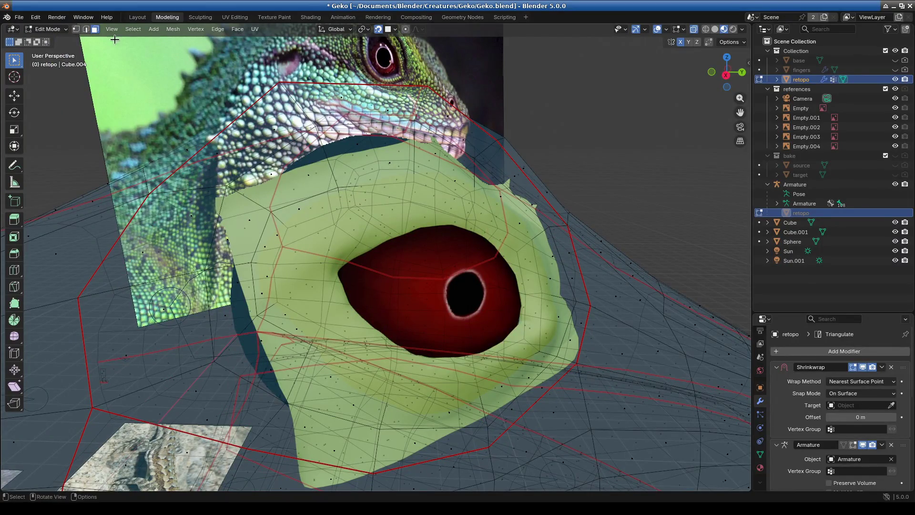
middle_drag(340, 279, 327, 272)
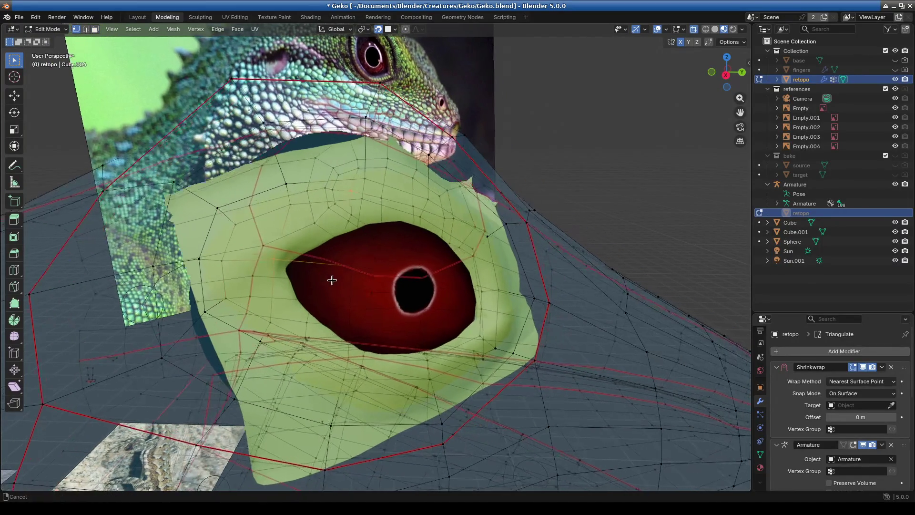
Select the eye edge loop and delete the Triangulate modifier
alt+shift+click(351, 260)
key(b)
drag(422, 280, 418, 272)
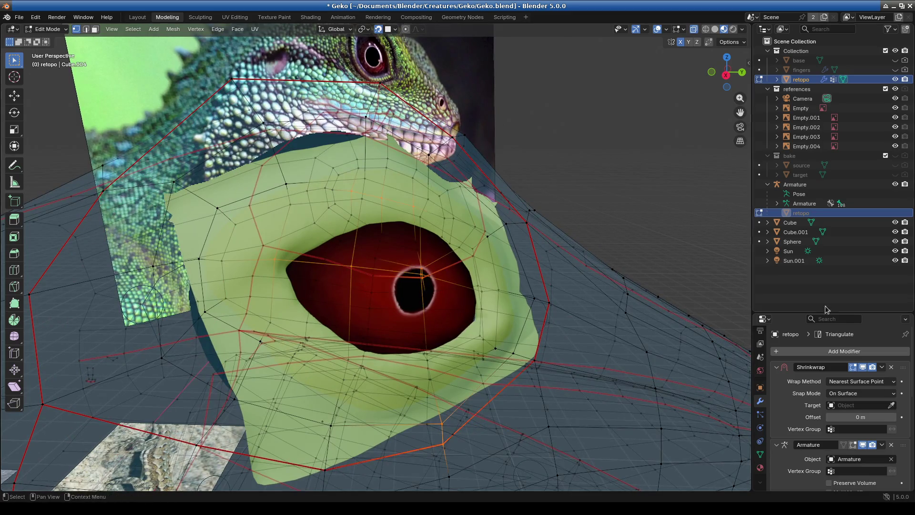
scroll(819, 474, down, 5)
click(893, 432)
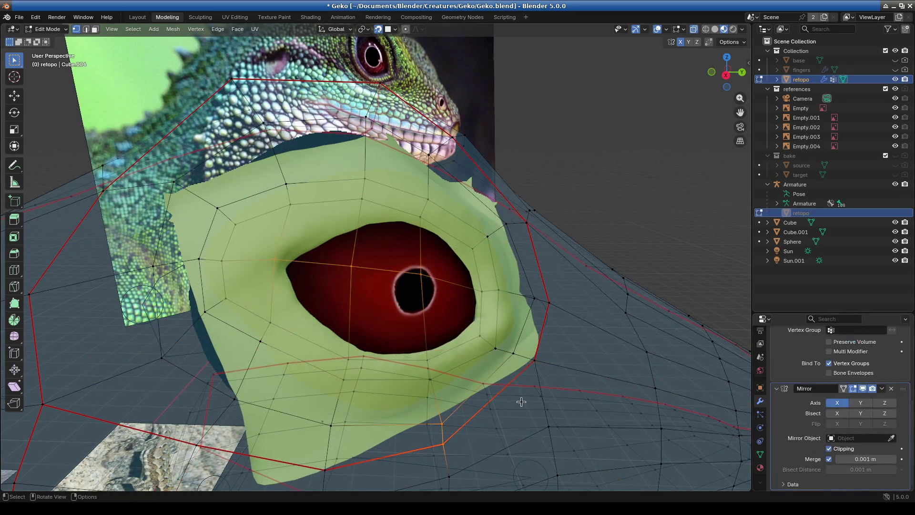
Move the eye-loop vertices along X in back orthographic view, then reposition the loop
mouse_move(466, 311)
middle_down()
mouse_move(486, 334)
mouse_move(510, 341)
mouse_move(572, 329)
mouse_move(453, 176)
middle_up()
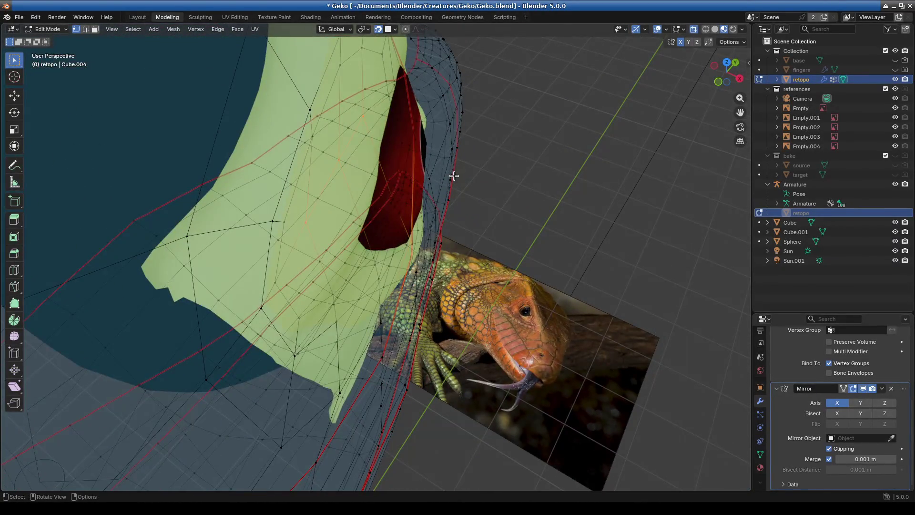
key(ctrl+KP_1)
key(g)
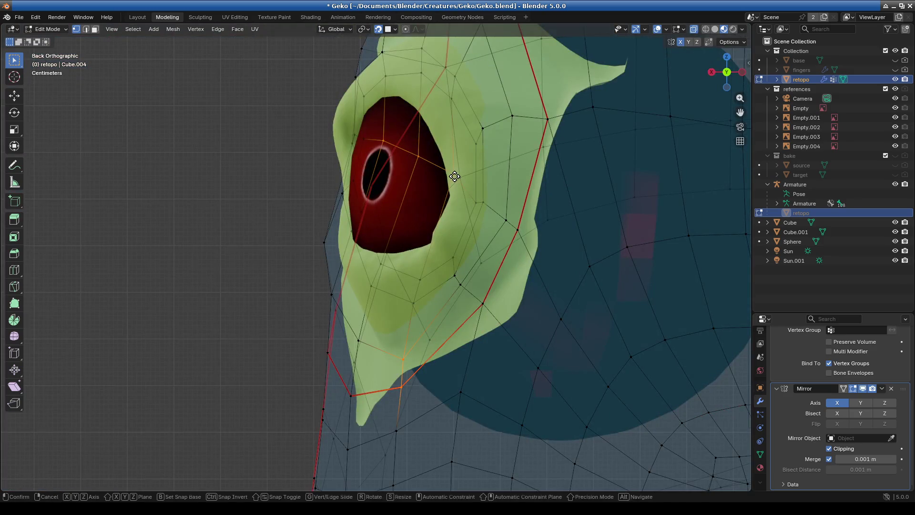
key(x)
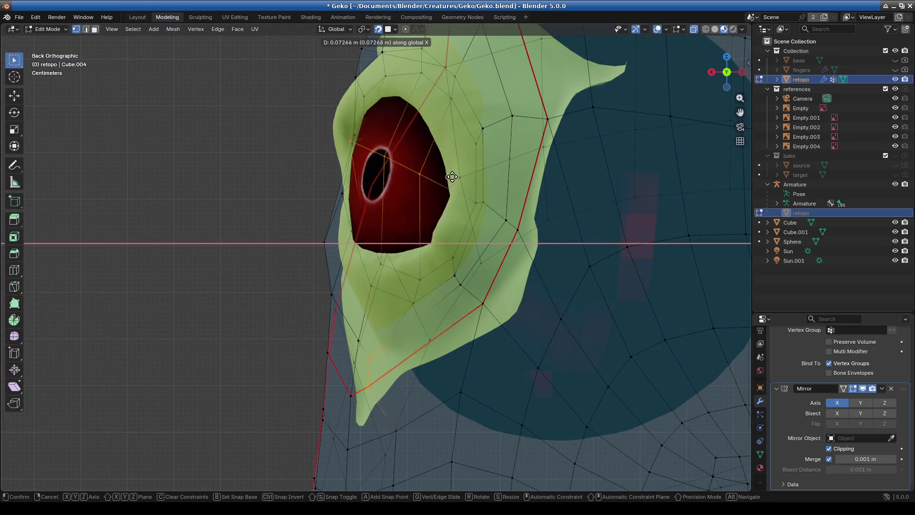
click(455, 180)
middle_drag(455, 179, 496, 241)
key(g)
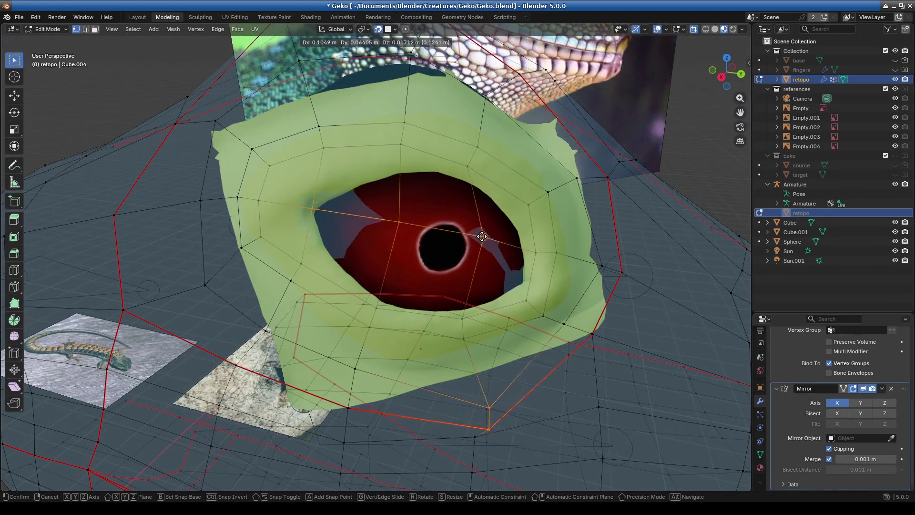
click(503, 265)
middle_drag(503, 266, 315, 234)
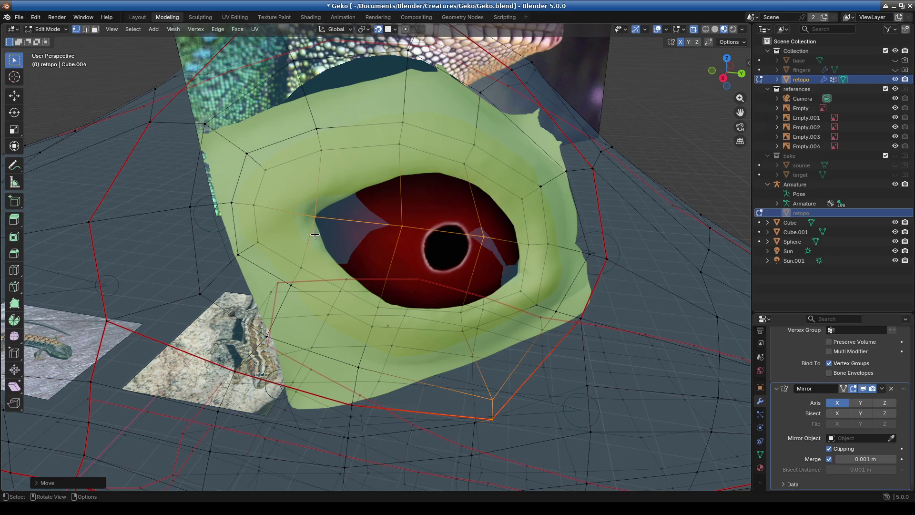
Move individual vertices around the eye onto the sculpted socket surface
mouse_move(413, 247)
middle_down()
mouse_move(286, 162)
mouse_move(314, 176)
middle_up()
click(324, 160)
shift+click(389, 142)
mouse_move(443, 158)
middle_down()
mouse_move(394, 188)
mouse_move(433, 192)
mouse_move(404, 158)
mouse_move(417, 170)
mouse_move(378, 209)
middle_up()
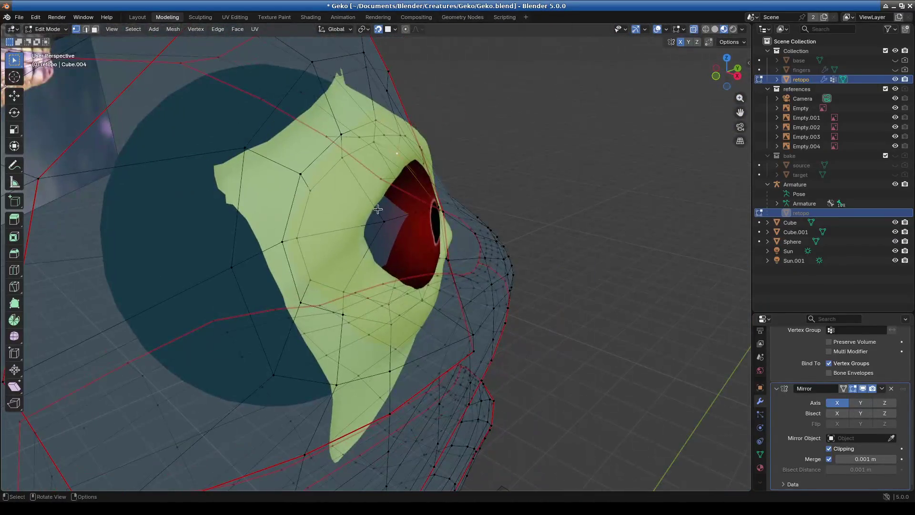
middle_drag(333, 252, 390, 267)
key(g)
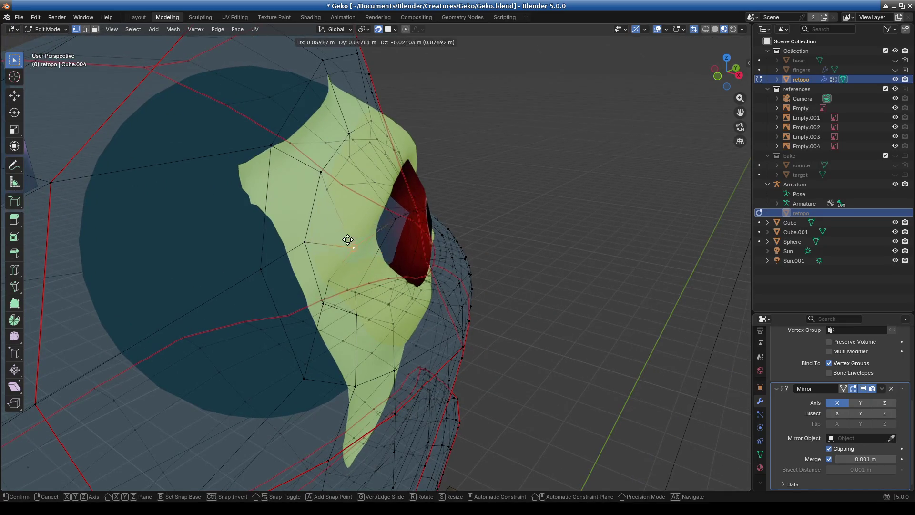
click(322, 239)
middle_drag(322, 239, 300, 205)
key(g)
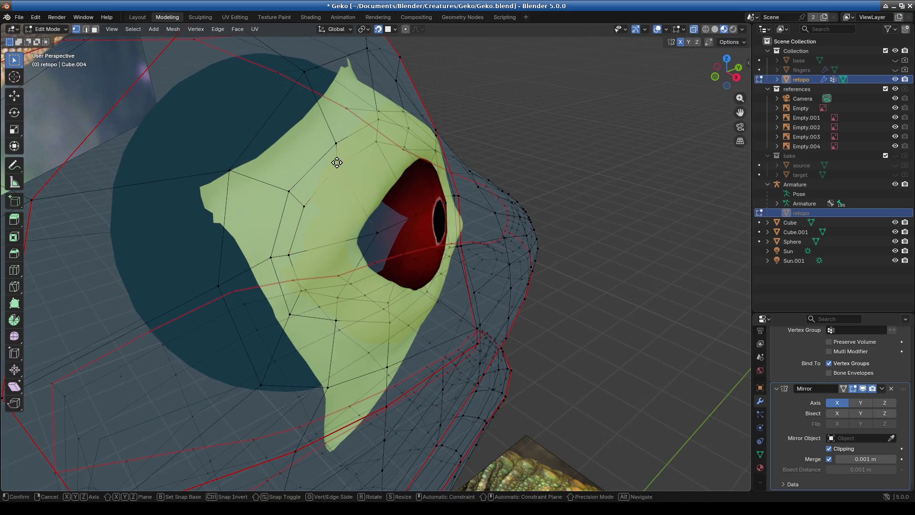
click(379, 140)
mouse_move(379, 140)
middle_down()
mouse_move(422, 249)
mouse_move(432, 335)
middle_up()
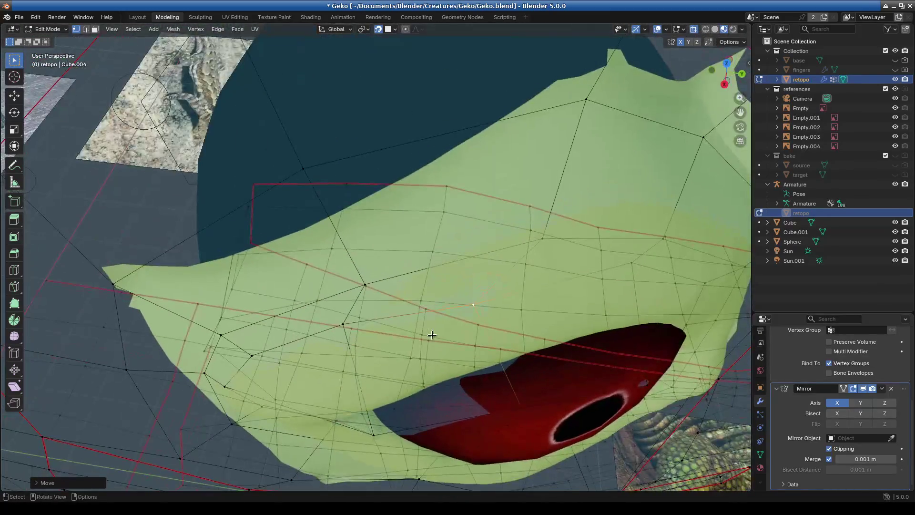
Move the first retopo vertices near the eye outward onto the gecko's eye rim
key(g)
click(546, 280)
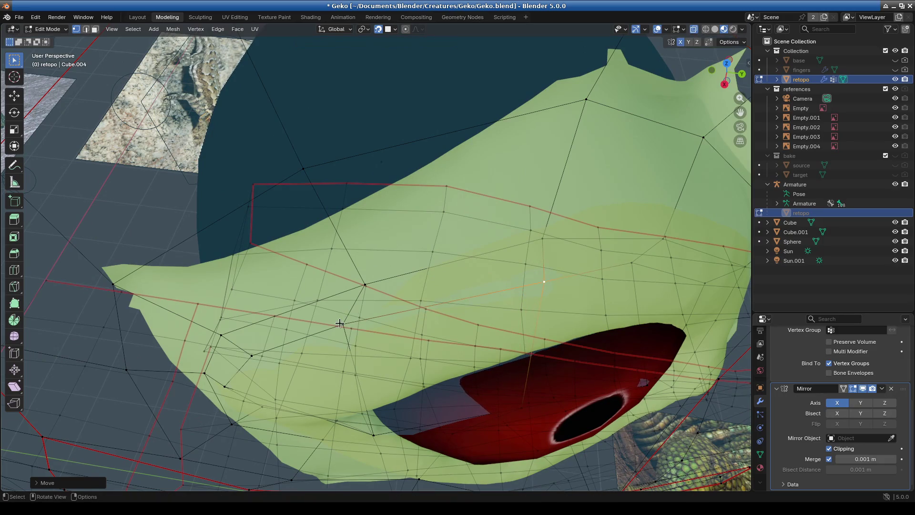
shift+middle_drag(431, 323, 302, 266)
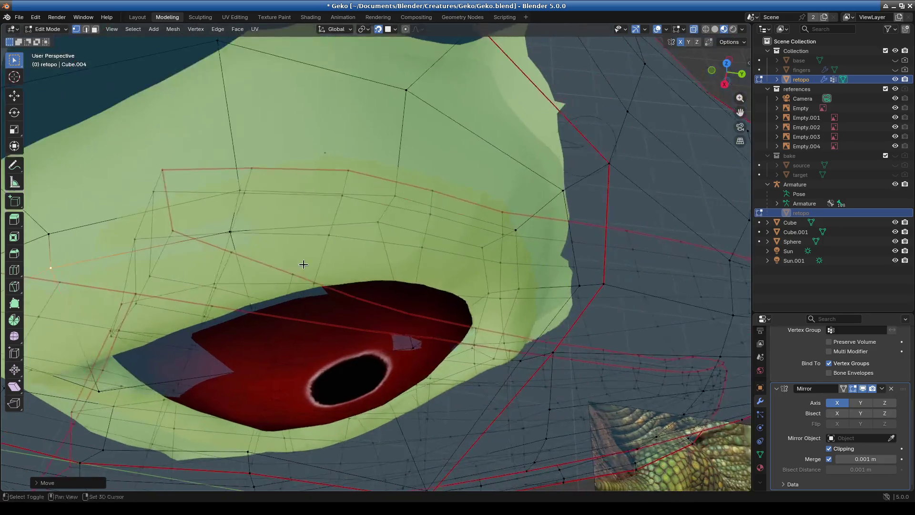
key(g)
click(391, 228)
middle_drag(391, 227, 458, 296)
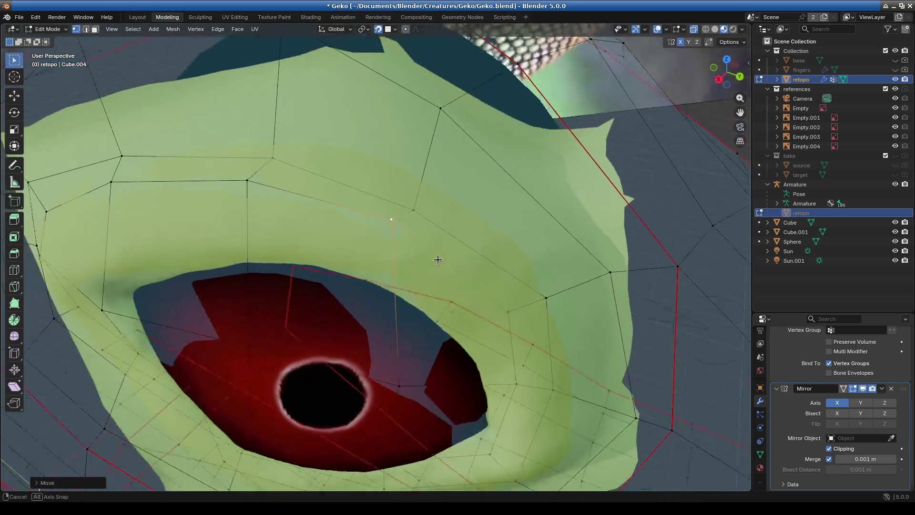
scroll(467, 333, down, 2)
mouse_move(468, 333)
middle_down()
mouse_move(323, 167)
mouse_move(379, 211)
middle_up()
scroll(429, 286, up, 4)
key(g)
click(367, 214)
Snug more eye-socket edge vertices against the rim from new viewing angles
mouse_move(385, 380)
middle_down()
mouse_move(367, 302)
mouse_move(400, 266)
middle_up()
key(g)
right_click(400, 270)
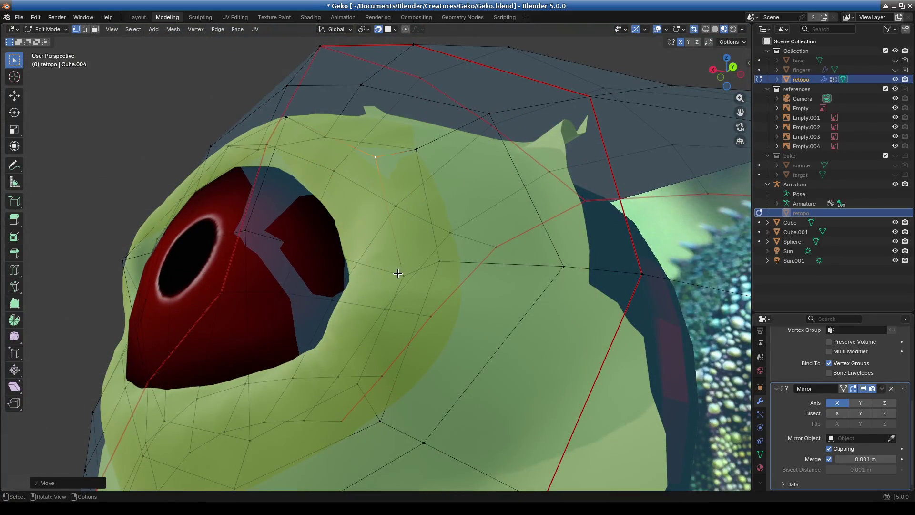
key(g)
click(400, 267)
middle_drag(394, 289, 371, 344)
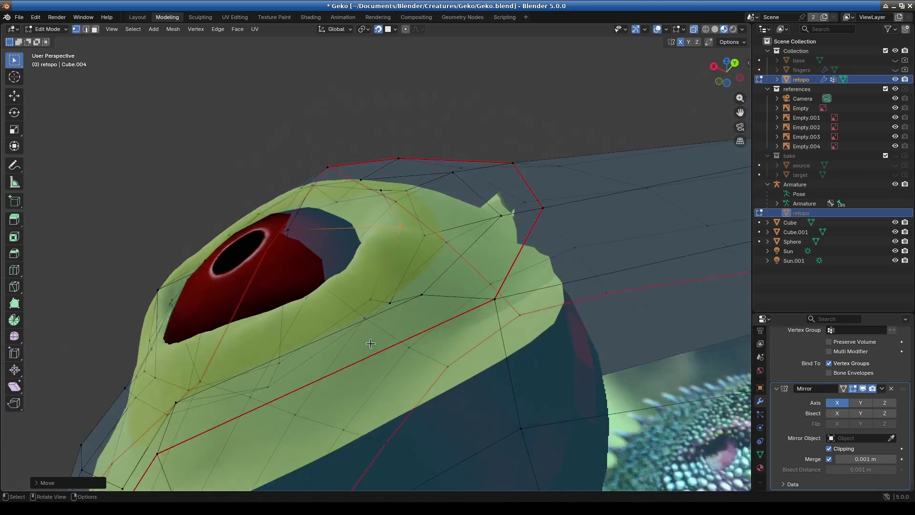
drag(364, 293, 376, 307)
key(g)
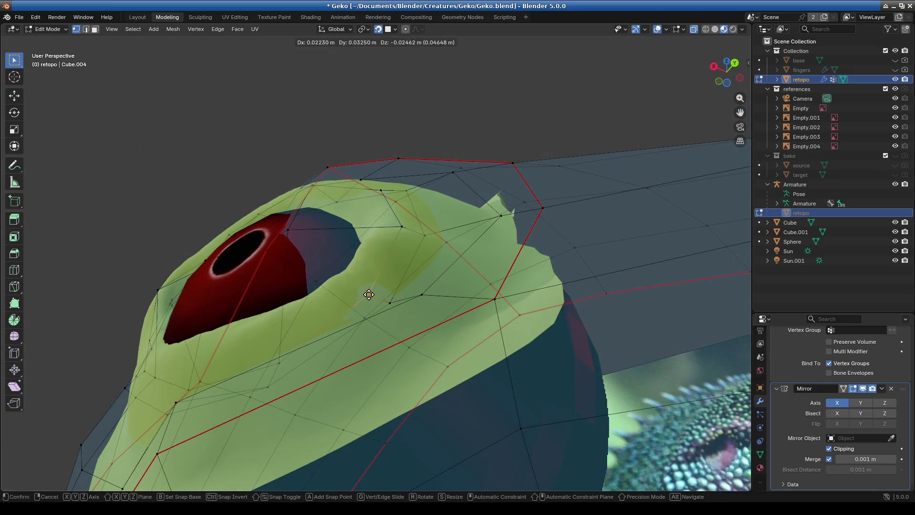
click(369, 294)
mouse_move(369, 295)
middle_down()
mouse_move(325, 317)
mouse_move(400, 339)
mouse_move(403, 307)
mouse_move(429, 320)
middle_up()
key(g)
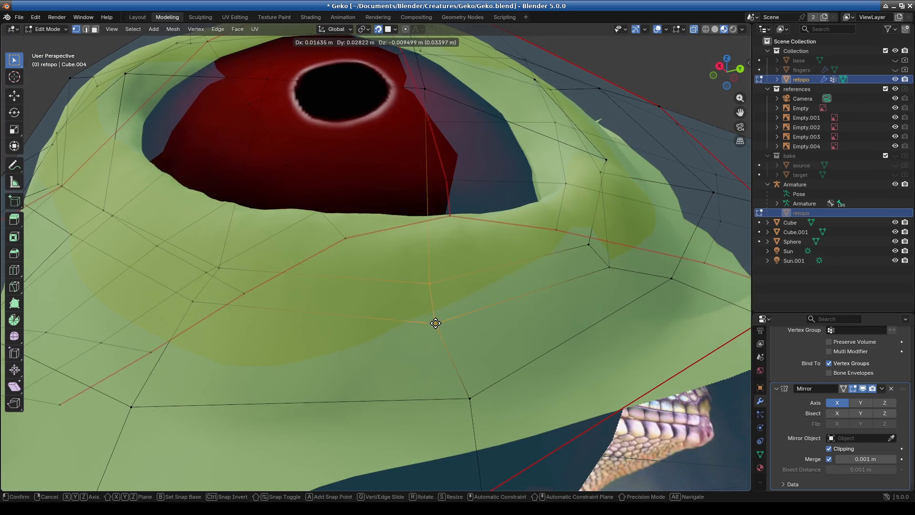
click(422, 309)
mouse_move(292, 328)
middle_down()
mouse_move(370, 306)
mouse_move(409, 364)
mouse_move(342, 368)
middle_up()
Place the remaining right-side and upper-rim vertices along the eye rim
key(g)
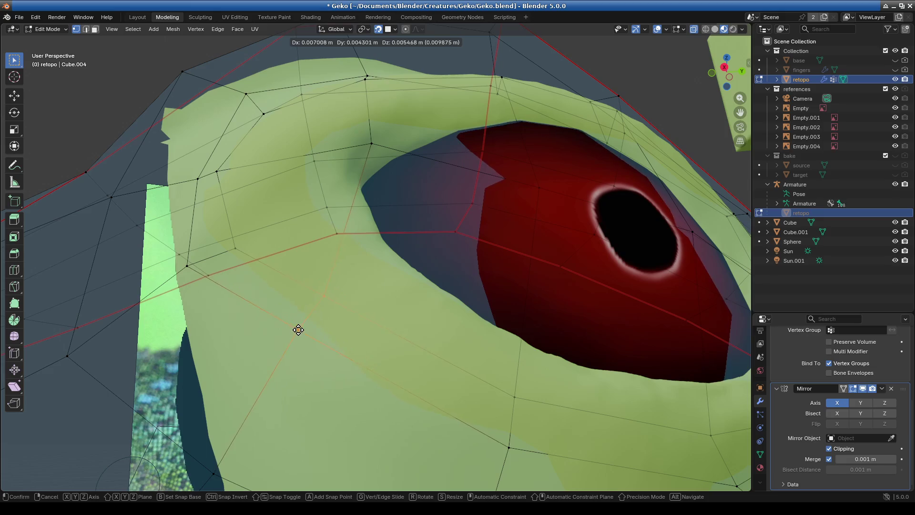
mouse_move(292, 335)
middle_down()
mouse_move(251, 221)
mouse_move(220, 247)
middle_up()
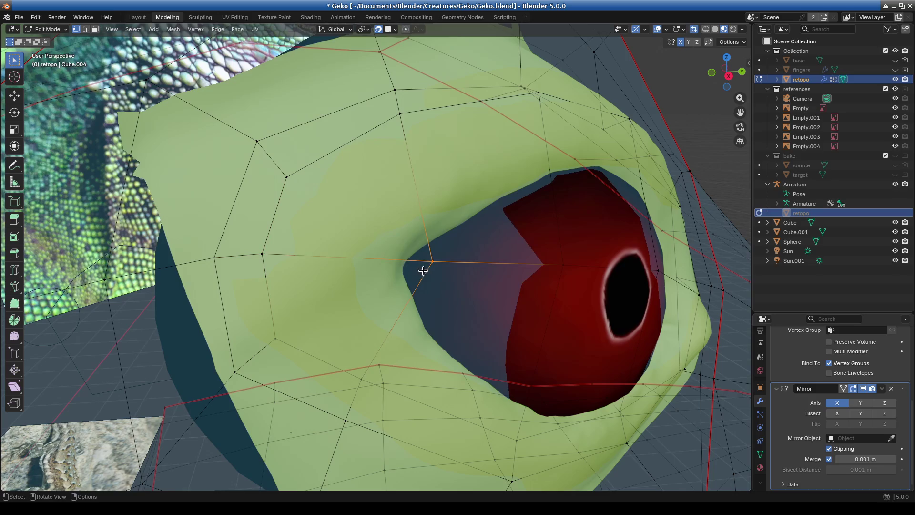
click(405, 265)
mouse_move(405, 266)
middle_down()
mouse_move(454, 298)
mouse_move(388, 272)
mouse_move(428, 311)
mouse_move(422, 205)
middle_up()
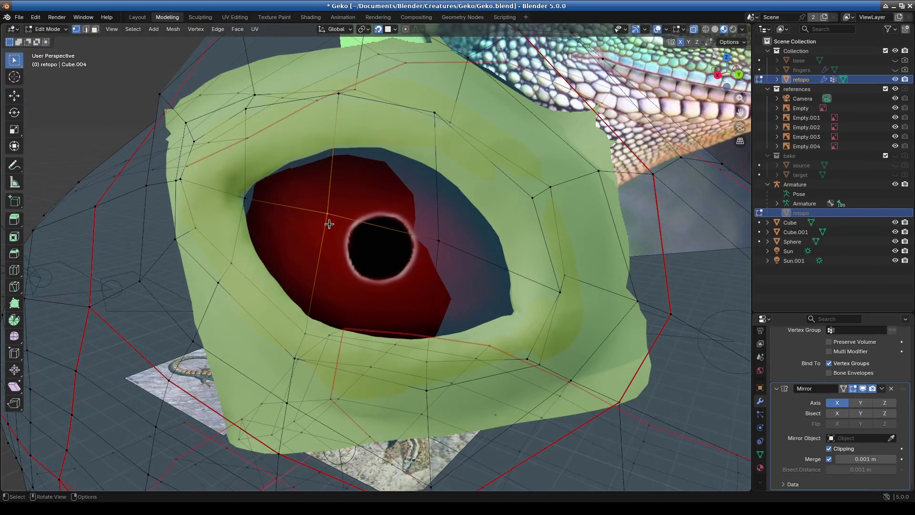
key(g)
click(420, 223)
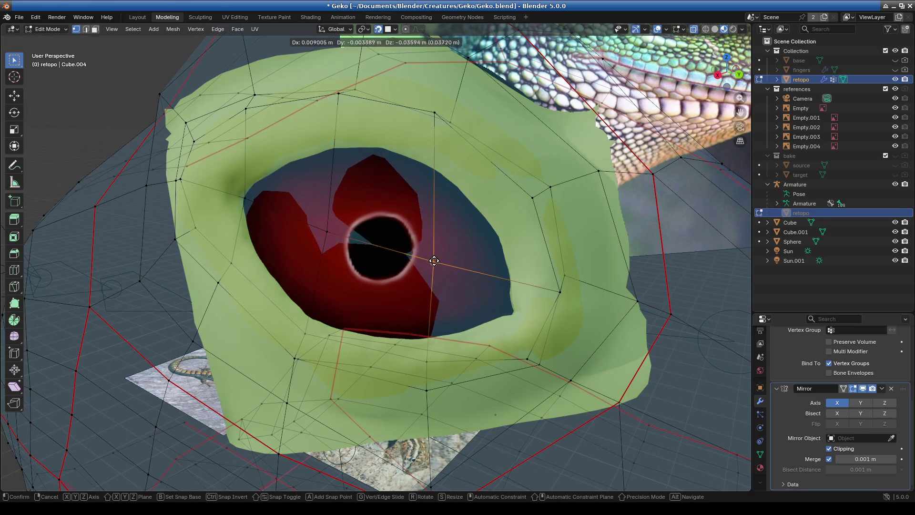
middle_drag(431, 259, 484, 320)
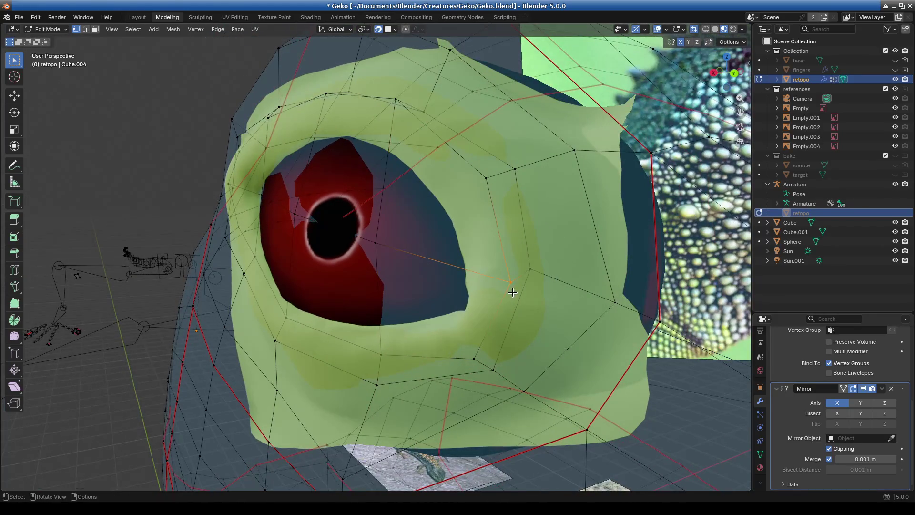
drag(511, 282, 500, 273)
middle_drag(439, 178, 384, 183)
key(g)
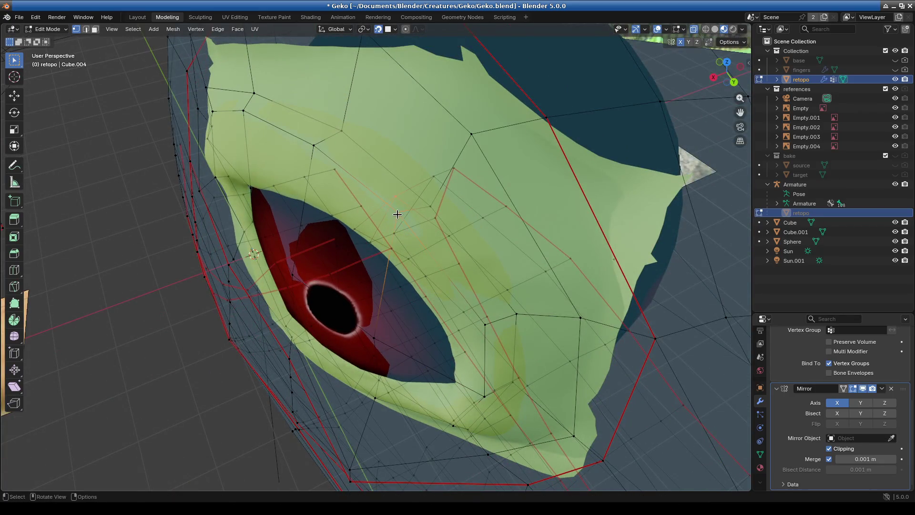
click(398, 212)
mouse_move(398, 212)
middle_down()
mouse_move(351, 285)
mouse_move(398, 166)
mouse_move(419, 214)
mouse_move(445, 233)
middle_up()
key(g)
click(455, 195)
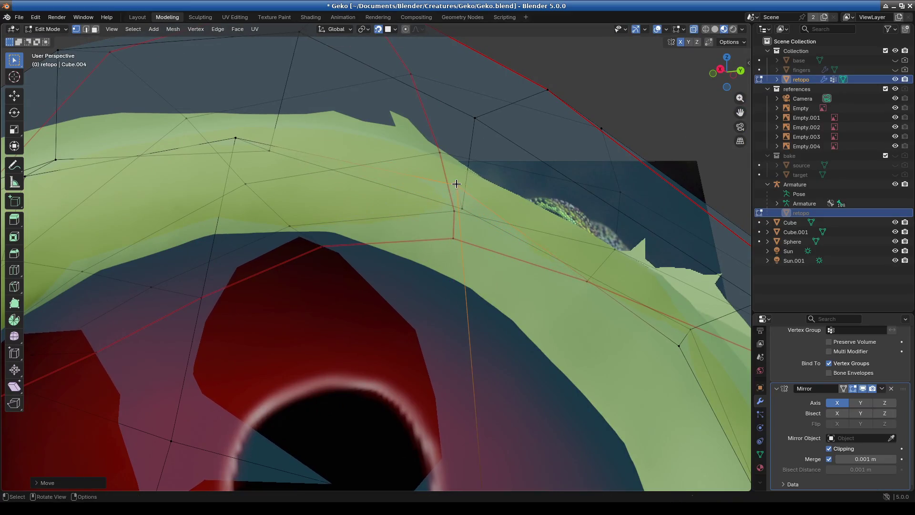
scroll(455, 195, down, 5)
mouse_move(455, 195)
middle_down()
mouse_move(358, 310)
mouse_move(414, 306)
mouse_move(305, 305)
middle_up()
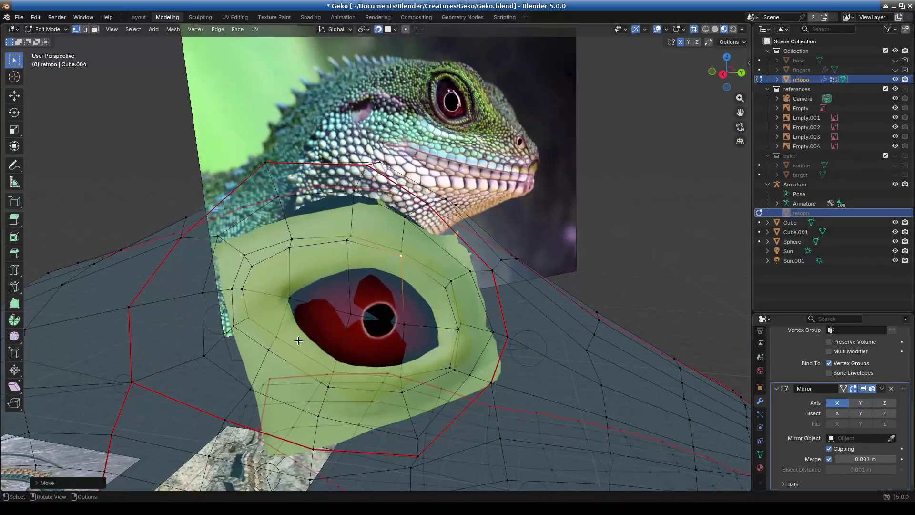
In face mode, select the six faces ringing the eye opening
click(295, 304)
click(95, 29)
scroll(329, 334, up, 2)
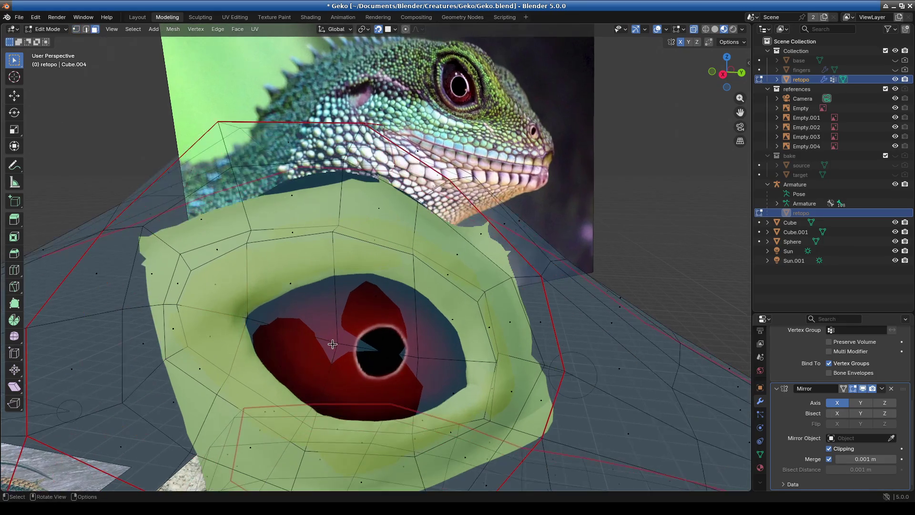
click(303, 292)
shift+click(417, 315)
shift+click(453, 324)
shift+click(441, 388)
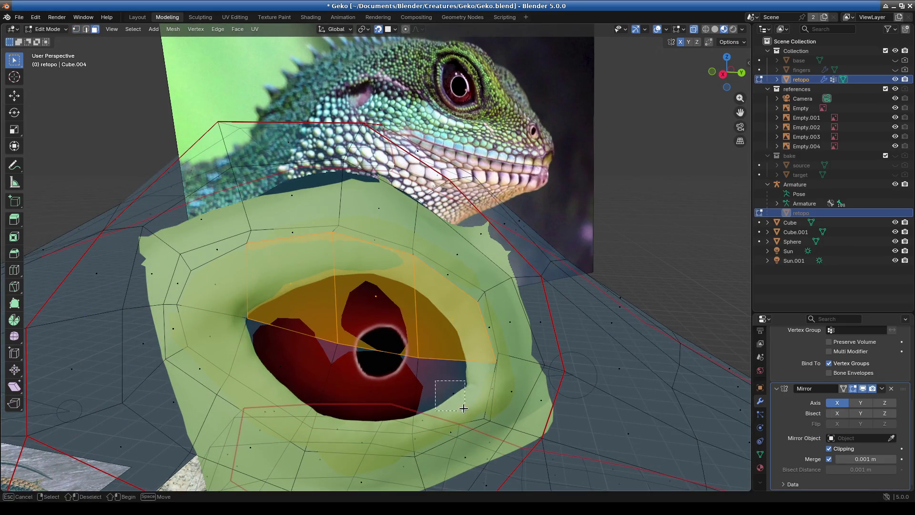
shift+click(351, 389)
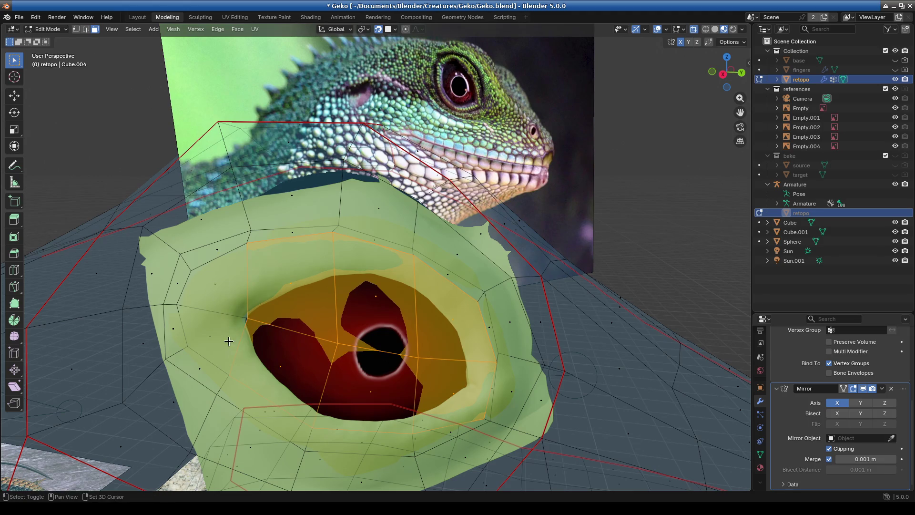
shift+click(244, 345)
Begin insetting the selected eye-ring faces
scroll(244, 345, down, 4)
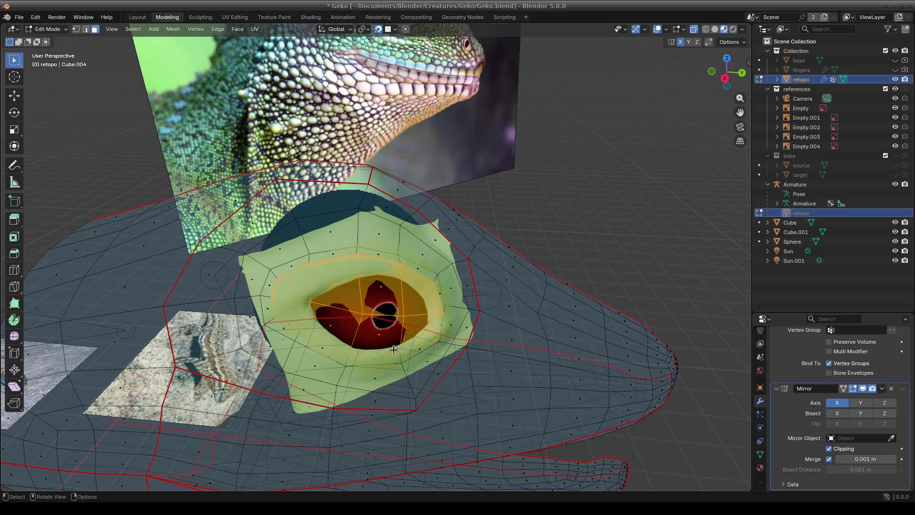
scroll(410, 344, up, 5)
scroll(395, 353, down, 2)
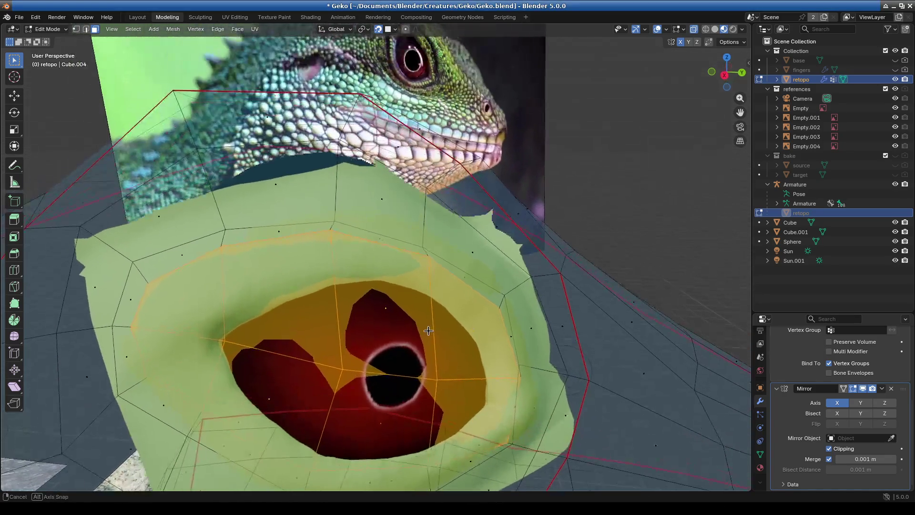
scroll(376, 367, down, 1)
middle_drag(375, 367, 389, 334)
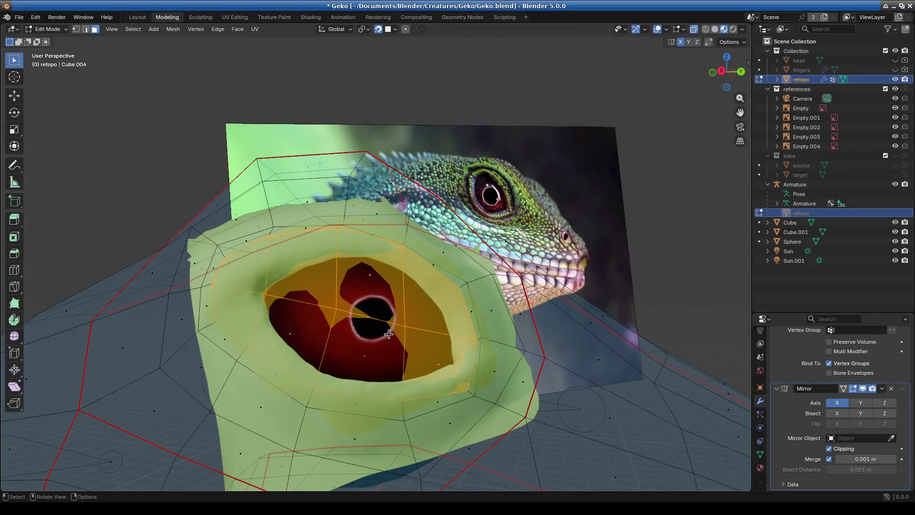
key(i)
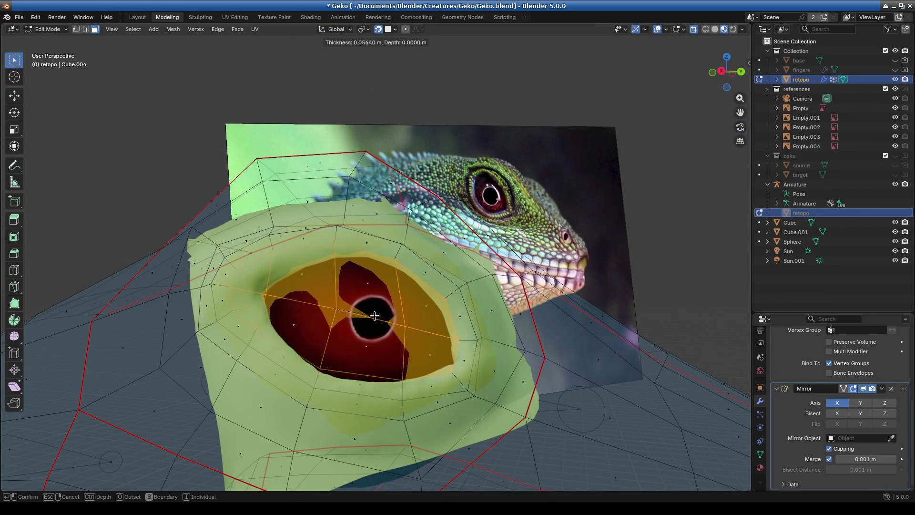
Confirm the 0.0544 m inset, then shift the inner eye faces down-left and shrink them
click(372, 313)
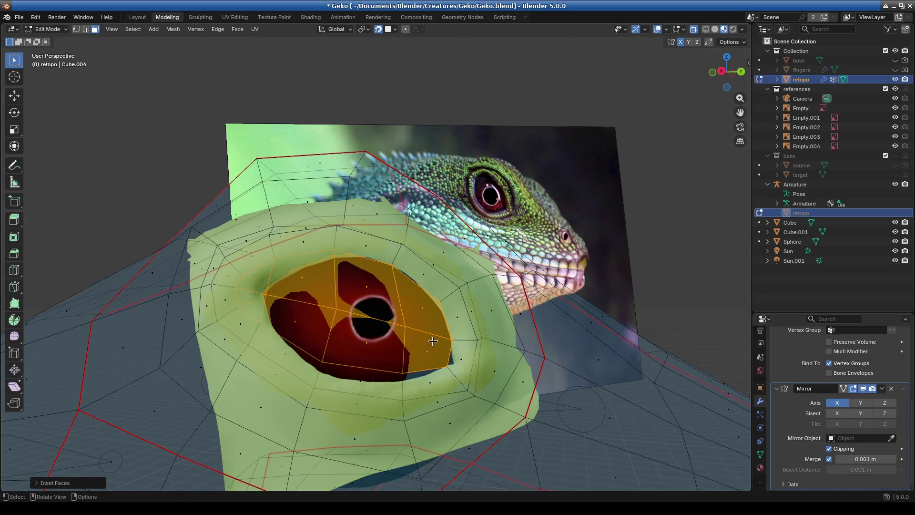
key(g)
click(346, 317)
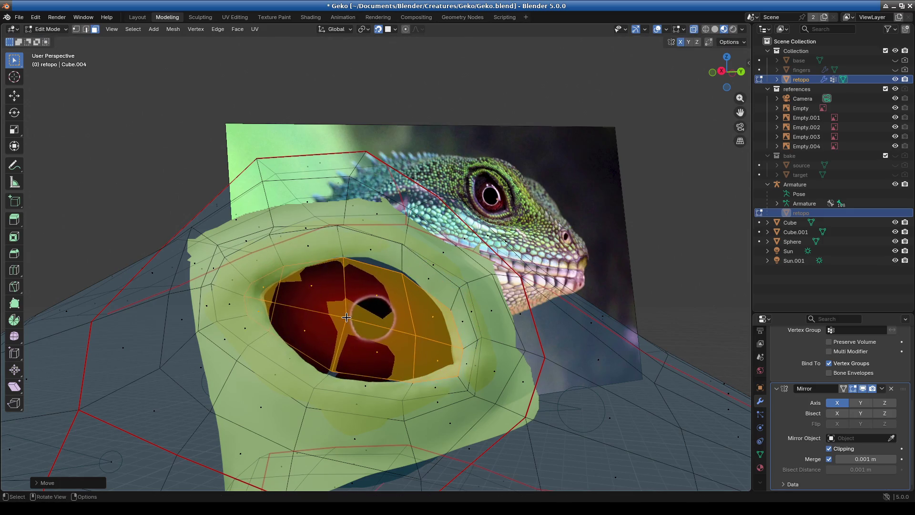
mouse_move(302, 291)
mouse_down()
mouse_move(307, 316)
mouse_move(356, 351)
mouse_up()
key(s)
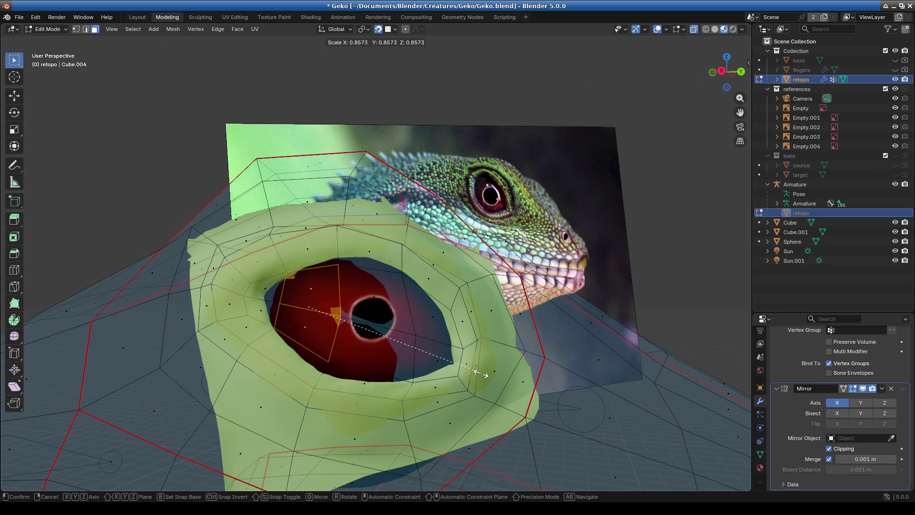
click(486, 382)
drag(356, 291, 401, 355)
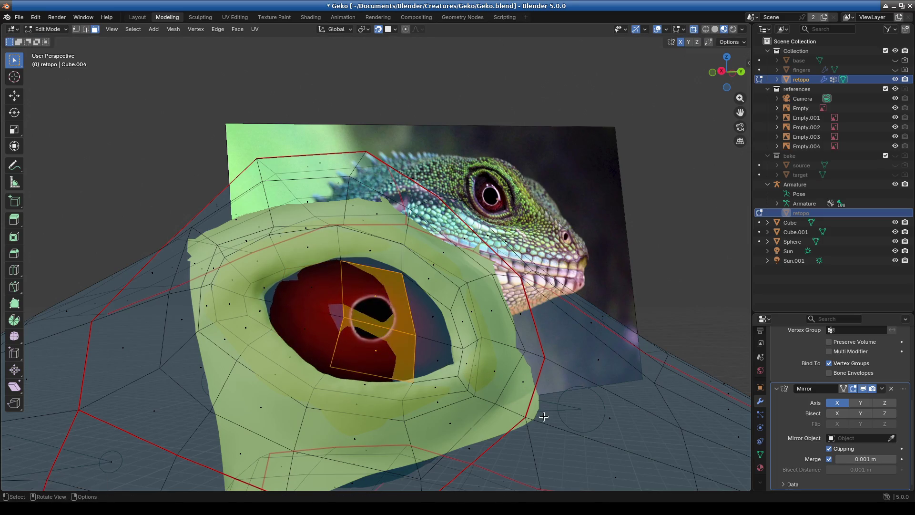
key(s)
key(Escape)
In edge mode, move the inner eye edges to shape the opening
click(327, 290)
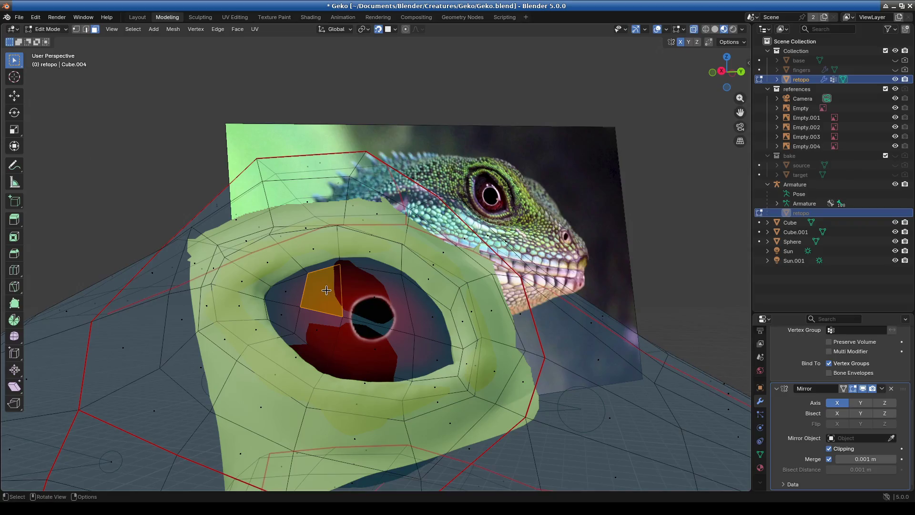
click(86, 29)
scroll(333, 311, up, 3)
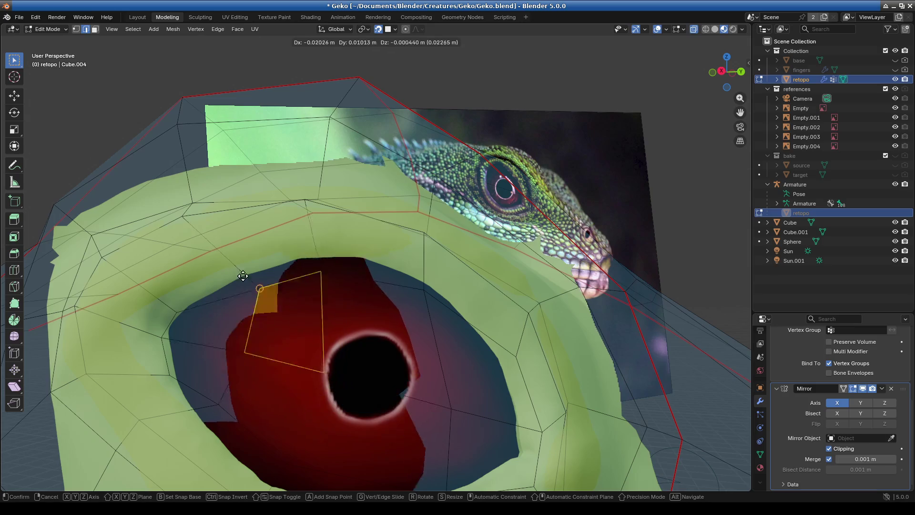
click(276, 287)
key(g)
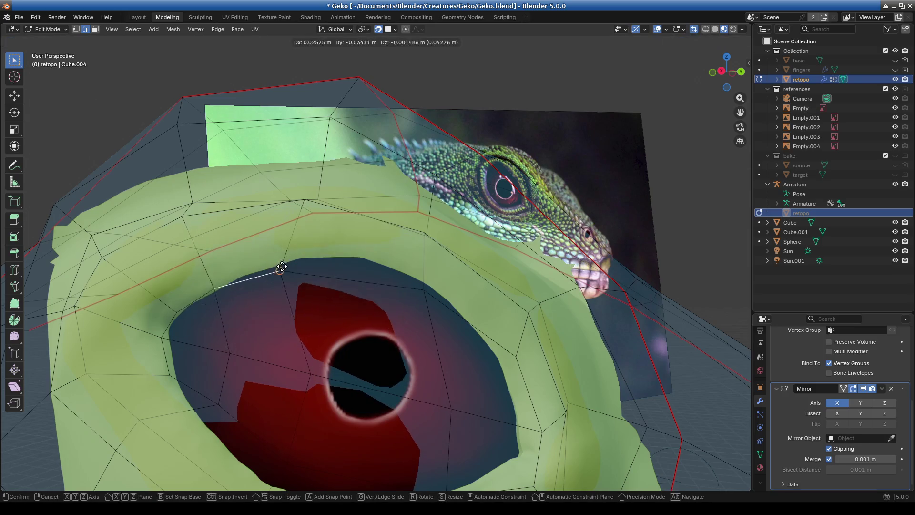
click(308, 262)
key(g)
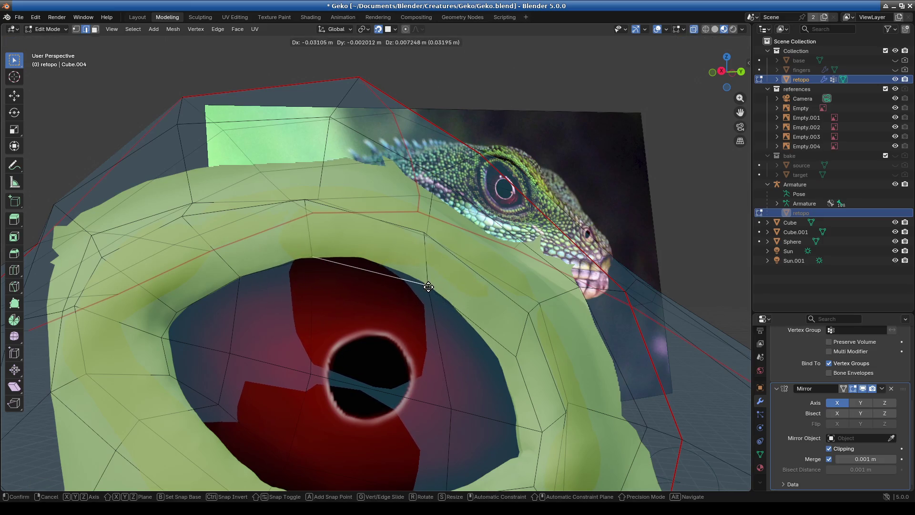
click(391, 277)
middle_drag(466, 351, 391, 341)
scroll(392, 342, up, 4)
click(431, 333)
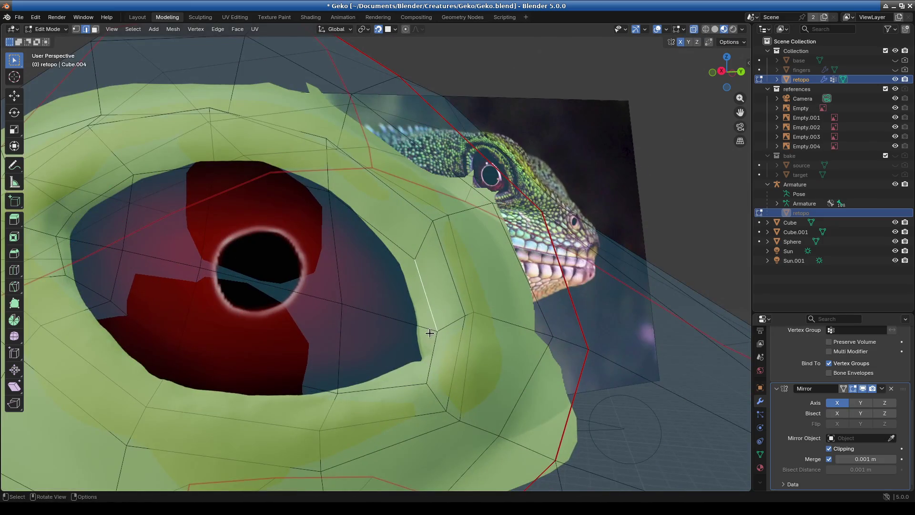
key(g)
click(416, 318)
In vertex mode, adjust the lower-rim and left-side vertices of the eye ring
click(425, 379)
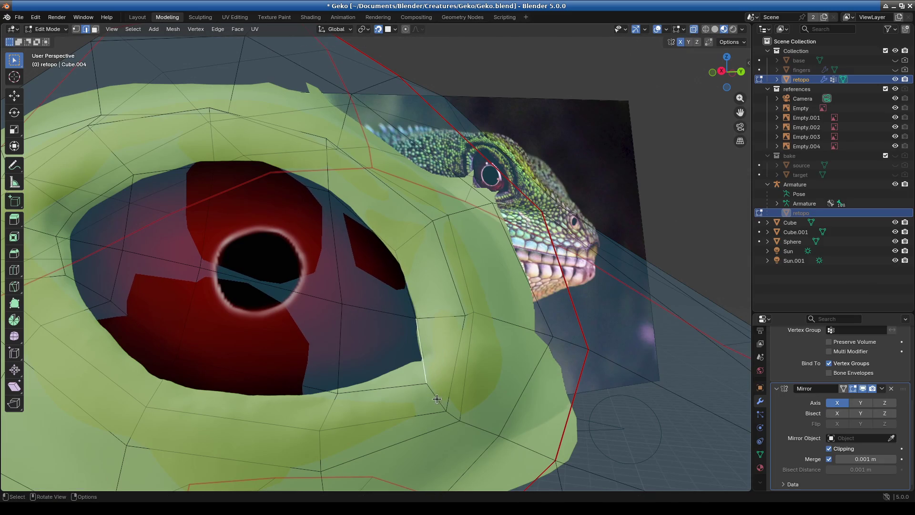
click(76, 30)
click(425, 381)
key(g)
click(419, 361)
click(337, 393)
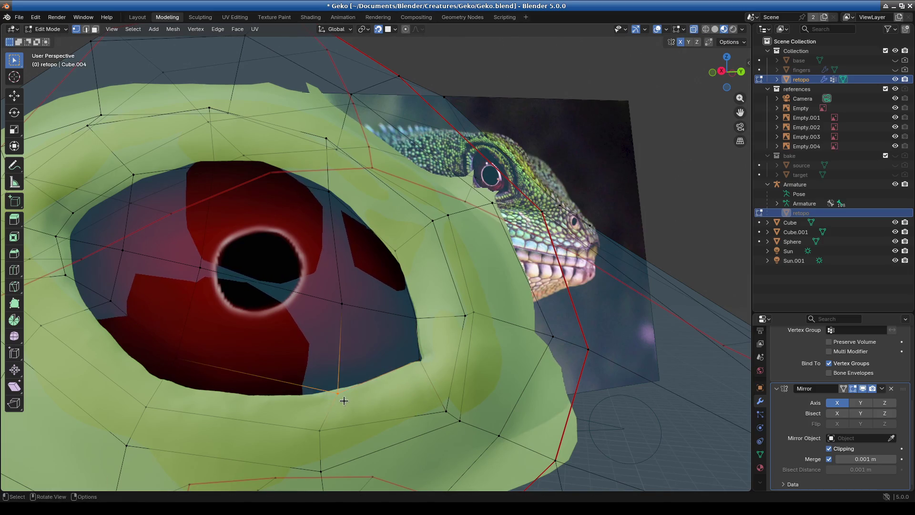
key(g)
click(337, 386)
click(136, 350)
key(g)
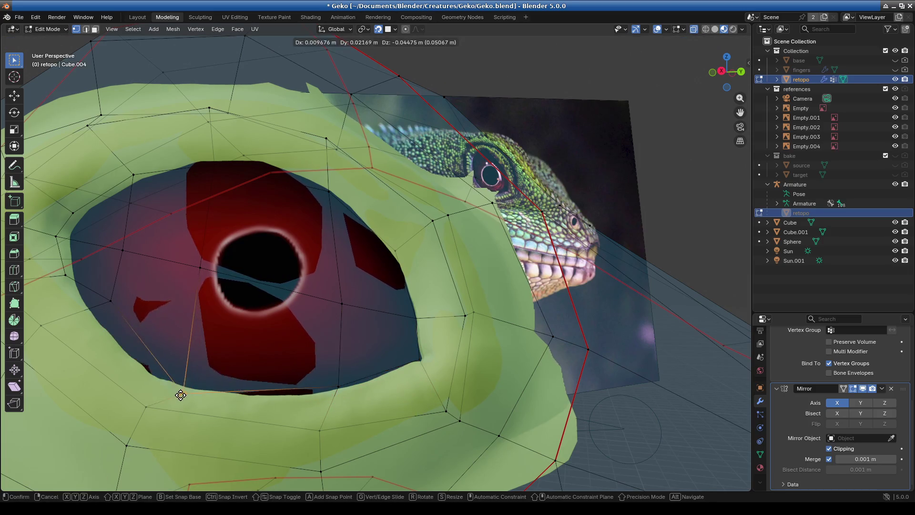
click(153, 357)
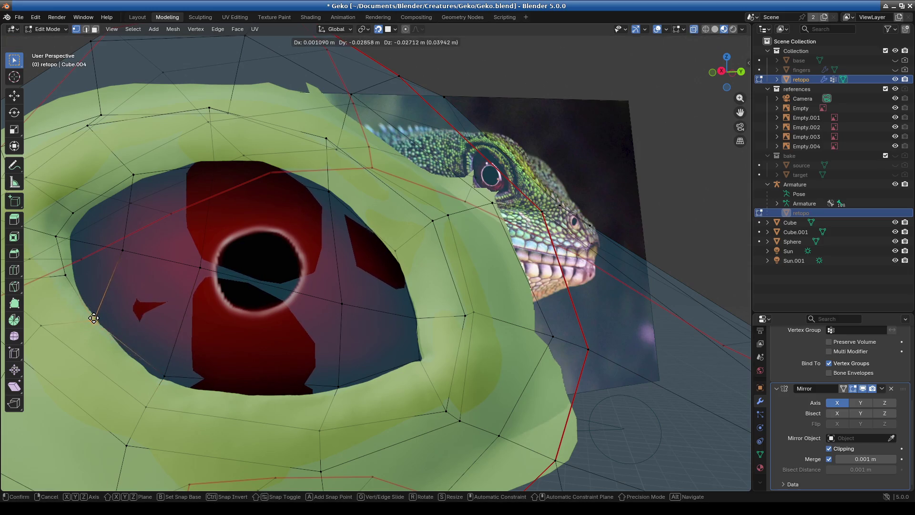
scroll(210, 353, down, 5)
middle_drag(209, 353, 247, 352)
scroll(247, 351, up, 5)
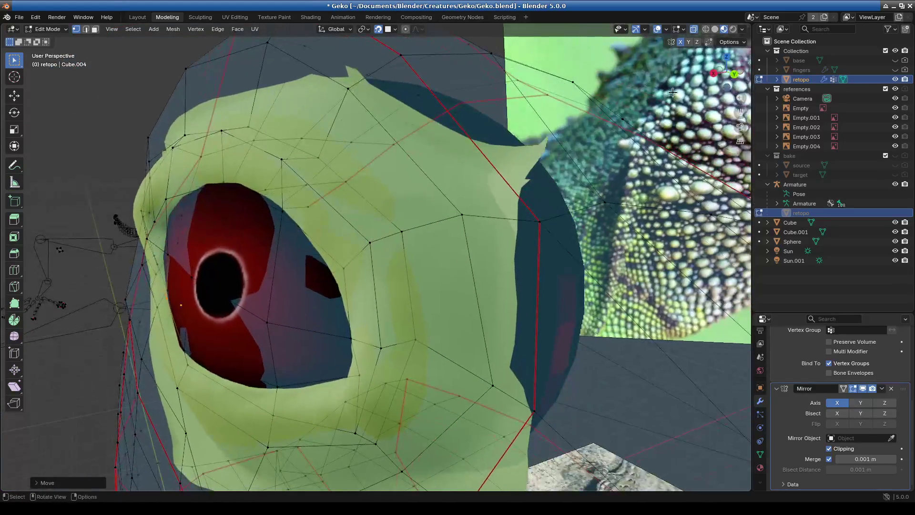
Hide and reshow Cube.001 to check the fit, then return to Object Mode
click(895, 232)
mouse_move(700, 257)
middle_down()
mouse_move(537, 319)
mouse_move(691, 267)
middle_up()
click(895, 232)
mouse_move(477, 286)
middle_down()
mouse_move(339, 302)
mouse_move(451, 304)
mouse_move(297, 292)
middle_up()
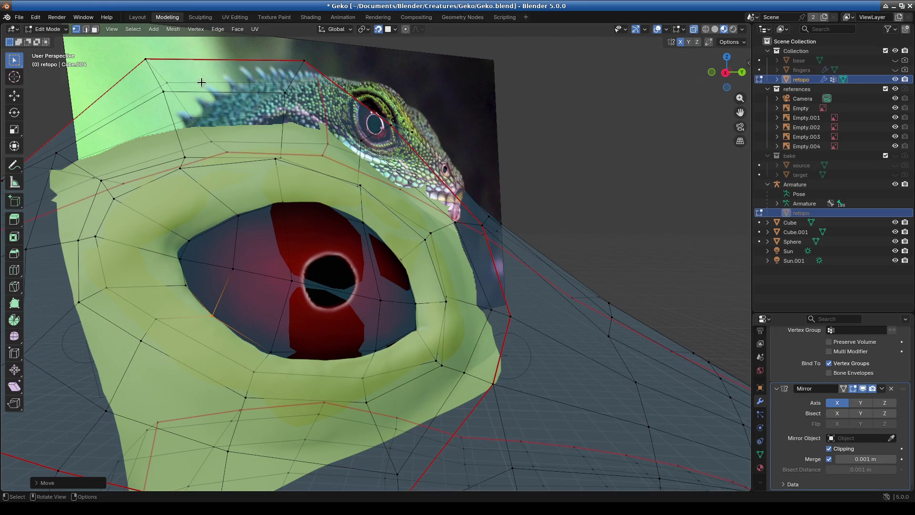
click(47, 29)
click(45, 44)
mouse_move(305, 267)
middle_down()
mouse_move(299, 303)
mouse_move(443, 324)
mouse_move(375, 312)
mouse_move(329, 331)
mouse_move(384, 322)
middle_up()
middle_drag(332, 297, 330, 301)
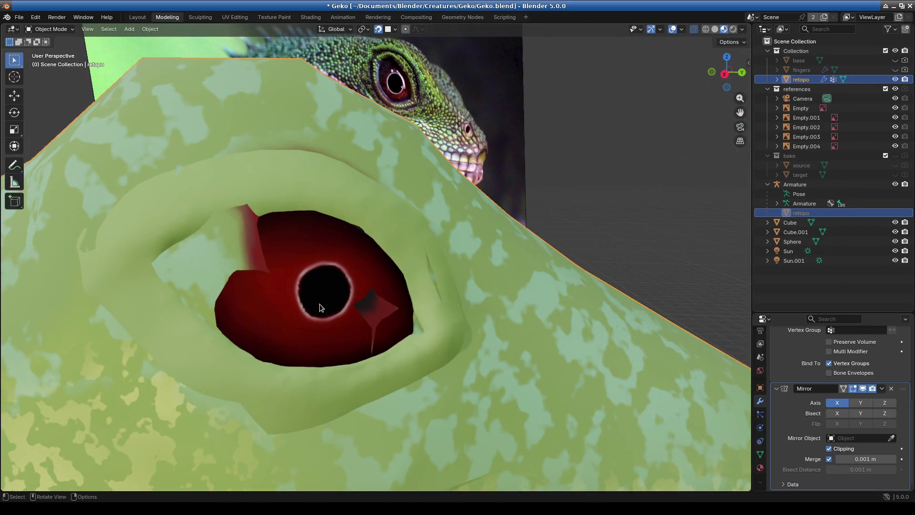
click(283, 174)
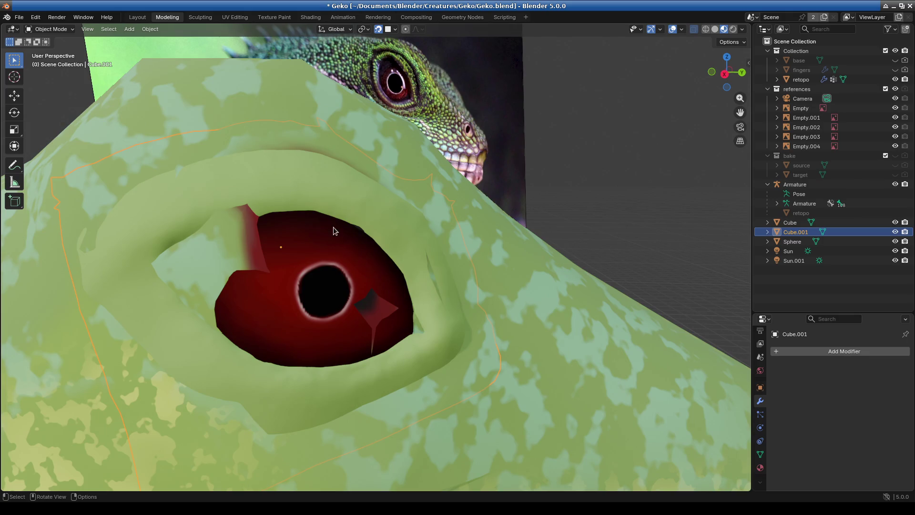
click(316, 85)
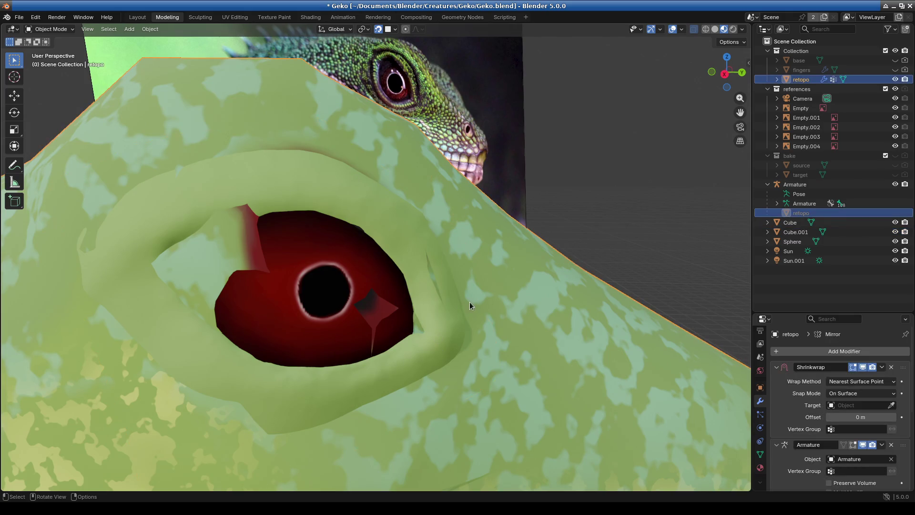
click(362, 161)
click(347, 130)
click(327, 190)
scroll(407, 296, down, 5)
scroll(407, 296, down, 3)
middle_drag(338, 301, 443, 296)
scroll(442, 295, up, 6)
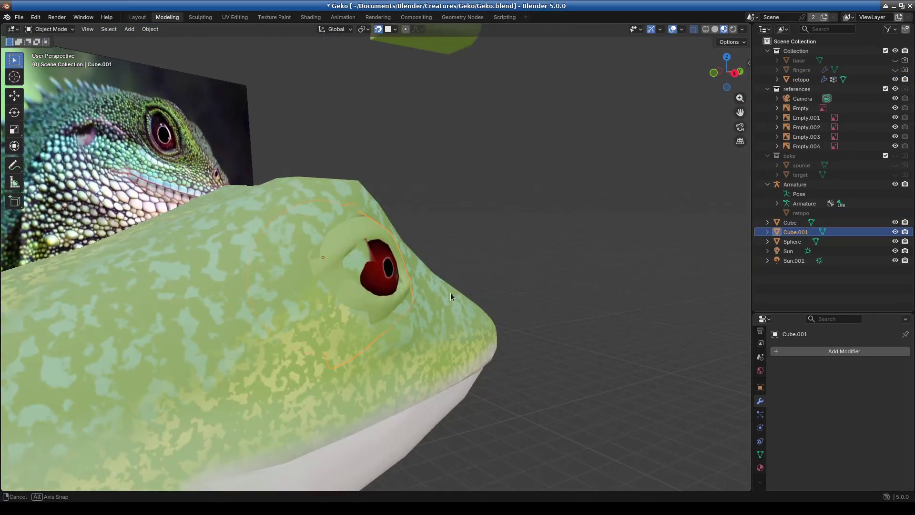
scroll(387, 311, down, 4)
mouse_move(387, 307)
middle_down()
mouse_move(417, 308)
mouse_move(367, 314)
middle_up()
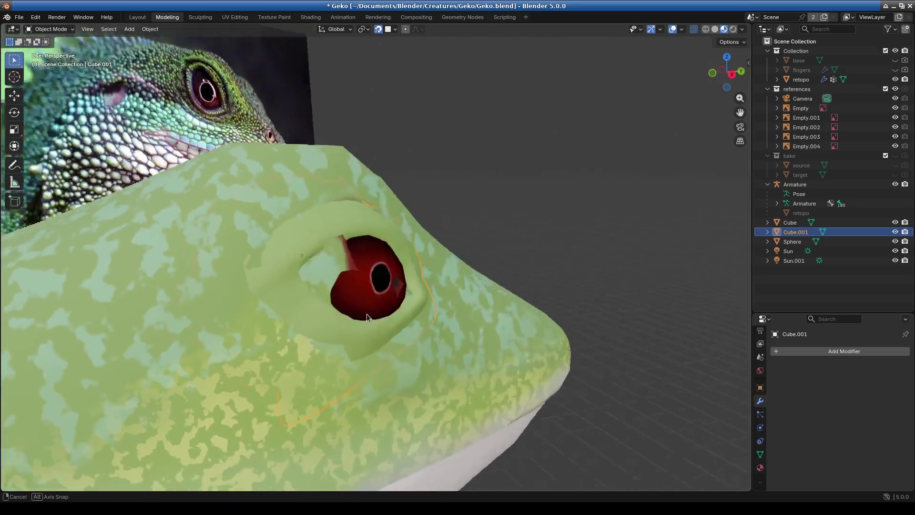
scroll(344, 312, up, 3)
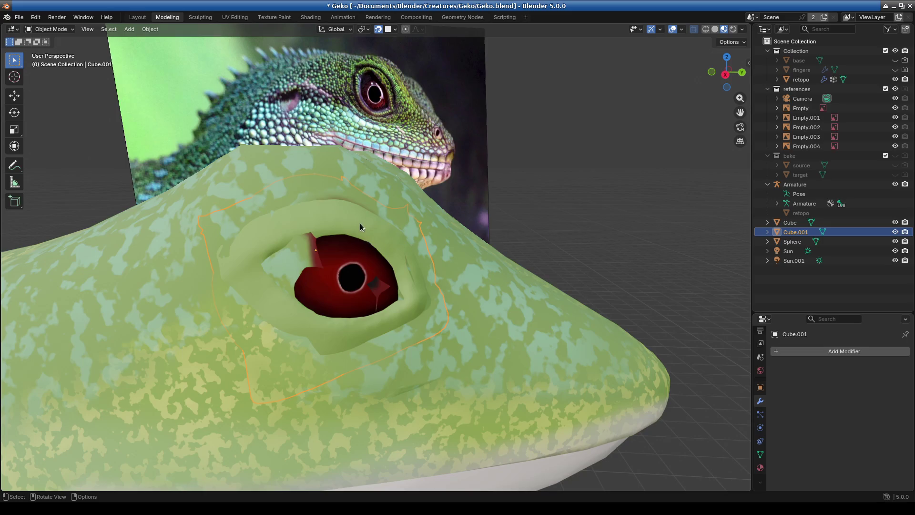
scroll(461, 316, down, 5)
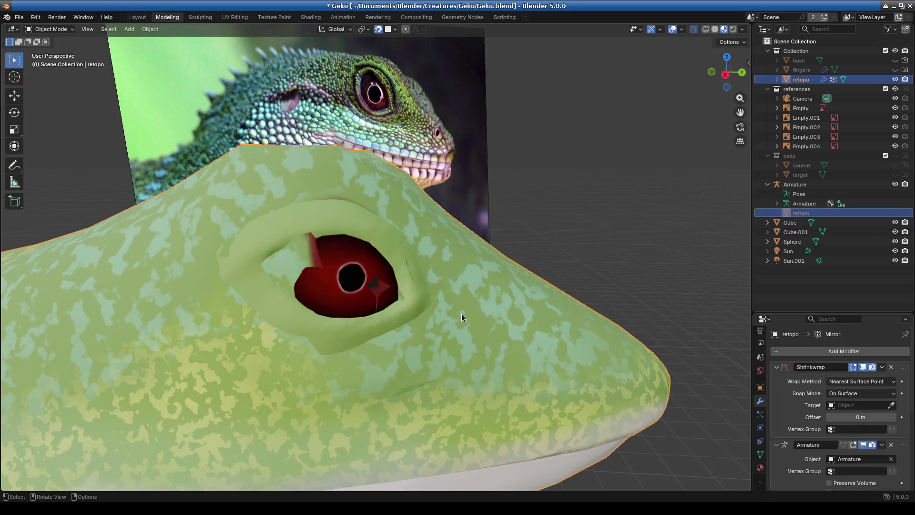
mouse_move(401, 335)
middle_down()
mouse_move(391, 359)
mouse_move(373, 334)
middle_up()
scroll(374, 334, up, 3)
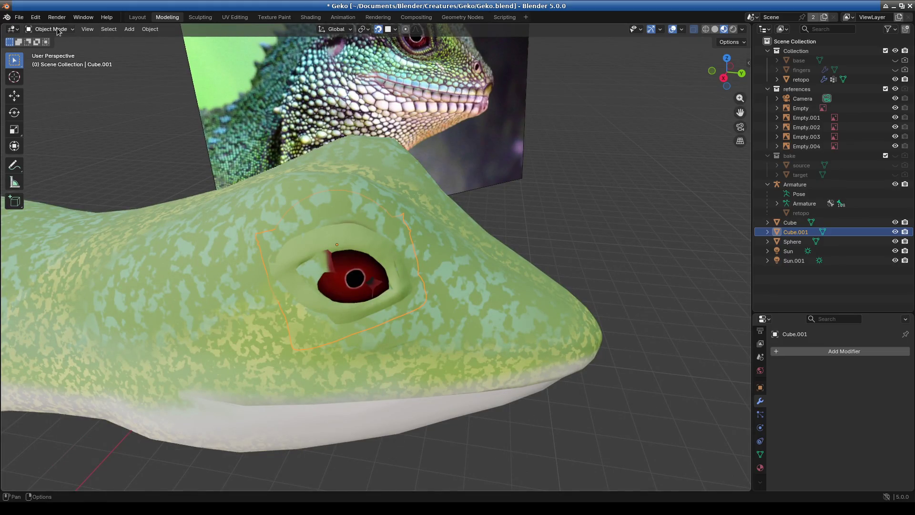
click(311, 17)
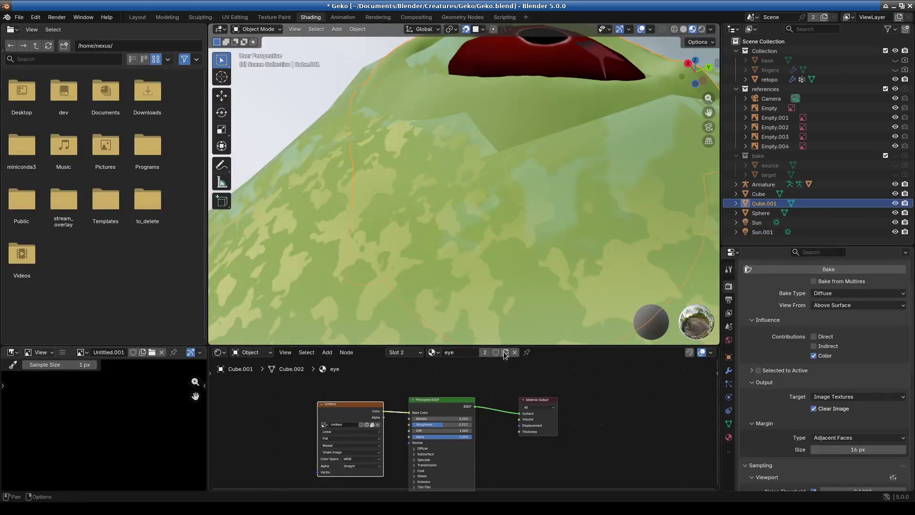
Make retopo active and add an Image Texture node to its material
scroll(464, 285, down, 3)
mouse_move(464, 284)
middle_down()
mouse_move(491, 308)
mouse_move(487, 319)
mouse_move(460, 228)
middle_up()
click(530, 312)
mouse_move(611, 360)
mouse_down()
mouse_move(611, 194)
mouse_move(596, 85)
mouse_up()
mouse_move(485, 316)
middle_down()
mouse_move(425, 337)
mouse_move(547, 347)
mouse_move(465, 345)
middle_up()
right_click(430, 338)
click(327, 91)
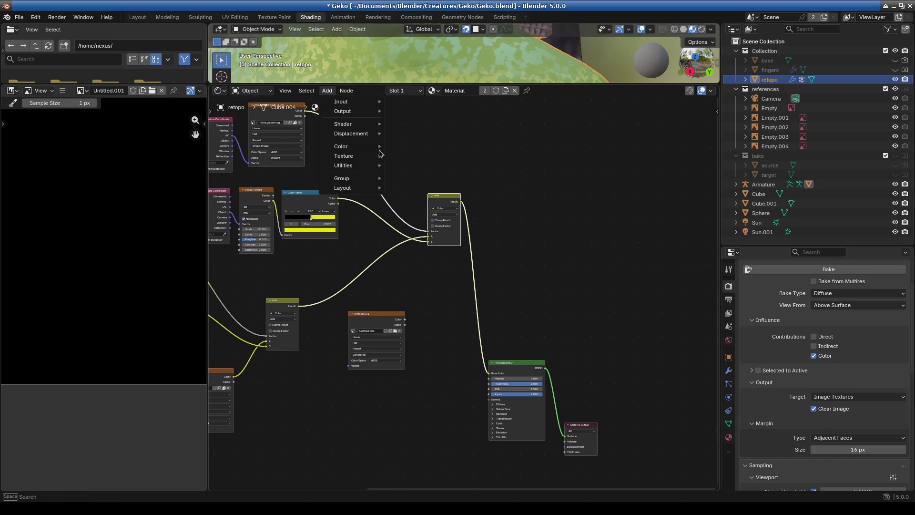
text(image)
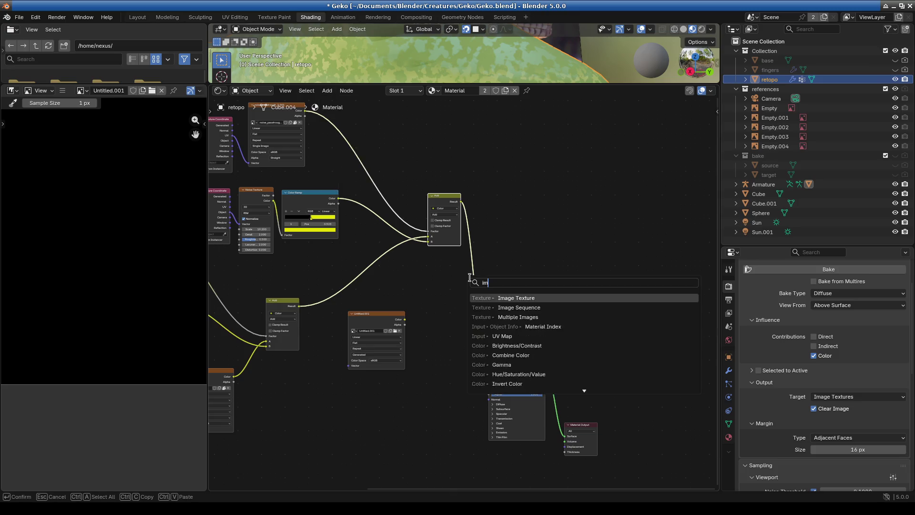
key(Return)
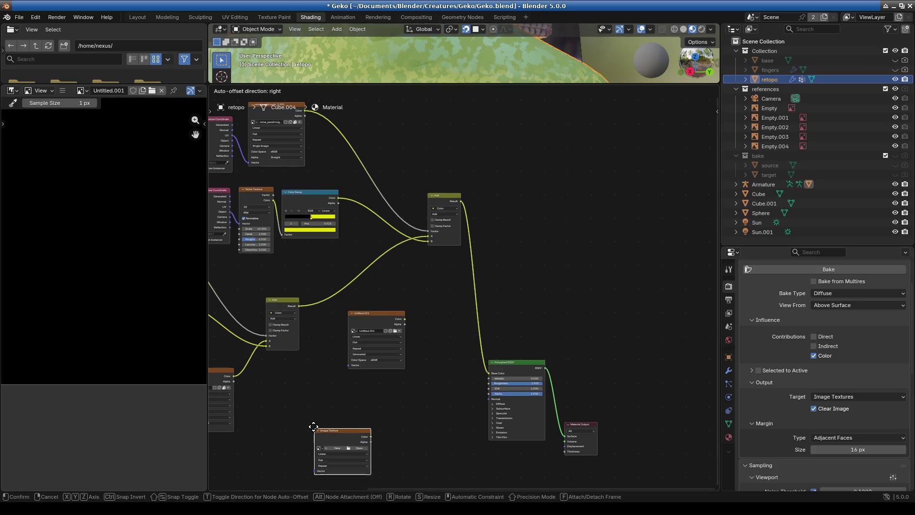
click(322, 410)
drag(398, 406, 387, 313)
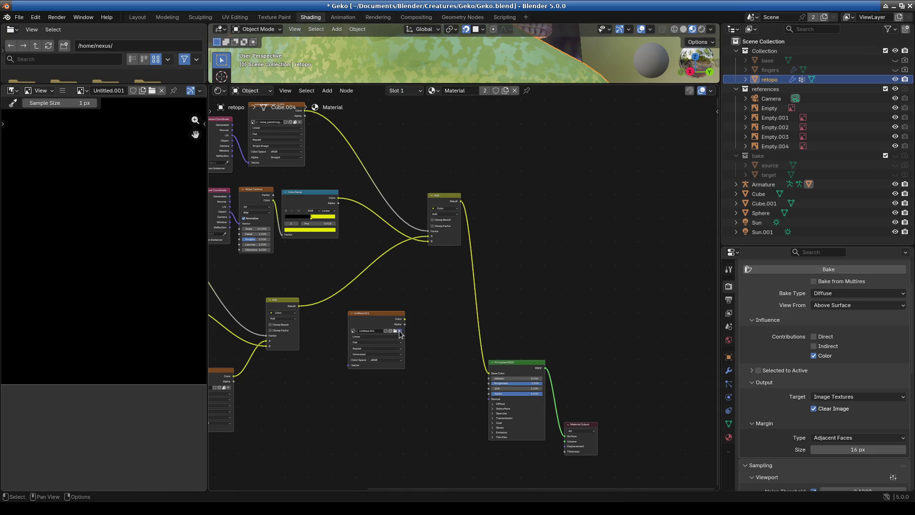
Create a new 4096 × 4096 image named 'geko' in the Image Texture node
click(371, 330)
click(343, 346)
click(344, 346)
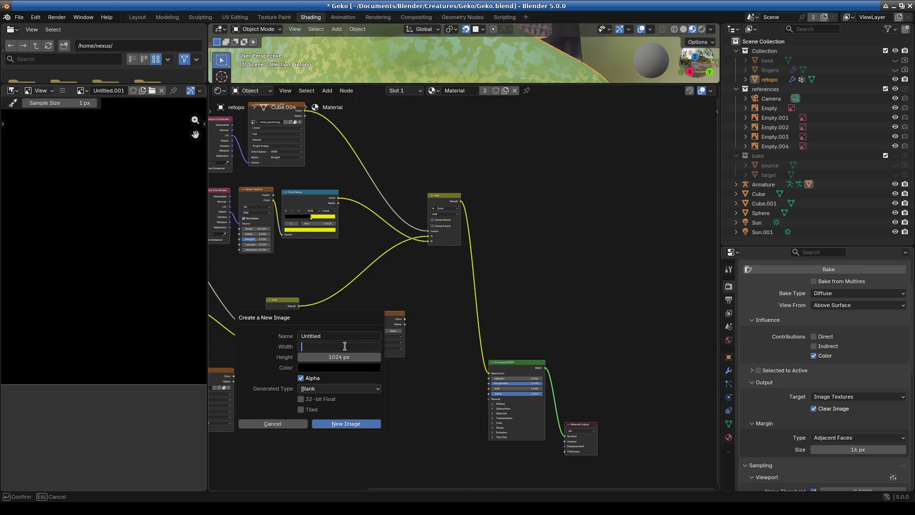
text(4096)
key(ctrl+a)
click(350, 356)
text(4096)
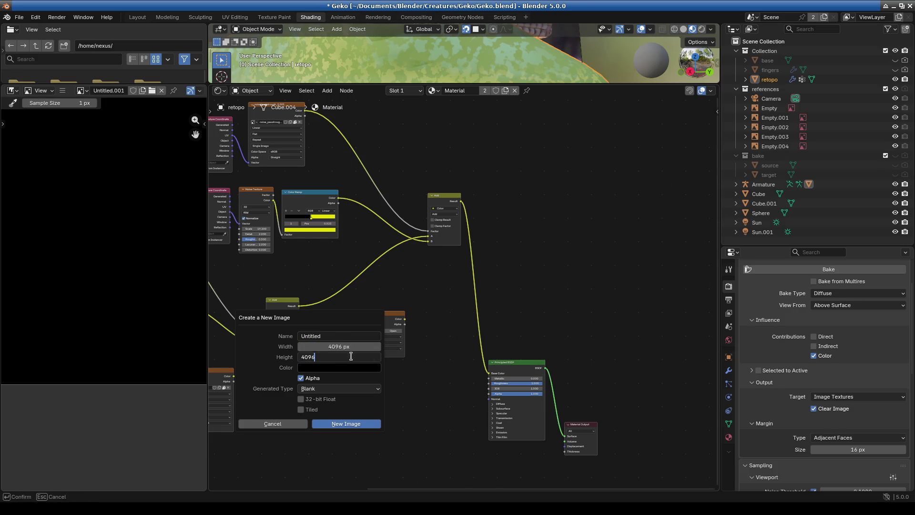
key(Return)
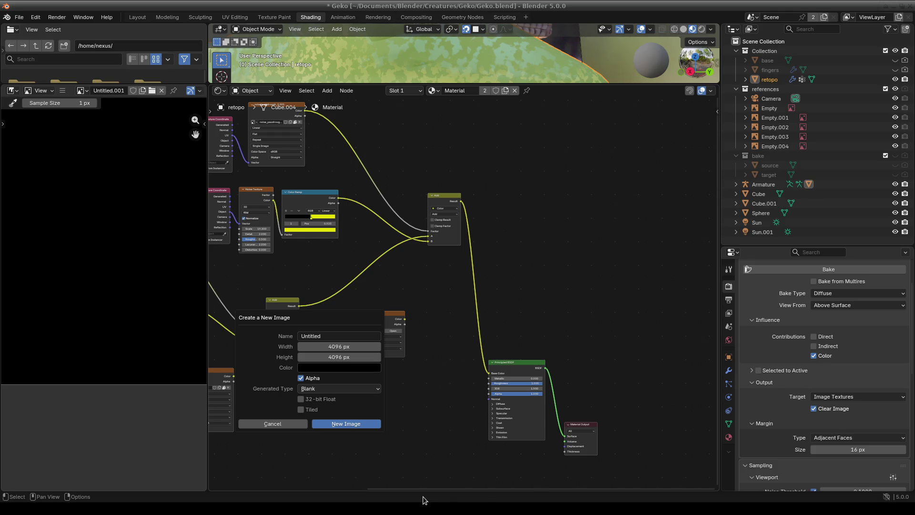
click(335, 337)
key(BackSpace)
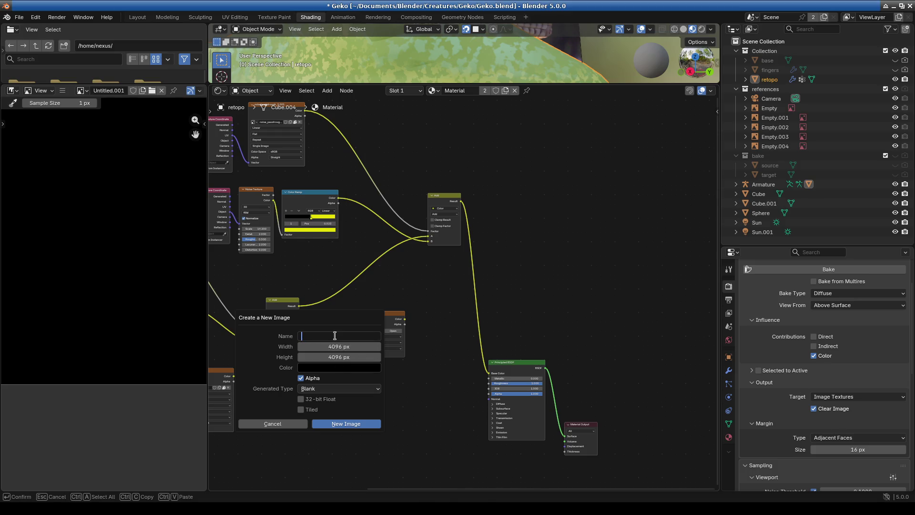
text(lizard)
key(ctrl+a)
text(g)
key(Return)
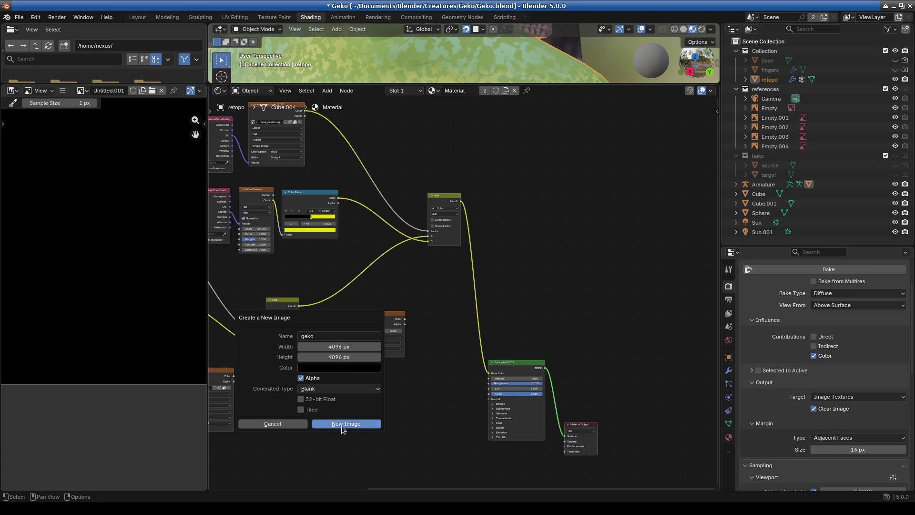
click(343, 426)
scroll(388, 344, up, 2)
drag(352, 324, 343, 345)
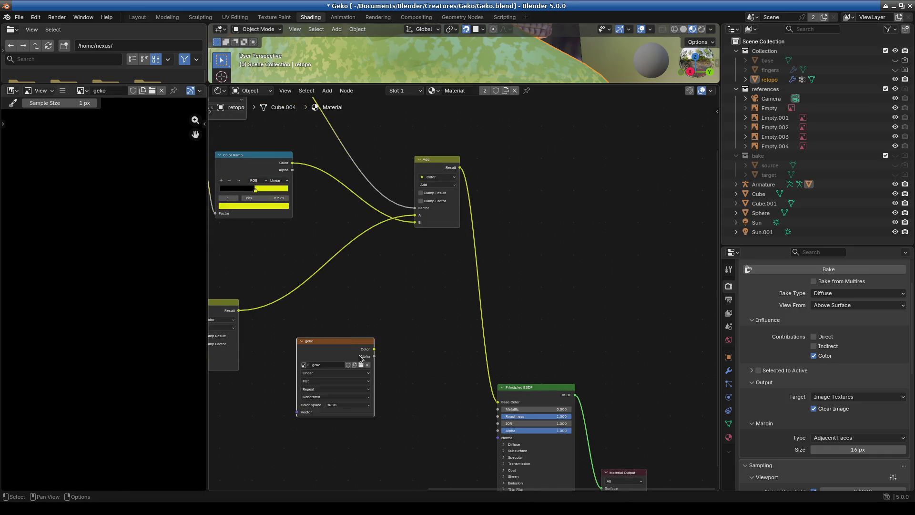
Bake the diffuse colour into the geko image
scroll(534, 292, down, 2)
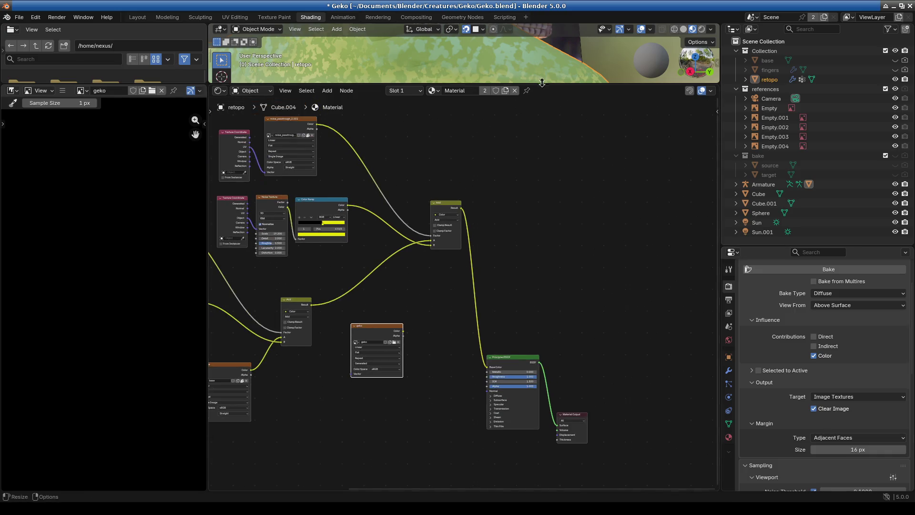
mouse_move(542, 82)
mouse_down()
mouse_move(549, 138)
mouse_move(524, 338)
mouse_up()
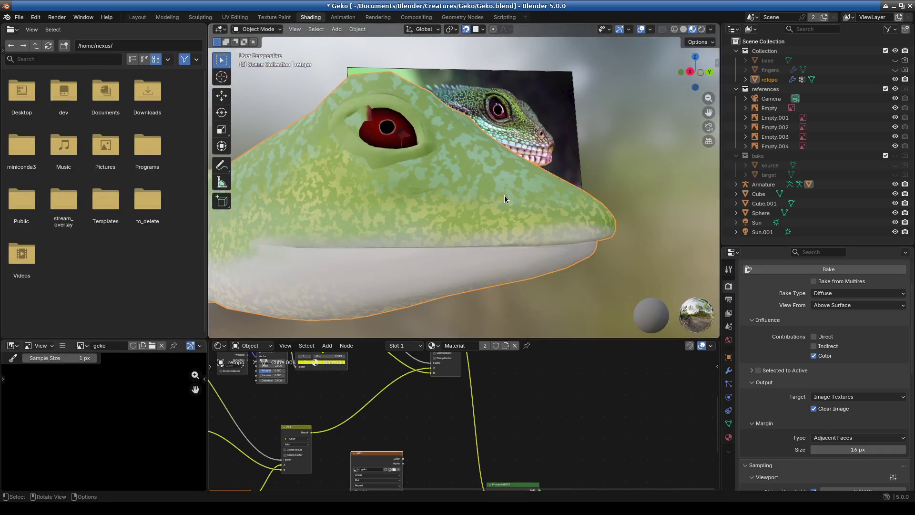
click(822, 269)
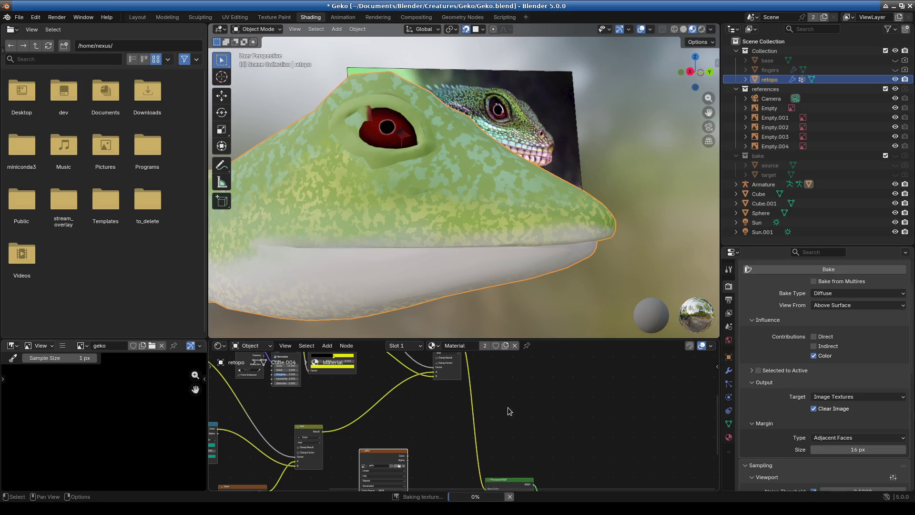
drag(495, 339, 496, 251)
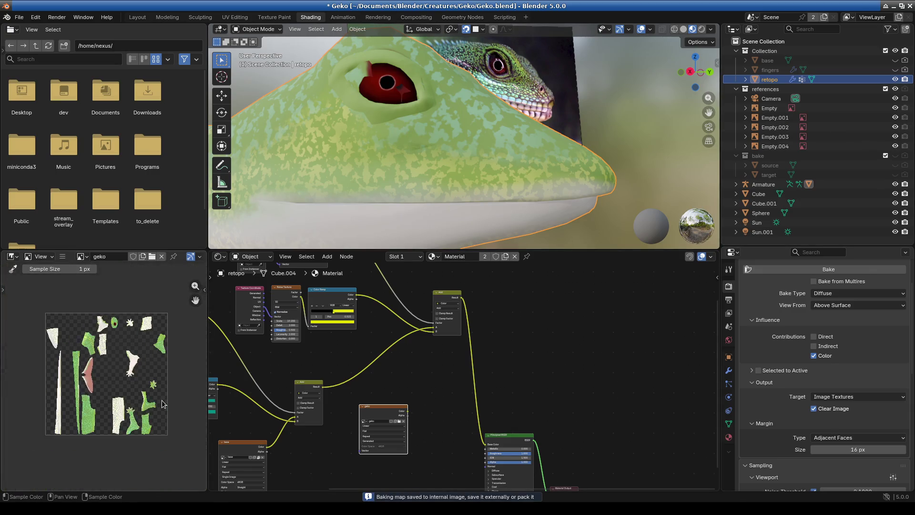
Inspect the baked geko texture and switch to the UV Editing workspace
scroll(119, 399, up, 1)
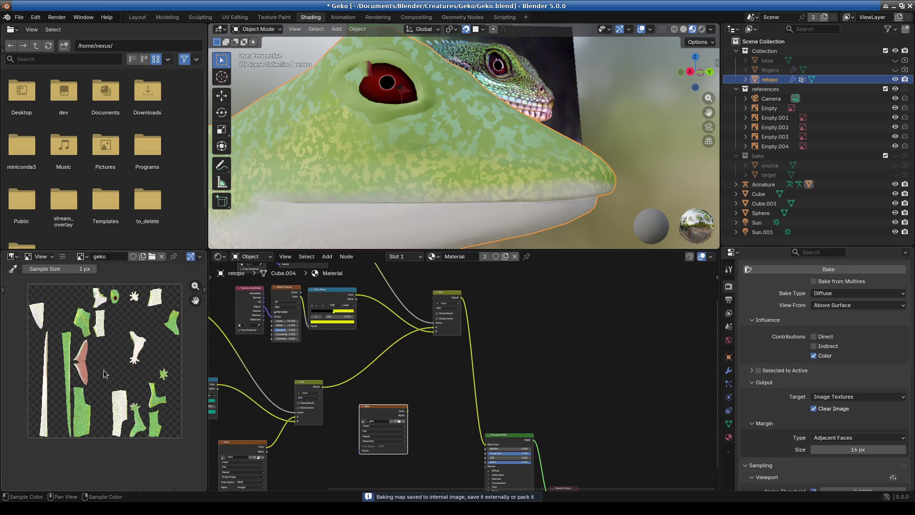
middle_drag(90, 395, 79, 405)
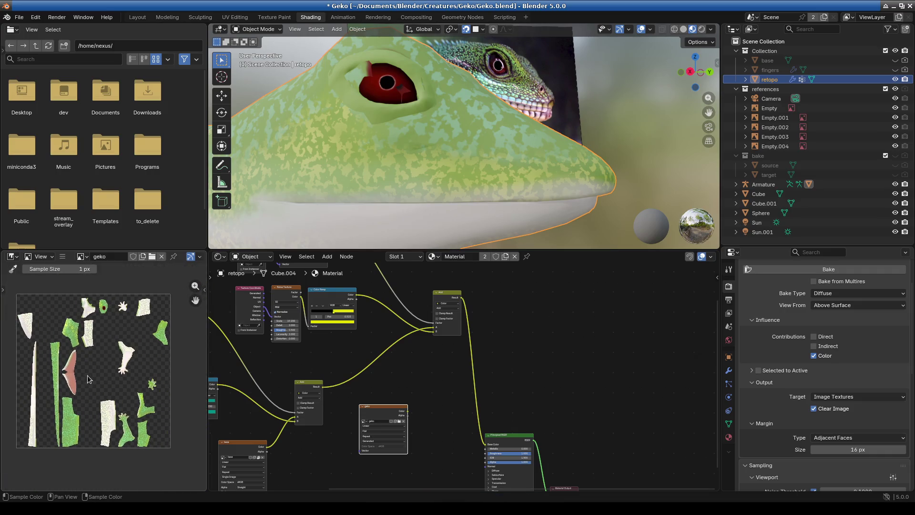
click(235, 17)
scroll(450, 310, down, 3)
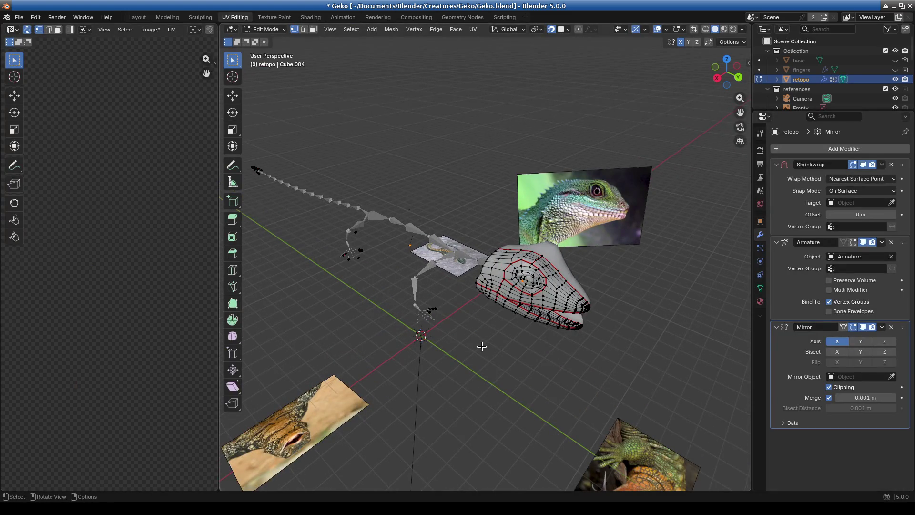
Unhide all retopo geometry with Alt+H and frame every UV island with Home
key(alt+h)
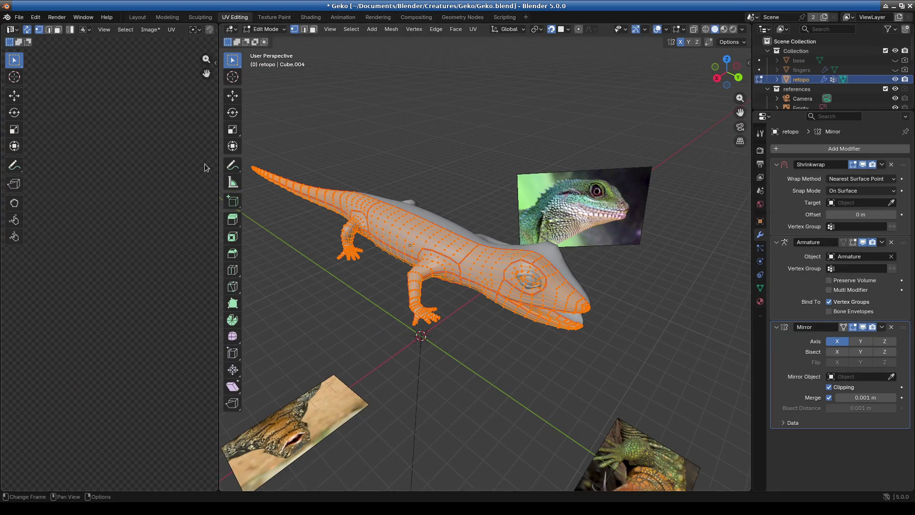
key(Home)
middle_drag(383, 320, 369, 302)
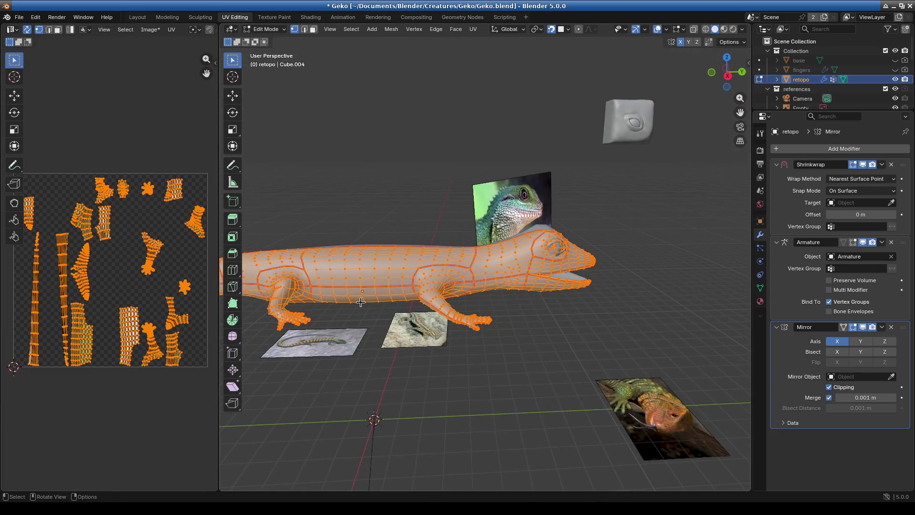
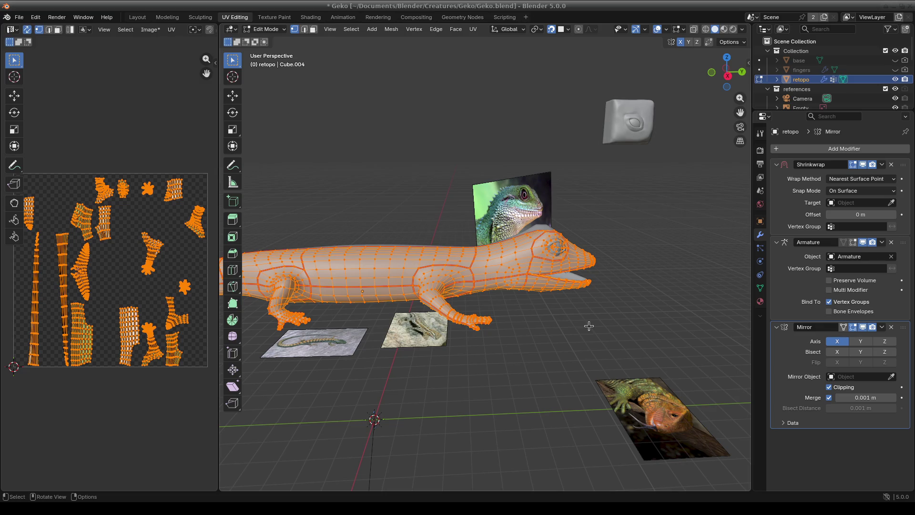
Zoom toward the gecko's head and show it in the Shading workspace with an enlarged 3D viewport
mouse_move(613, 316)
middle_down()
mouse_move(536, 357)
mouse_move(494, 325)
mouse_move(441, 333)
mouse_move(451, 336)
middle_up()
scroll(536, 358, up, 5)
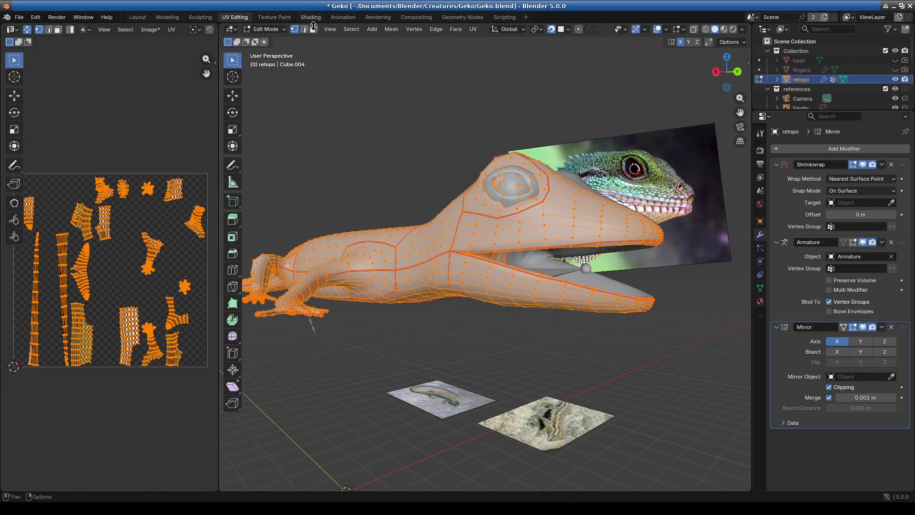
click(310, 18)
drag(574, 247, 577, 350)
mouse_move(517, 280)
middle_down()
mouse_move(479, 262)
mouse_move(424, 301)
mouse_move(476, 284)
middle_up()
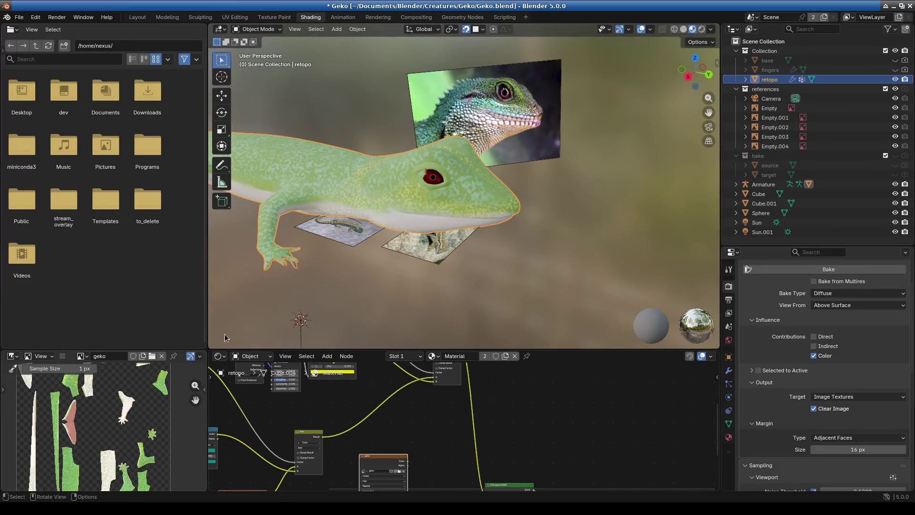
Resize the node and image editor areas, then give the 3D viewport more room again
drag(217, 352, 168, 117)
scroll(167, 300, up, 4)
scroll(152, 324, down, 3)
scroll(143, 343, up, 2)
scroll(141, 350, up, 2)
scroll(141, 354, down, 2)
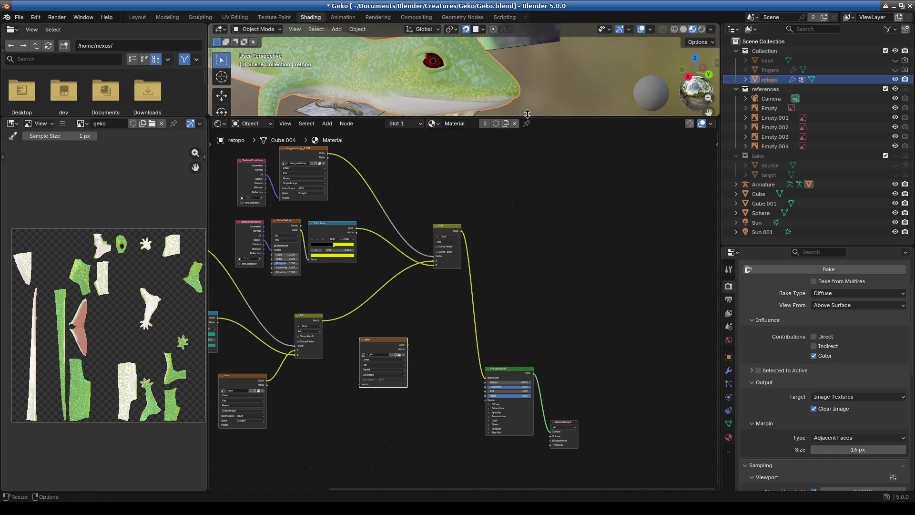
drag(334, 117, 333, 403)
Select only the eye object Cube.001 and start renaming it in the Outliner
mouse_move(393, 294)
middle_down()
mouse_move(408, 282)
mouse_move(407, 266)
middle_up()
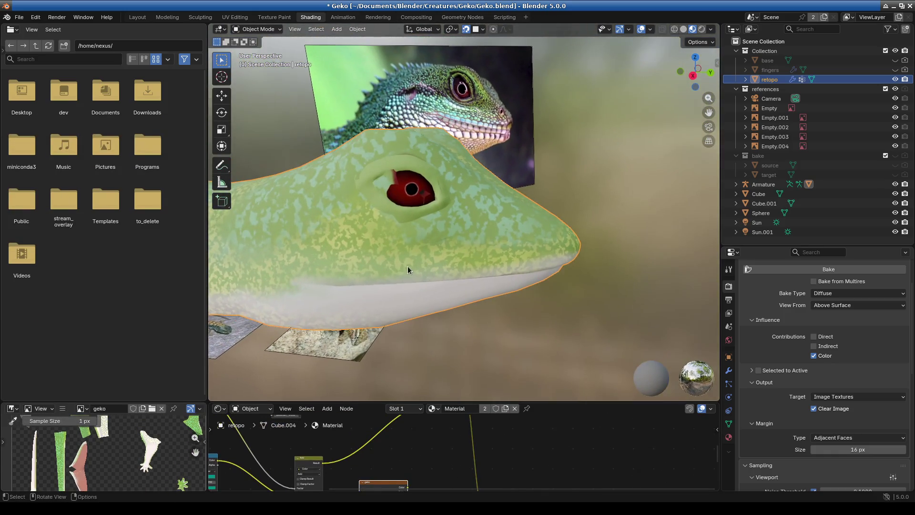
click(439, 180)
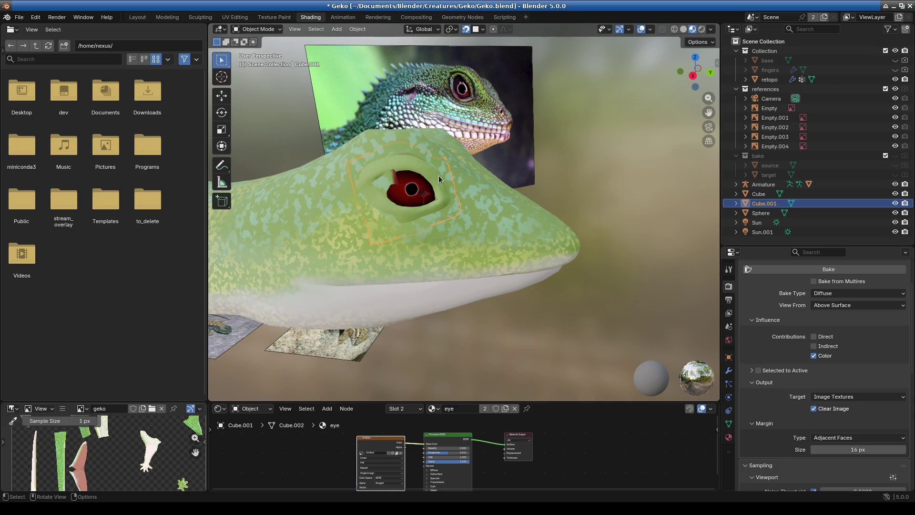
shift+click(488, 210)
click(414, 170)
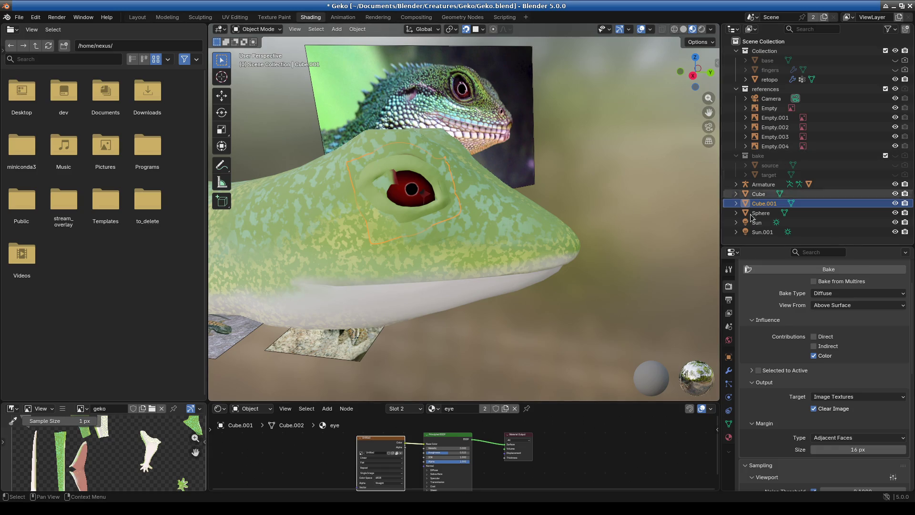
double_click(785, 203)
Rename Cube.001 to 'eye' and enlarge the bake settings and node editor areas
text(eye)
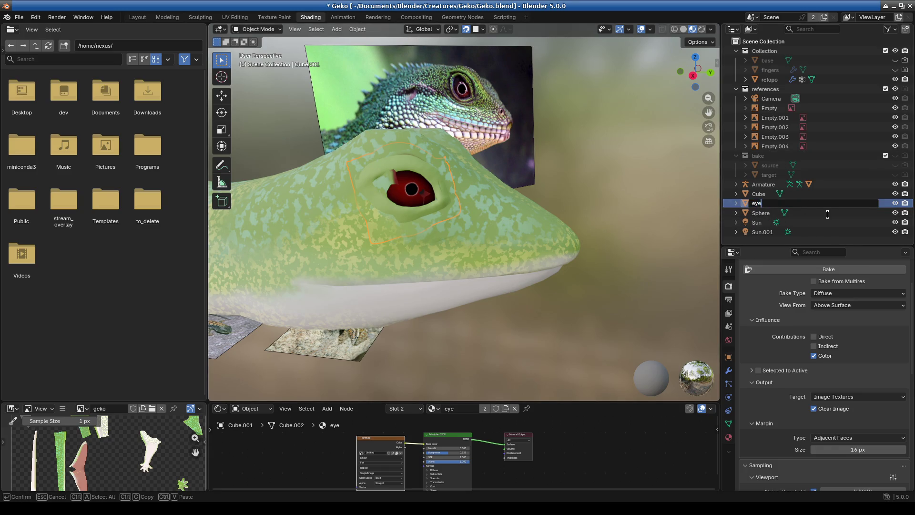
key(Return)
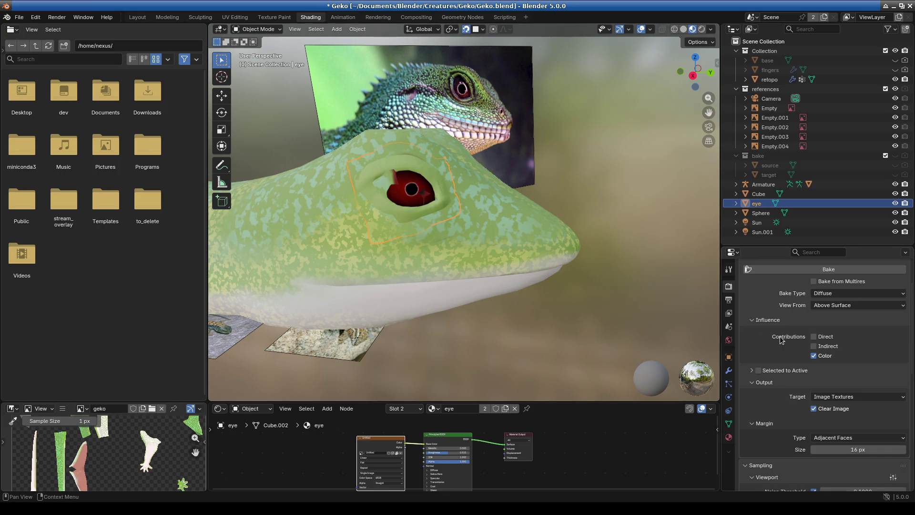
mouse_move(794, 245)
mouse_down()
mouse_move(793, 136)
mouse_move(794, 291)
mouse_up()
drag(566, 401, 577, 257)
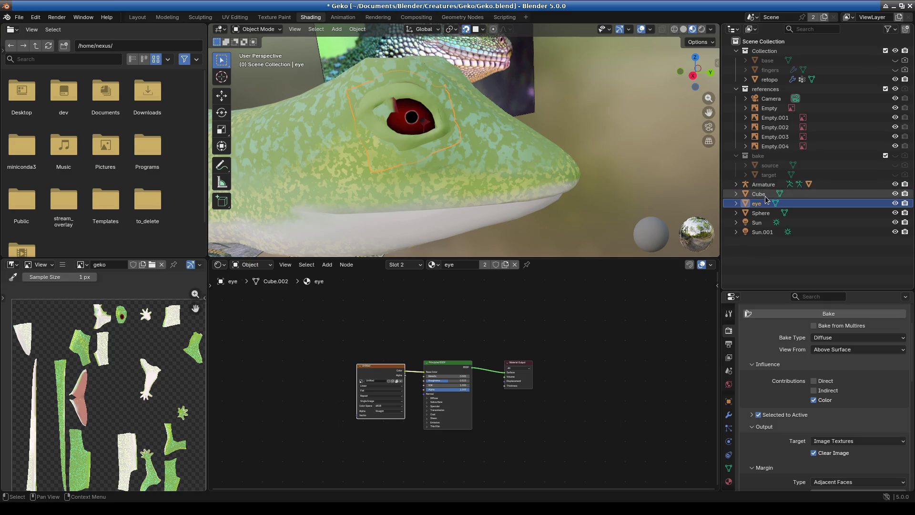
Bake eye onto the active retopo using Selected to Active with 0.2 m extrusion
click(499, 161)
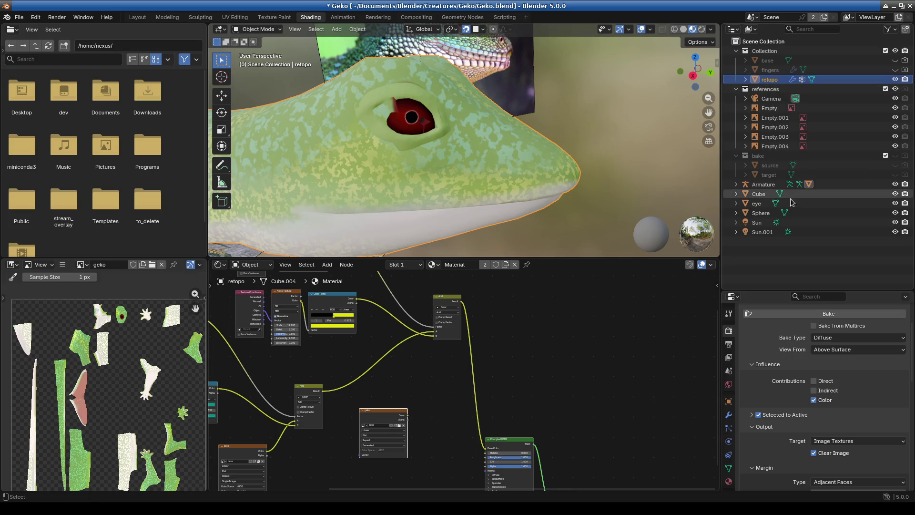
click(758, 204)
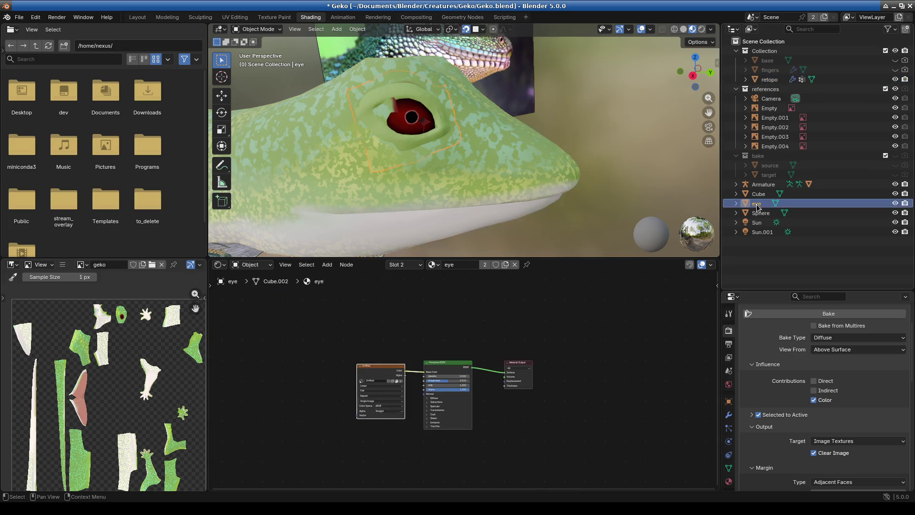
ctrl+click(769, 80)
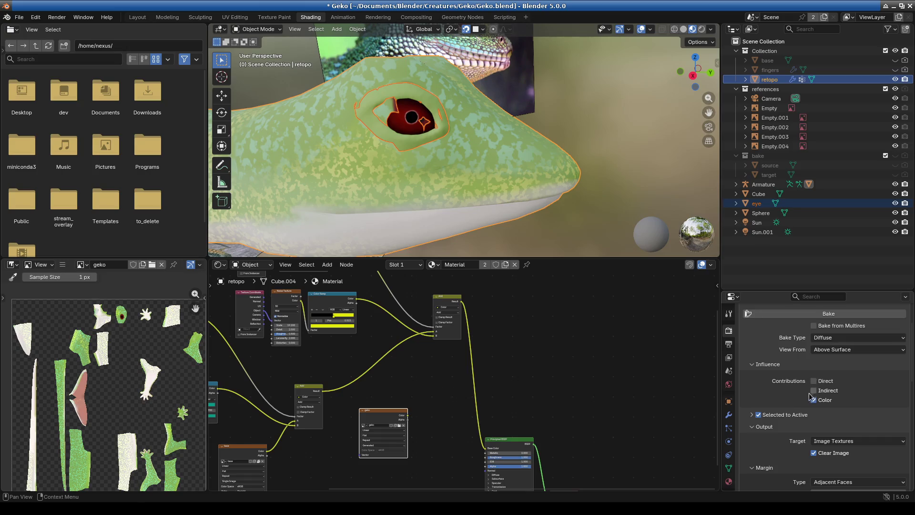
click(753, 416)
click(898, 437)
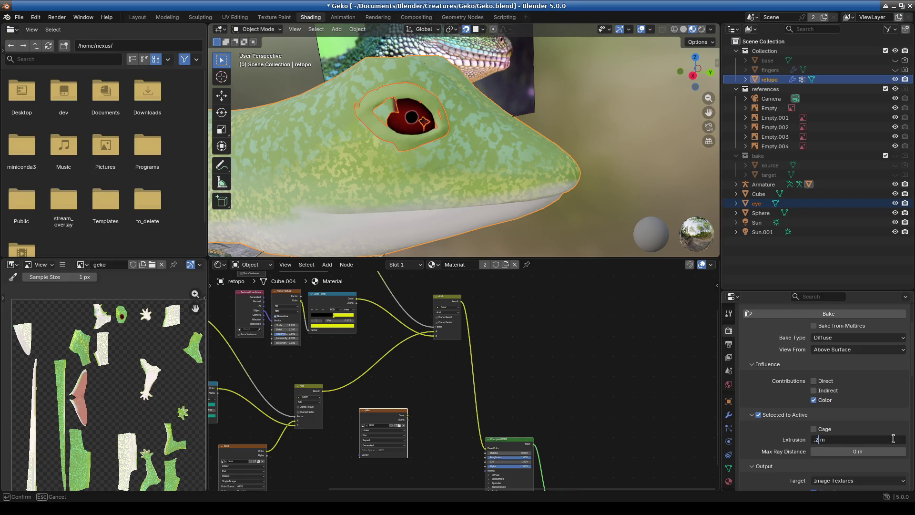
key(Return)
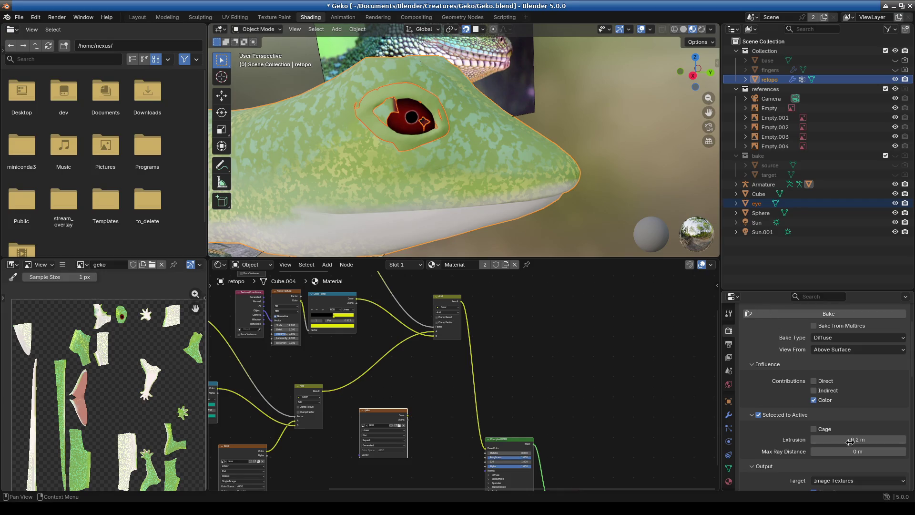
click(769, 315)
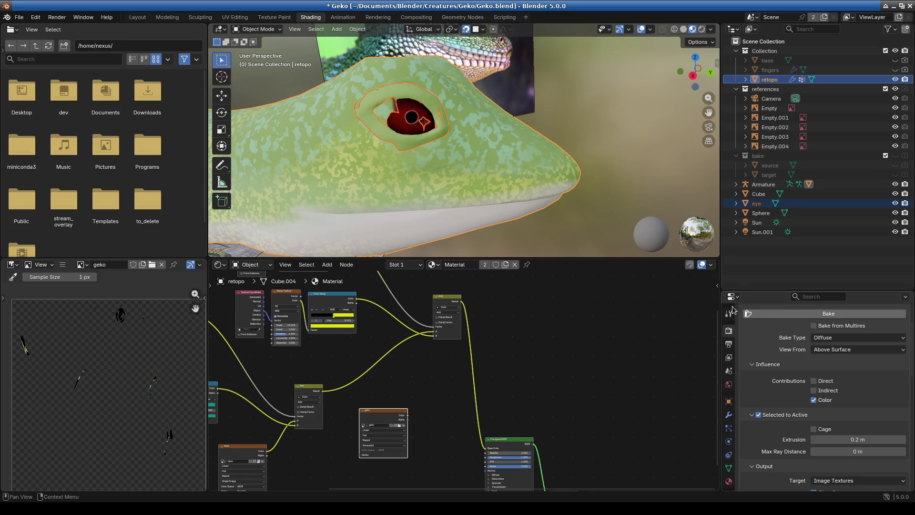
Hide the armature and helper objects and inspect the baked marks on the geko image
scroll(363, 143, up, 5)
shift+middle_drag(363, 143, 463, 196)
scroll(463, 196, down, 5)
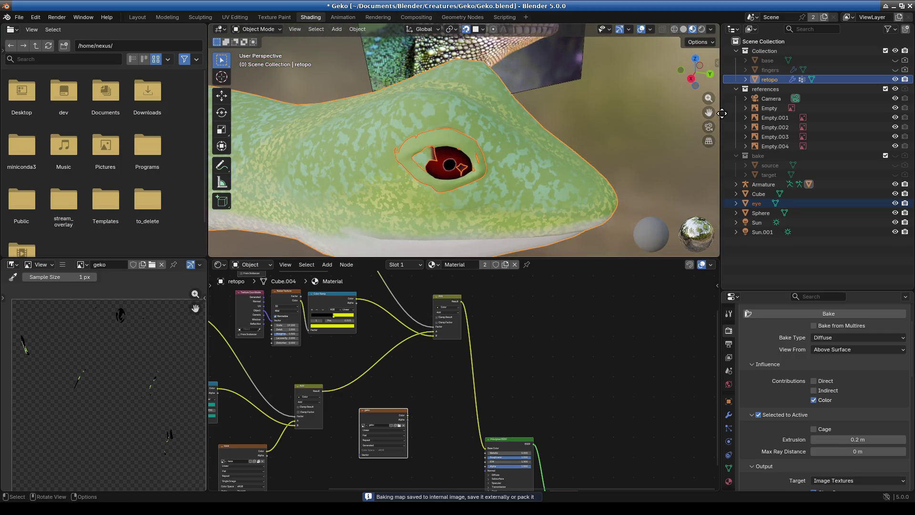
drag(896, 184, 889, 240)
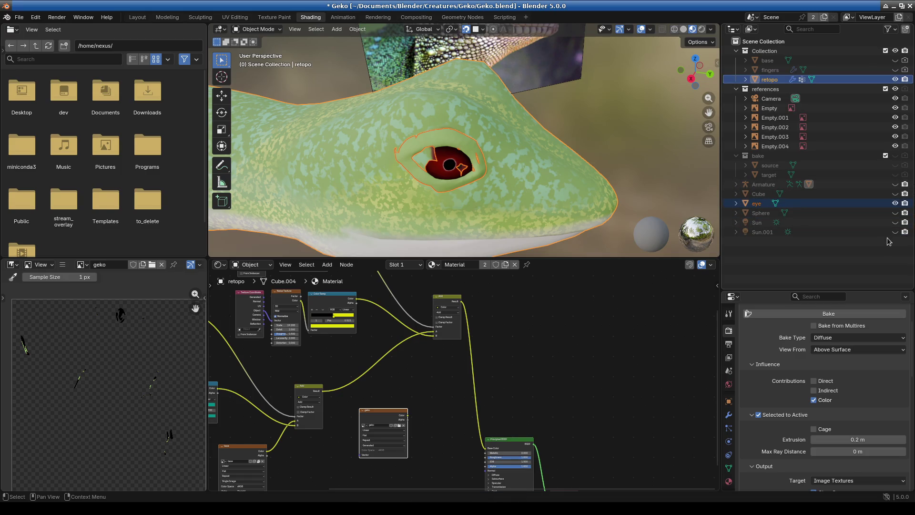
scroll(76, 407, up, 2)
mouse_move(76, 408)
middle_down()
mouse_move(143, 378)
mouse_move(118, 388)
mouse_move(153, 438)
mouse_move(150, 403)
mouse_move(84, 381)
middle_up()
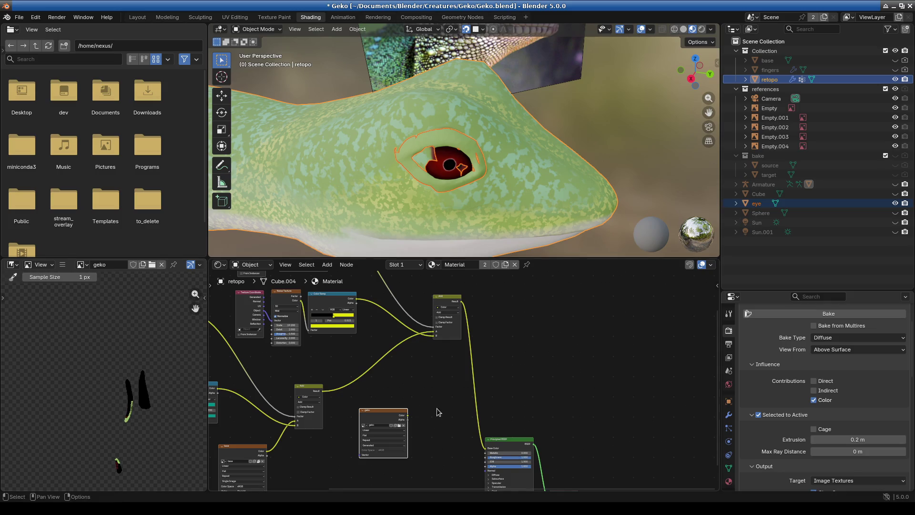
Connect the geko image's Color to the Principled BSDF Base Color and inspect the head
drag(407, 415, 485, 448)
mouse_move(455, 224)
middle_down()
mouse_move(406, 127)
mouse_move(353, 131)
mouse_move(510, 169)
mouse_move(461, 179)
mouse_move(473, 163)
middle_up()
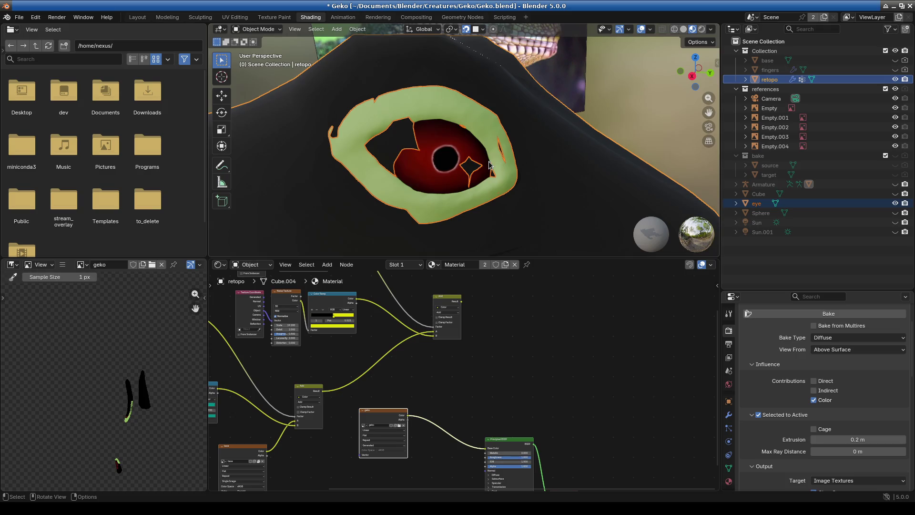
click(443, 113)
scroll(446, 109, down, 4)
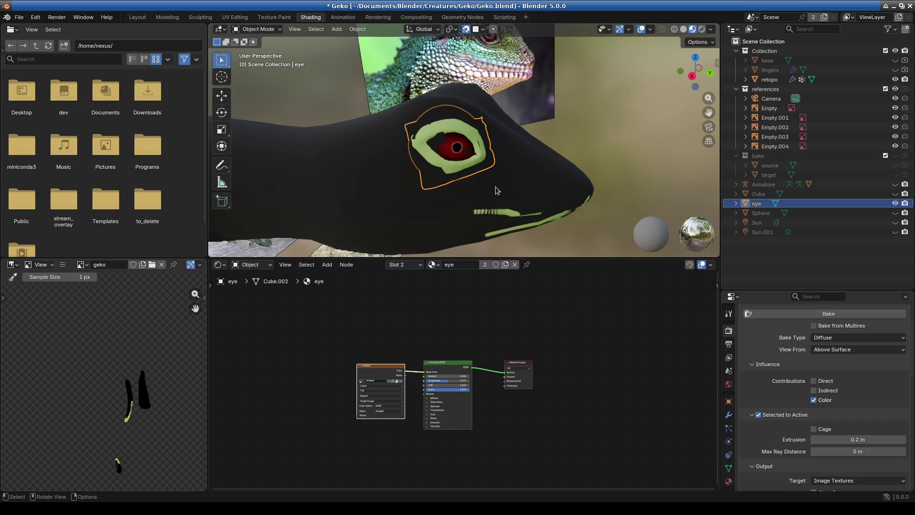
middle_drag(496, 191, 540, 185)
click(465, 208)
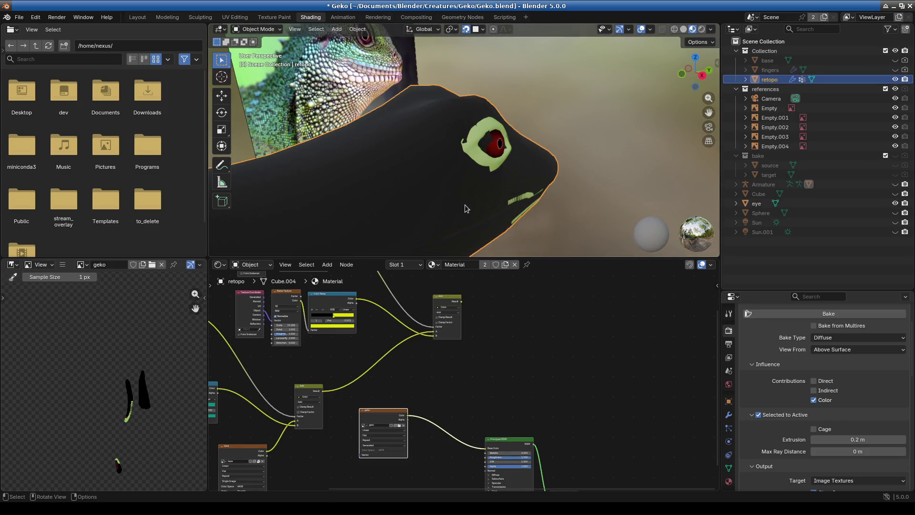
middle_drag(465, 209, 413, 199)
scroll(413, 199, up, 2)
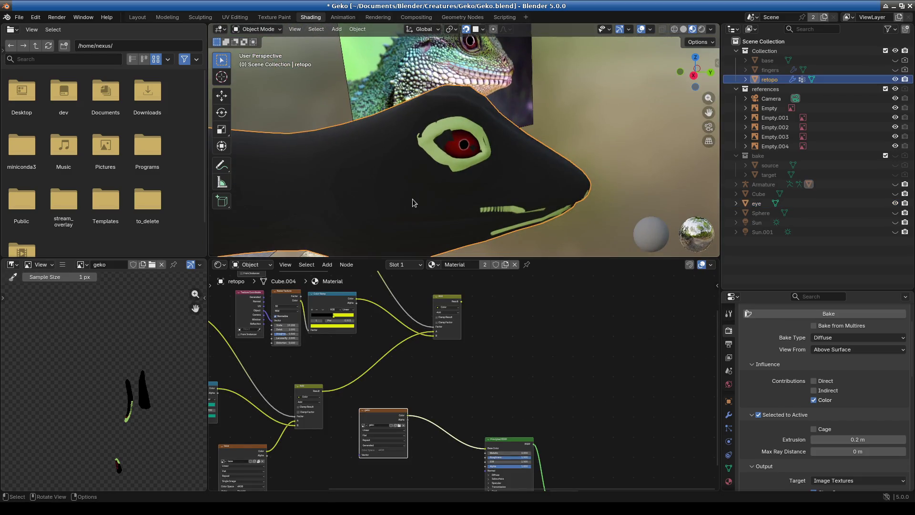
View the eye straight from the front and make retopo the active object
click(459, 125)
key(KP_1)
middle_drag(459, 128, 455, 167)
scroll(457, 186, up, 2)
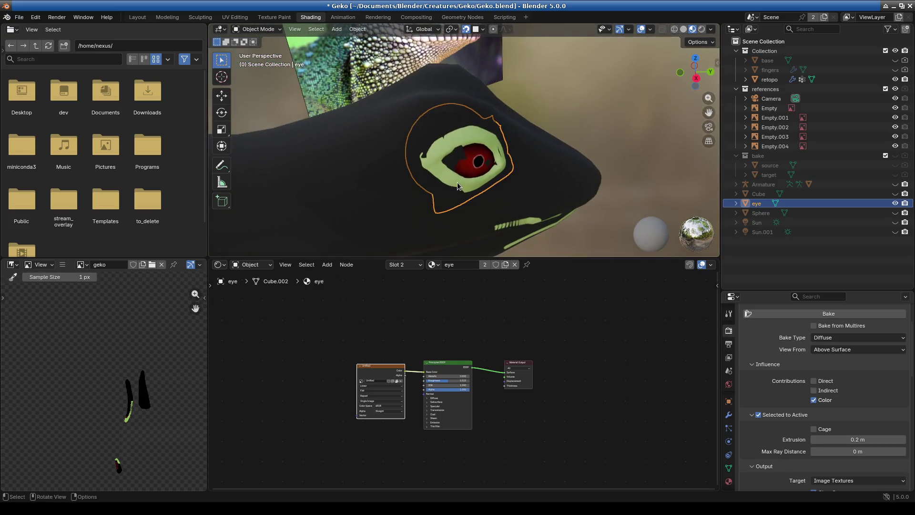
click(421, 96)
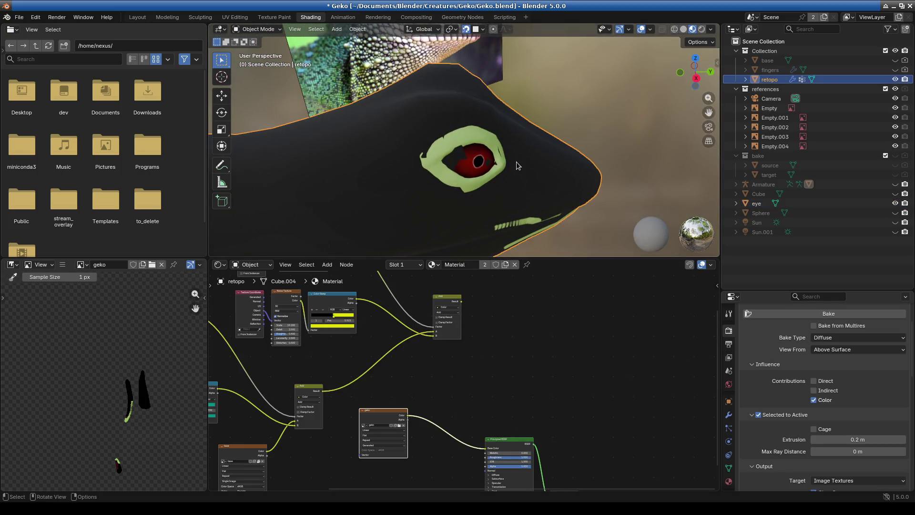
click(479, 138)
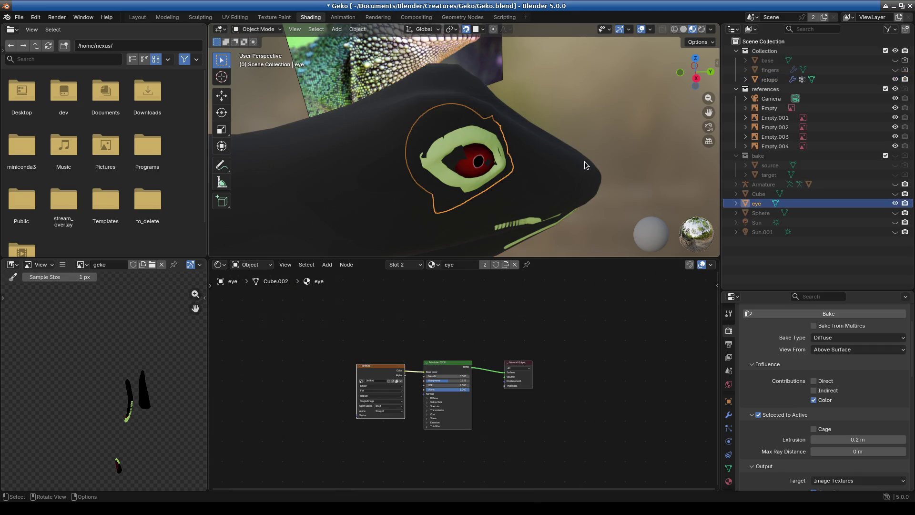
click(770, 79)
Duplicate retopo as retopo.001 and connect the Add node's Result to its Base Color
key(shift+d)
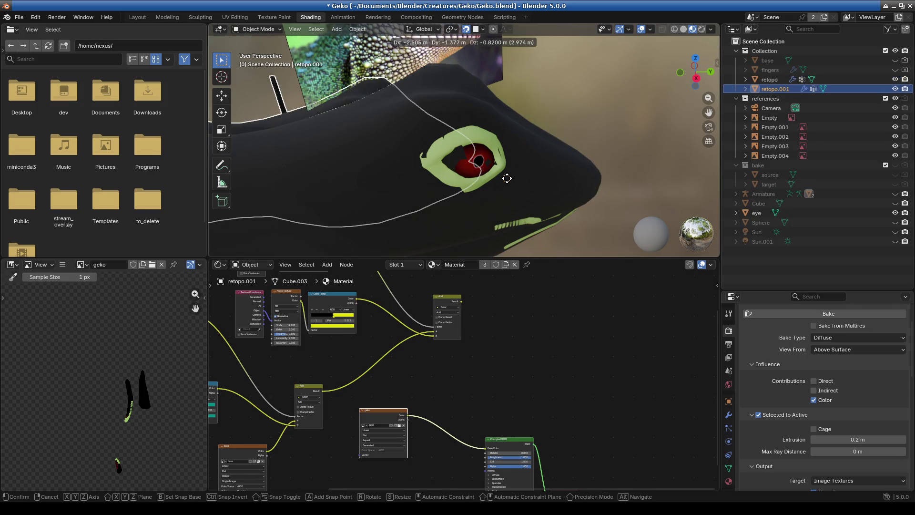
right_click(507, 179)
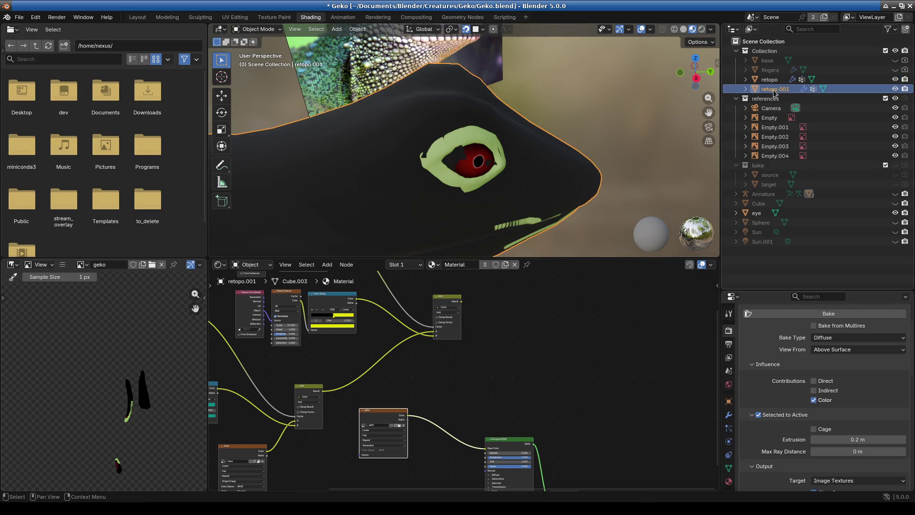
drag(485, 448, 472, 358)
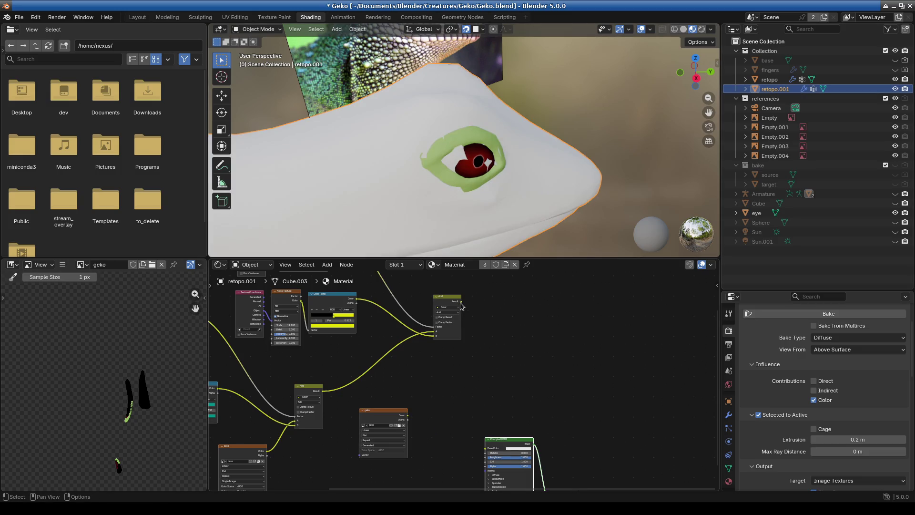
mouse_move(460, 301)
mouse_down()
mouse_move(454, 460)
mouse_move(486, 448)
mouse_up()
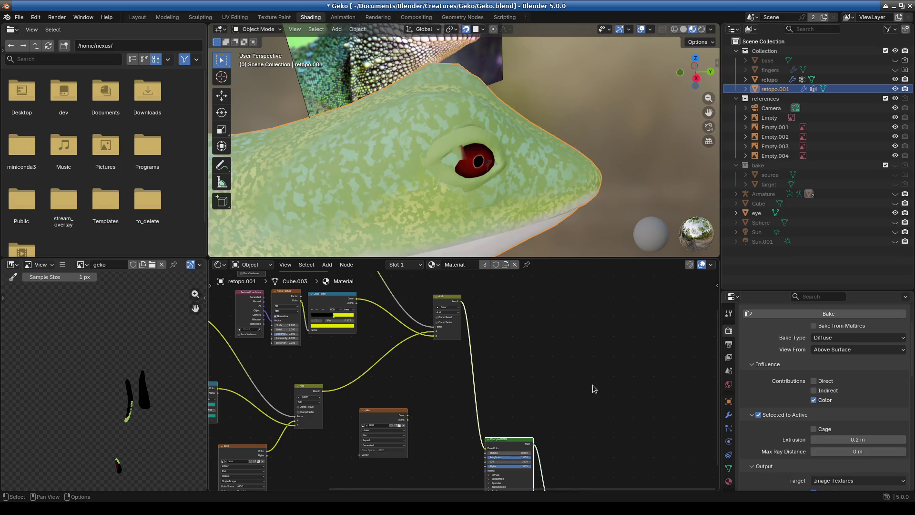
click(771, 80)
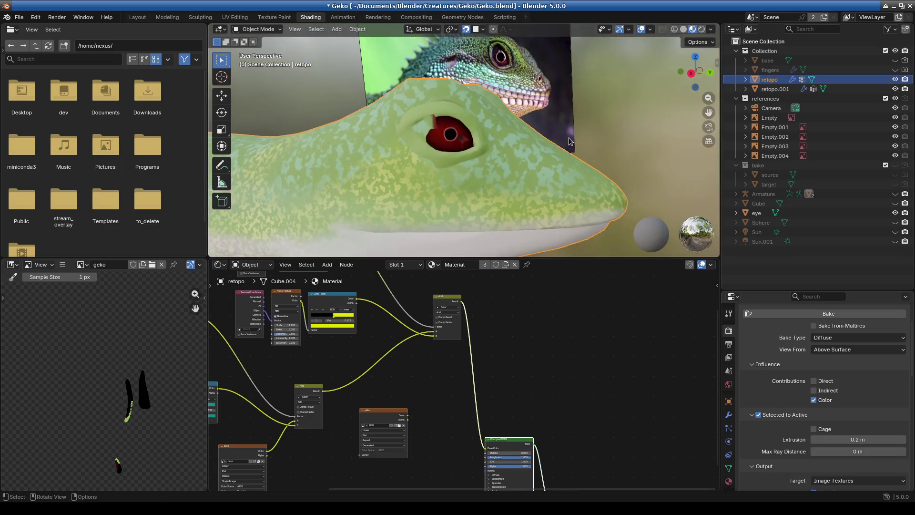
click(773, 90)
scroll(457, 165, up, 3)
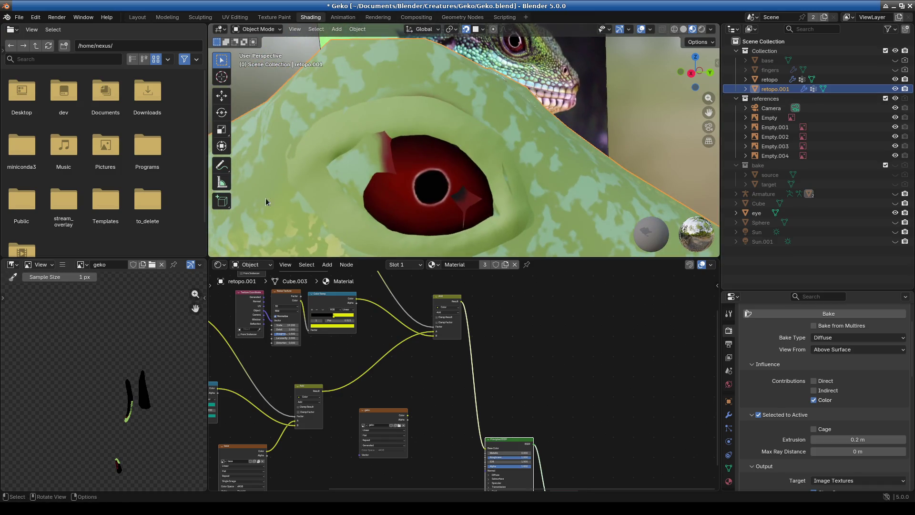
Put retopo.001 into Edit Mode in the Modeling workspace with nothing selected
click(200, 17)
click(310, 17)
click(196, 16)
click(167, 18)
key(alt+a)
Move several eyelid vertices on retopo.001 closer to the eyeball
mouse_move(334, 286)
middle_down()
mouse_move(320, 298)
mouse_move(444, 269)
mouse_move(409, 286)
middle_up()
scroll(408, 286, up, 2)
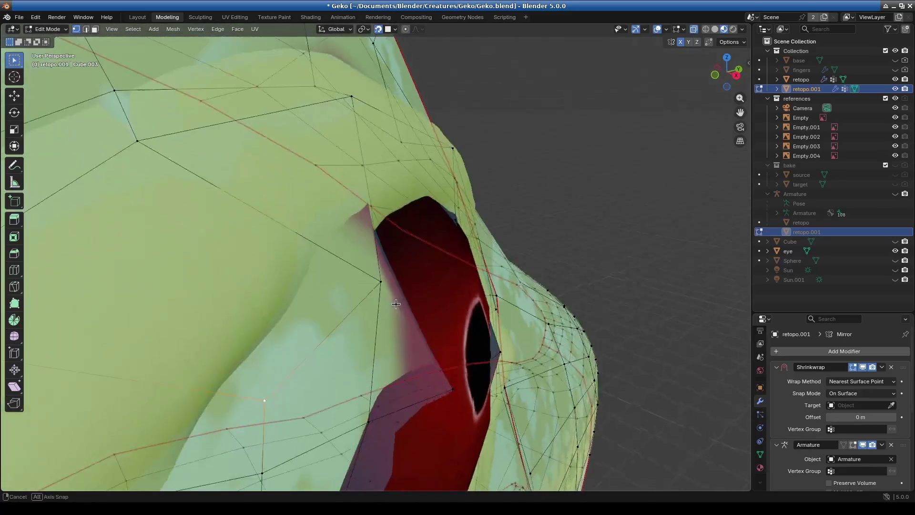
key(g)
click(317, 252)
mouse_move(354, 335)
middle_down()
mouse_move(286, 343)
mouse_move(296, 348)
mouse_move(403, 286)
middle_up()
click(362, 248)
key(g)
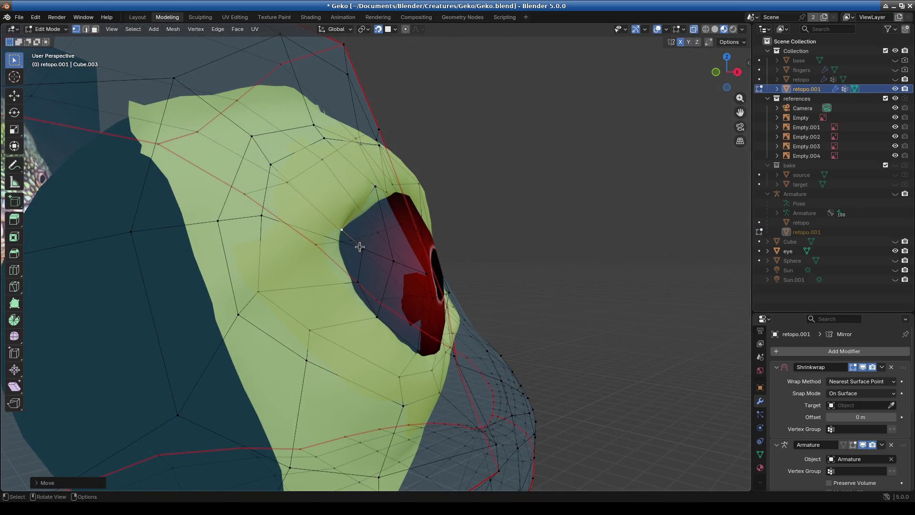
click(362, 285)
mouse_move(394, 270)
middle_down()
mouse_move(329, 295)
mouse_move(273, 252)
middle_up()
click(279, 252)
key(g)
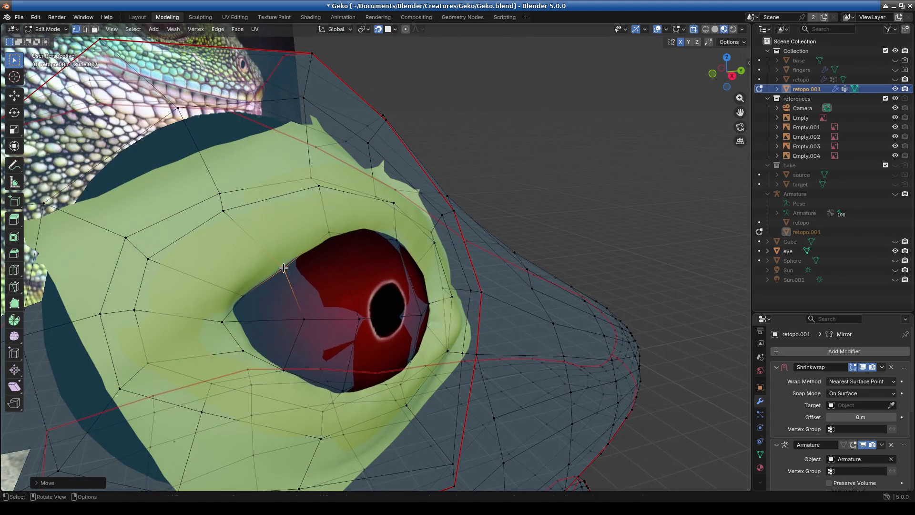
click(330, 240)
Pull one more vertex in by the eye and check the eye-socket loop from side and front
mouse_move(331, 240)
middle_down()
mouse_move(328, 280)
mouse_move(396, 346)
middle_up()
scroll(396, 345, up, 3)
click(423, 379)
key(g)
click(423, 379)
mouse_move(444, 304)
middle_down()
mouse_move(419, 368)
mouse_move(388, 372)
mouse_move(392, 379)
mouse_move(380, 351)
middle_up()
scroll(388, 351, down, 4)
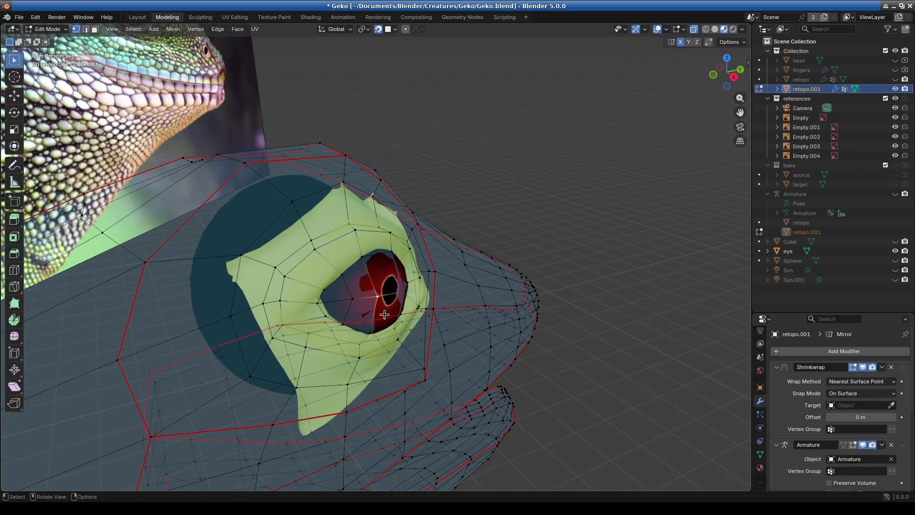
middle_drag(381, 314, 338, 304)
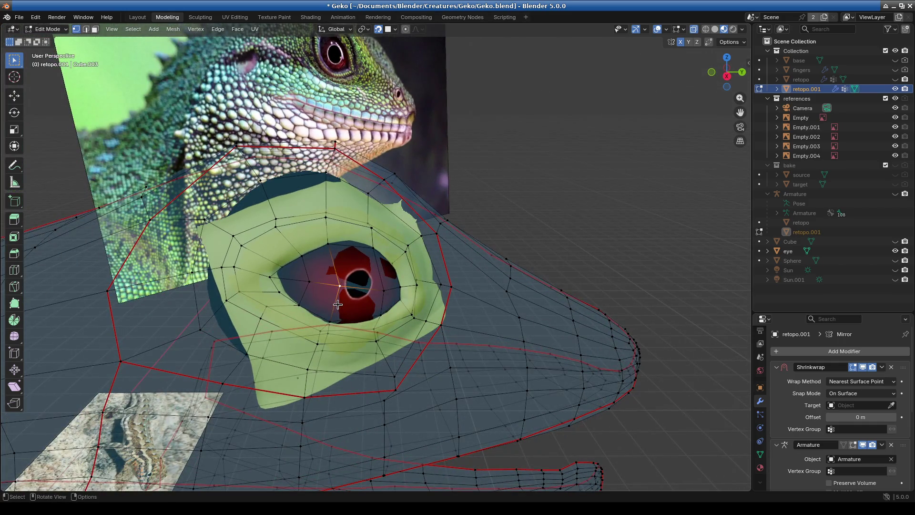
scroll(338, 304, up, 4)
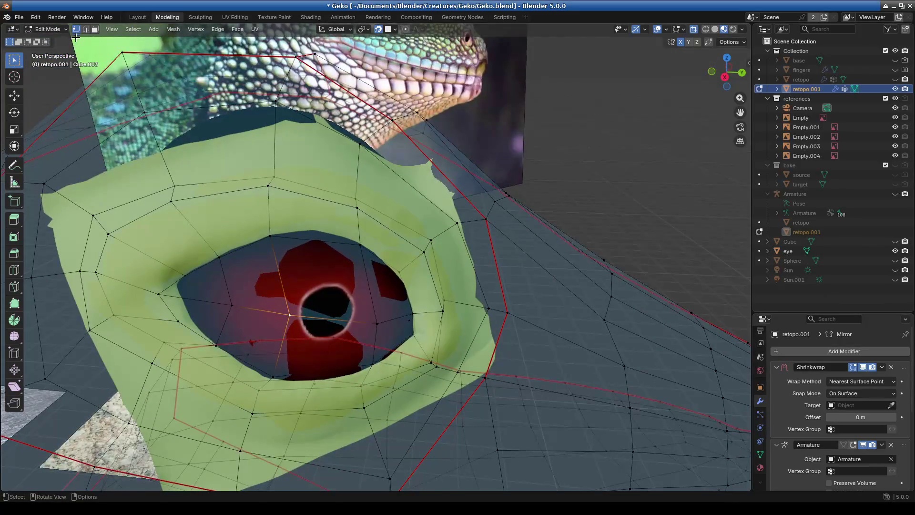
click(44, 29)
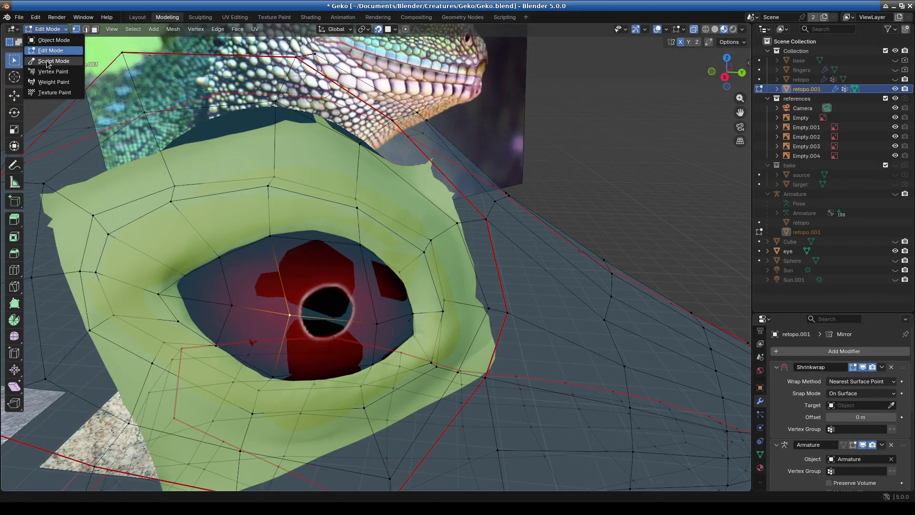
Sculpt the eyelid with Draw Sharp, filling the notch and reshaping the socket rims
click(52, 61)
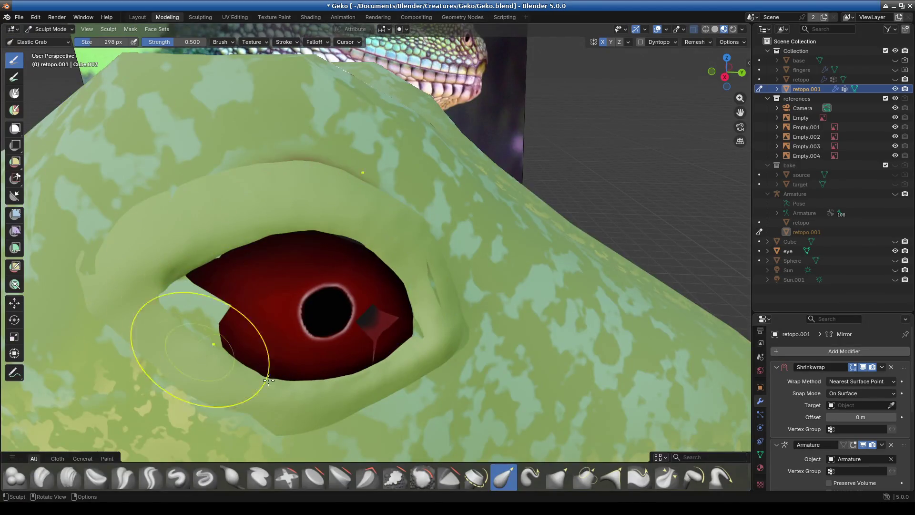
click(205, 477)
mouse_move(214, 302)
mouse_down()
mouse_move(187, 305)
mouse_move(231, 244)
mouse_up()
mouse_move(294, 315)
mouse_down()
mouse_move(374, 351)
mouse_move(408, 266)
mouse_up()
drag(206, 256, 92, 256)
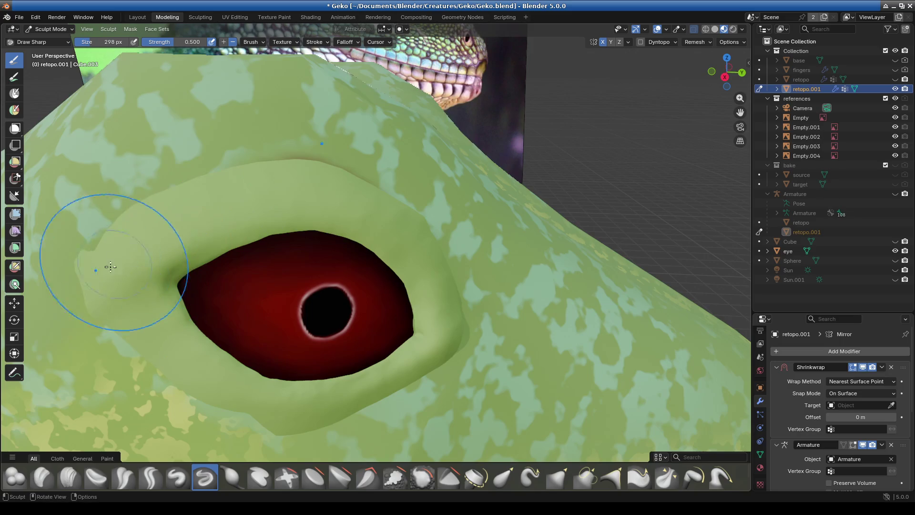
drag(304, 401, 384, 337)
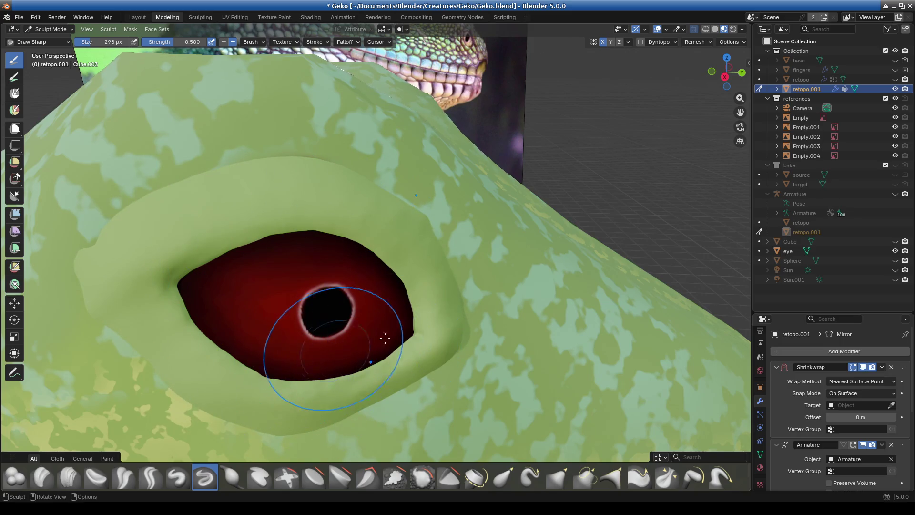
scroll(364, 320, down, 5)
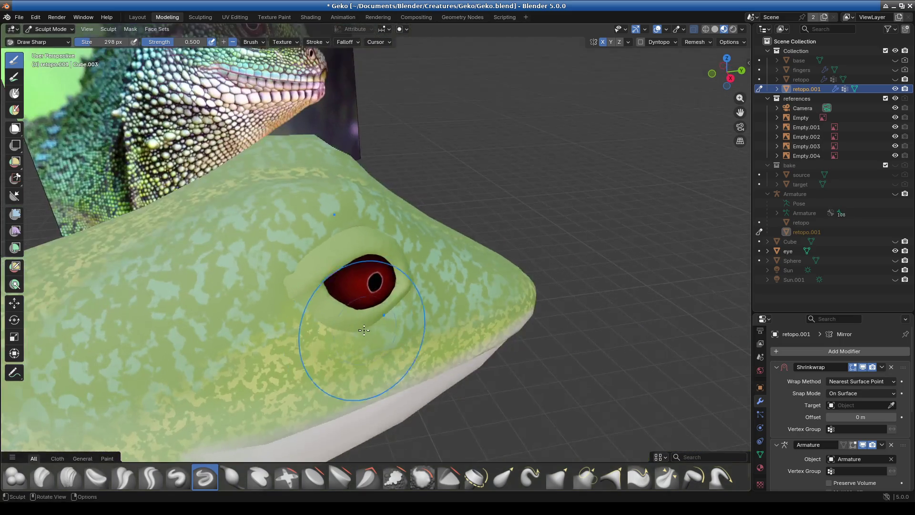
Move retopo.001 out of Collection to the Scene Collection root
click(51, 29)
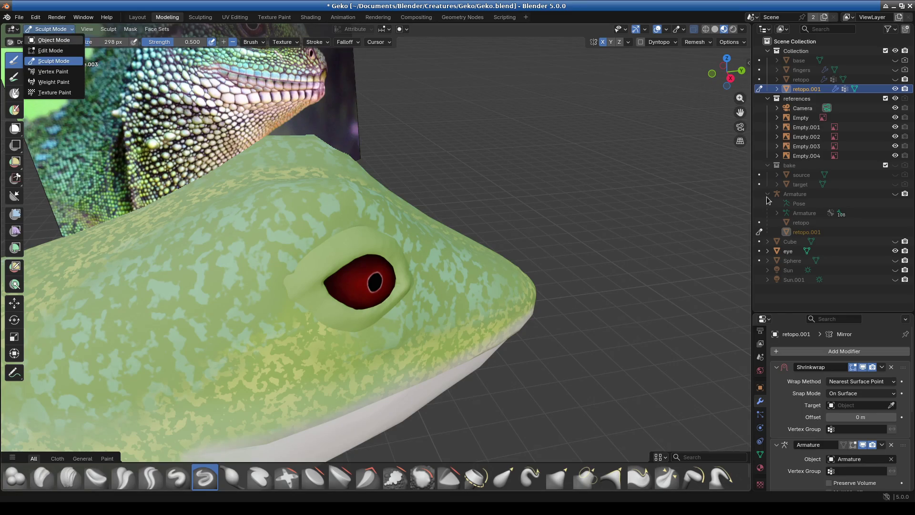
click(794, 252)
mouse_move(806, 90)
mouse_down()
mouse_move(804, 97)
mouse_move(780, 42)
mouse_up()
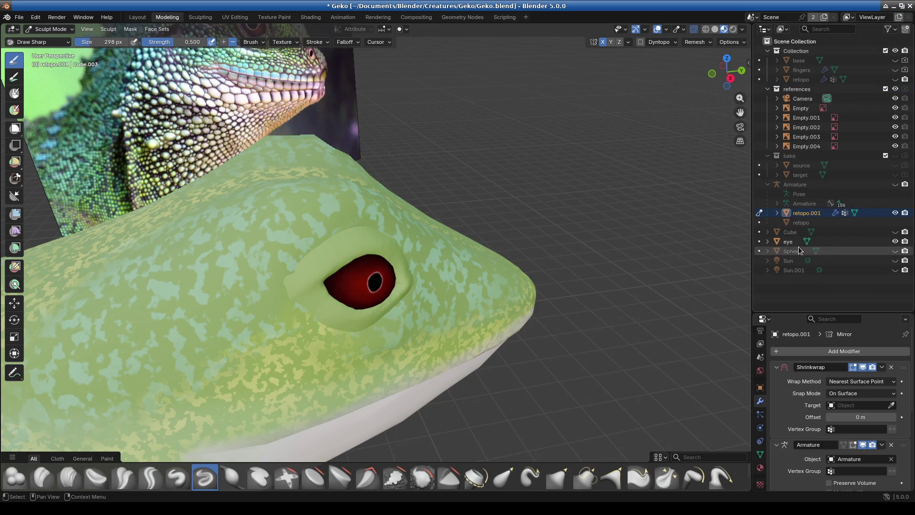
mouse_move(807, 213)
mouse_down()
mouse_move(803, 204)
mouse_move(803, 235)
mouse_move(806, 201)
mouse_move(805, 212)
mouse_up()
scroll(820, 430, down, 3)
scroll(821, 430, up, 3)
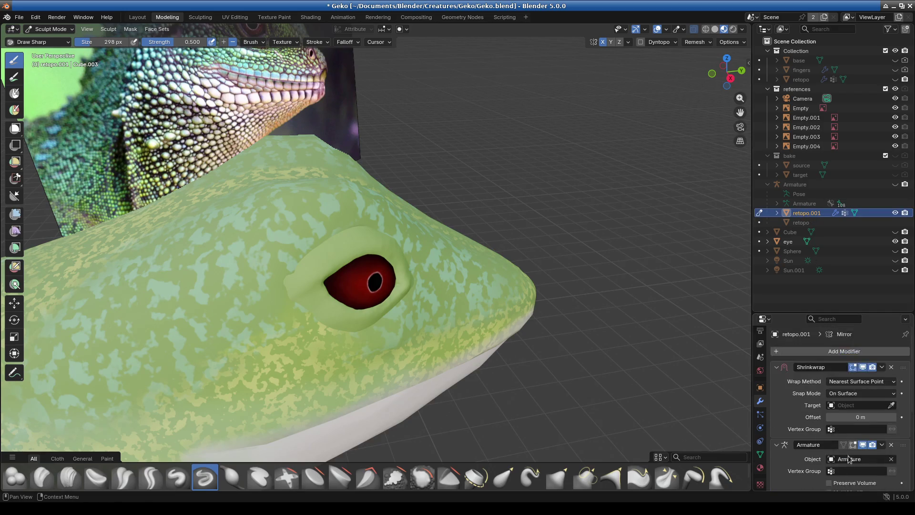
Delete the Armature and Shrinkwrap modifiers, keeping the Mirror modifier unapplied
click(892, 426)
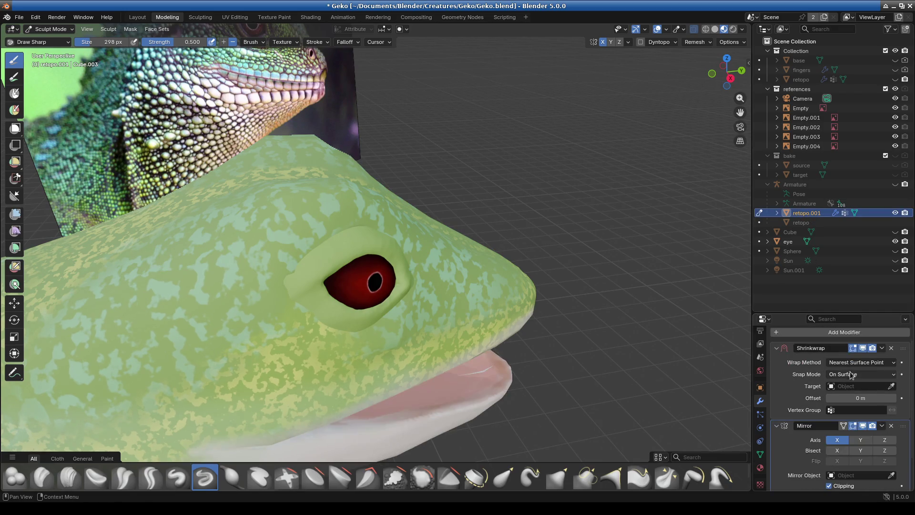
click(893, 348)
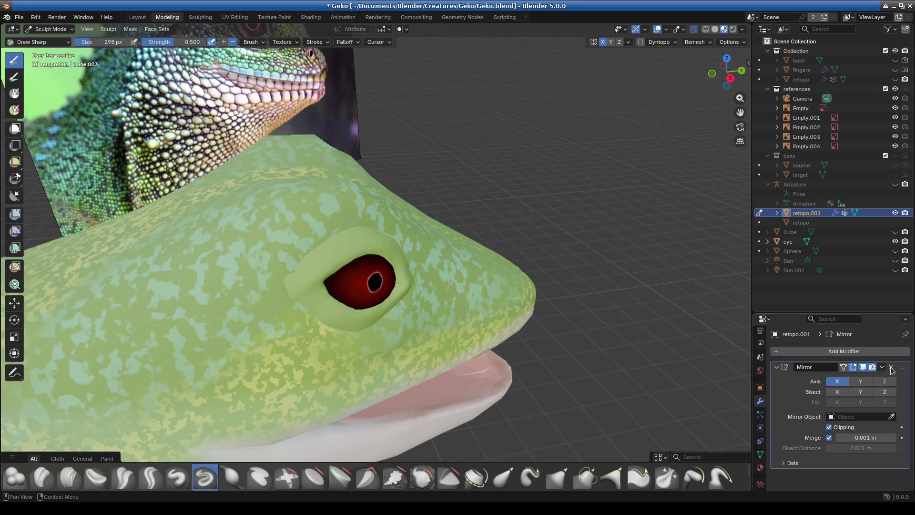
click(882, 367)
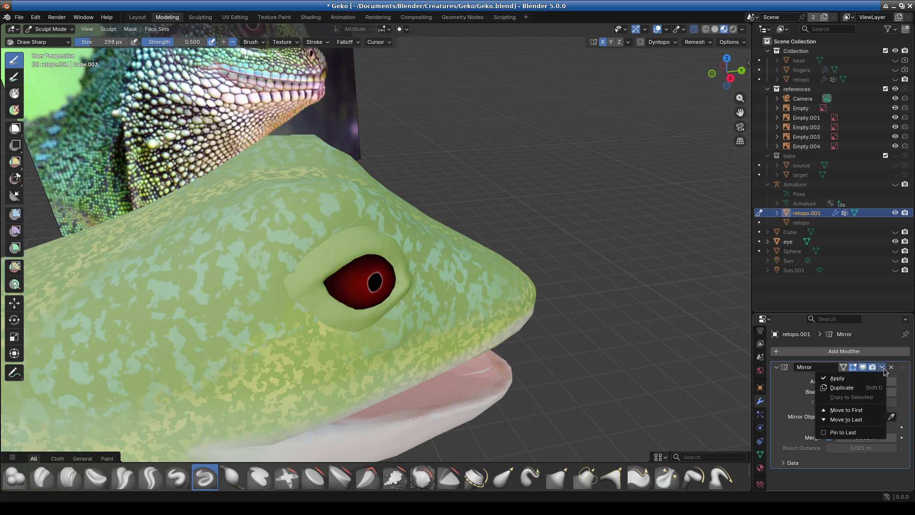
click(837, 379)
mouse_move(376, 312)
middle_down()
mouse_move(224, 331)
mouse_move(172, 299)
mouse_move(692, 306)
middle_up()
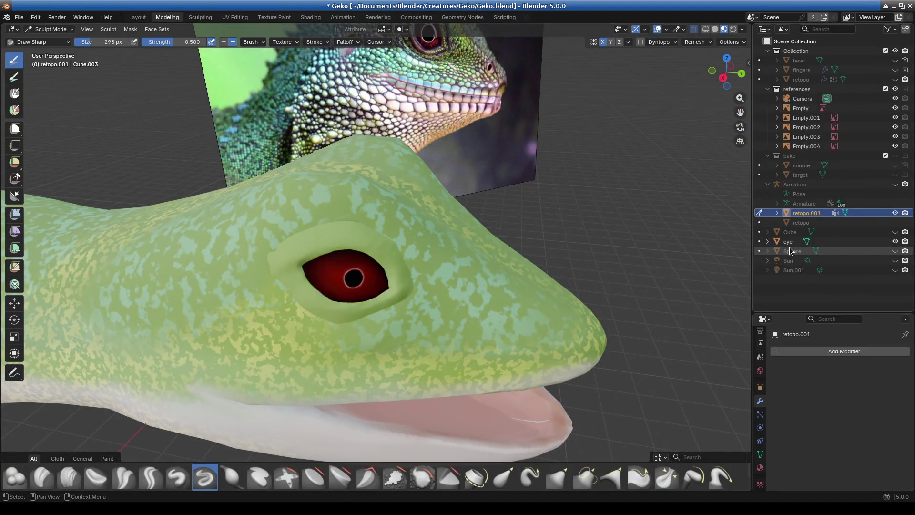
key(ctrl+z)
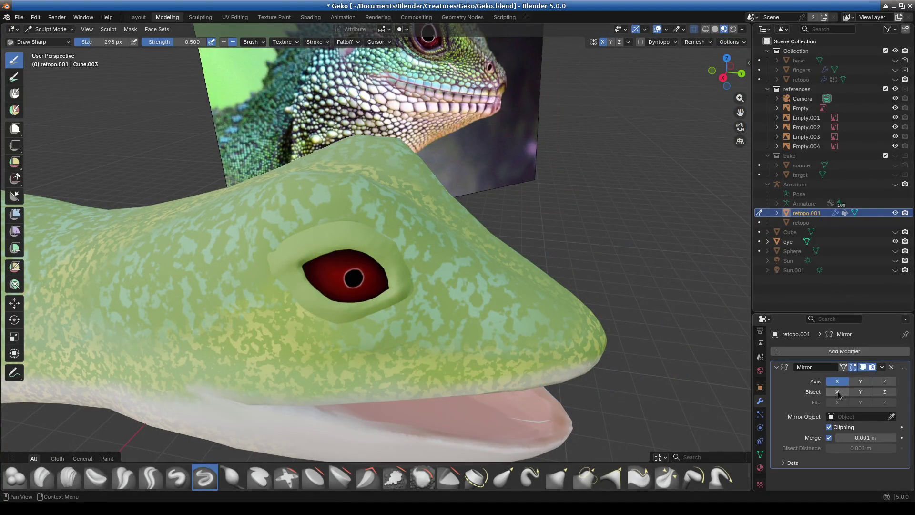
Return to Object Mode and select the eye and then the retopo.001 body
click(50, 29)
click(48, 37)
click(414, 305)
click(461, 277)
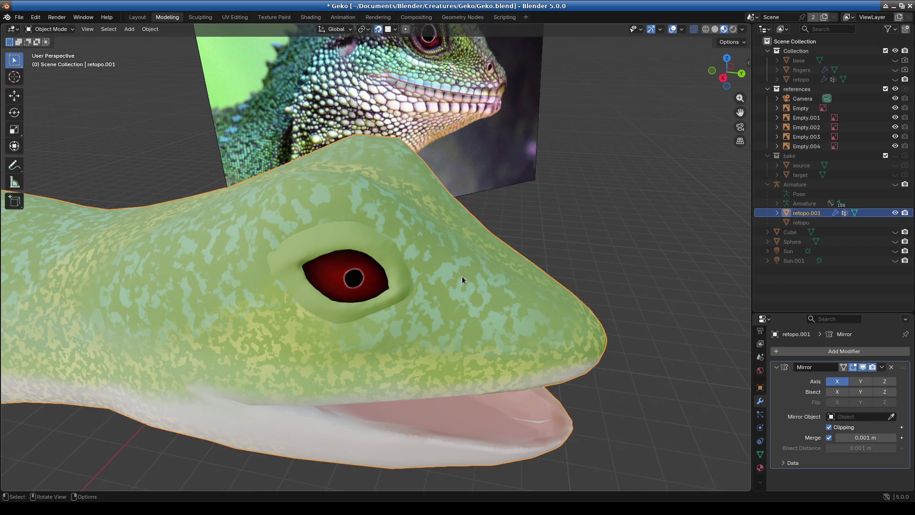
mouse_move(533, 311)
middle_down()
mouse_move(411, 304)
mouse_move(454, 313)
mouse_move(393, 363)
mouse_move(439, 276)
middle_up()
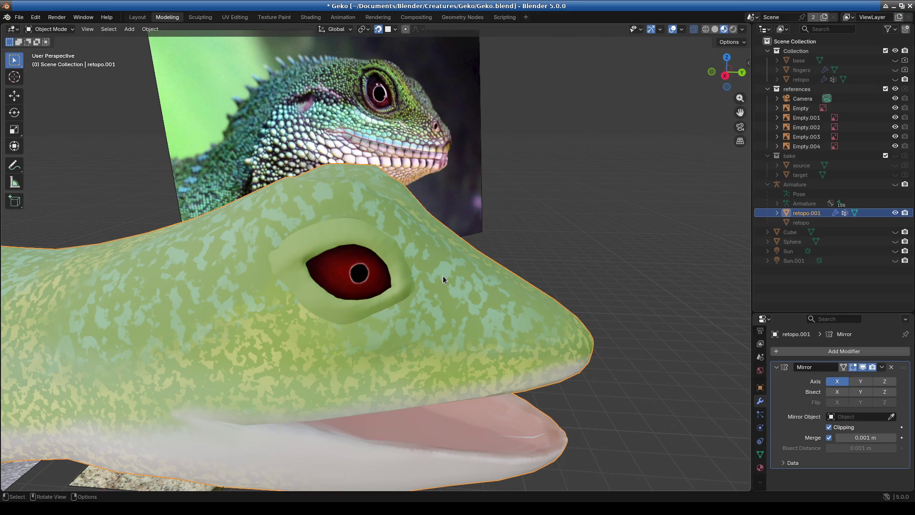
mouse_move(400, 260)
middle_down()
mouse_move(395, 327)
mouse_move(317, 306)
mouse_move(387, 292)
mouse_move(349, 318)
mouse_move(378, 363)
mouse_move(552, 352)
mouse_move(407, 287)
mouse_move(311, 360)
middle_up()
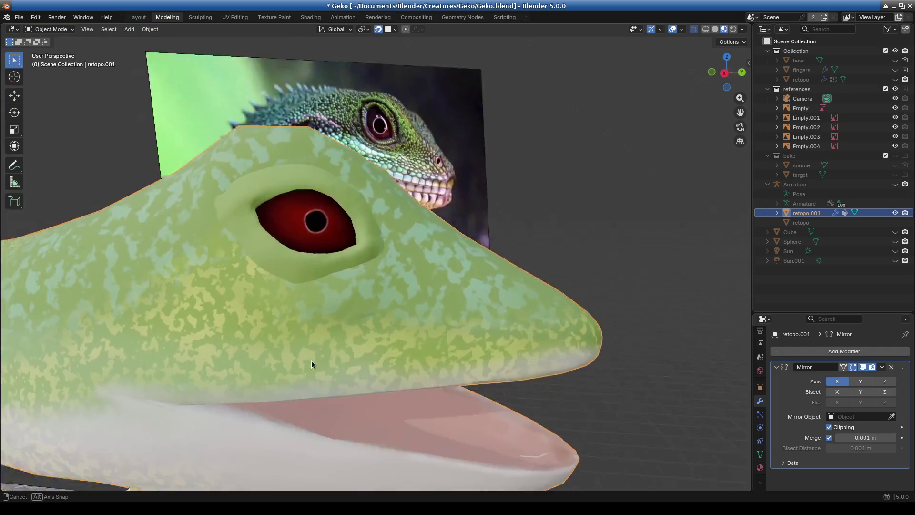
scroll(310, 360, up, 4)
click(62, 29)
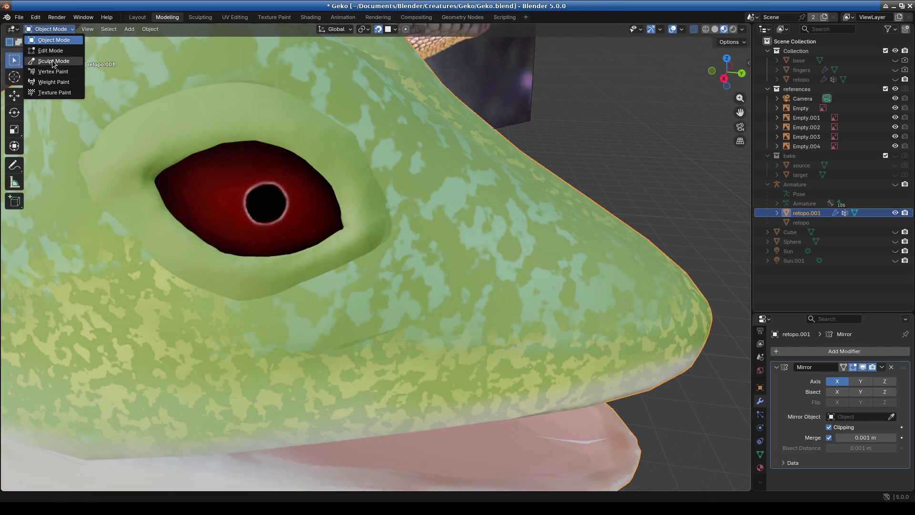
click(54, 61)
scroll(365, 325, down, 3)
mouse_move(388, 348)
middle_down()
mouse_move(398, 368)
mouse_move(392, 328)
mouse_move(290, 303)
mouse_move(382, 343)
mouse_move(491, 329)
mouse_move(103, 84)
middle_up()
click(51, 29)
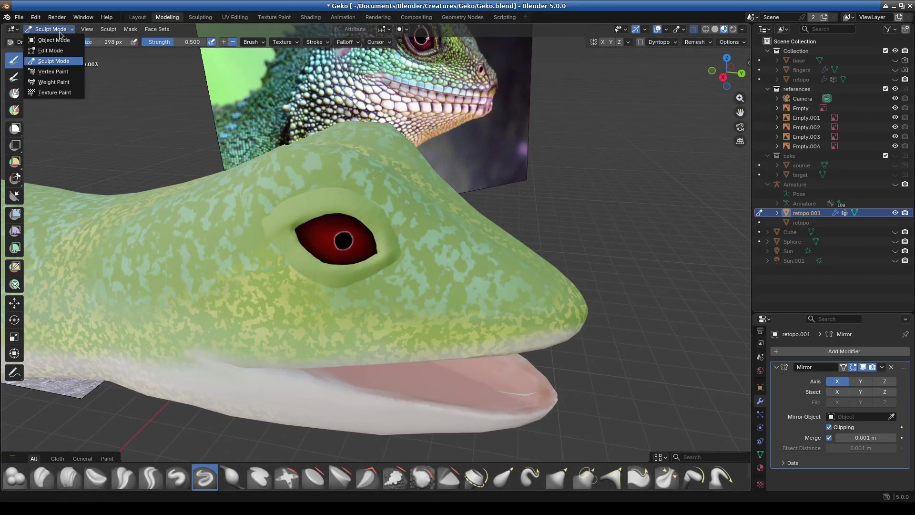
click(57, 41)
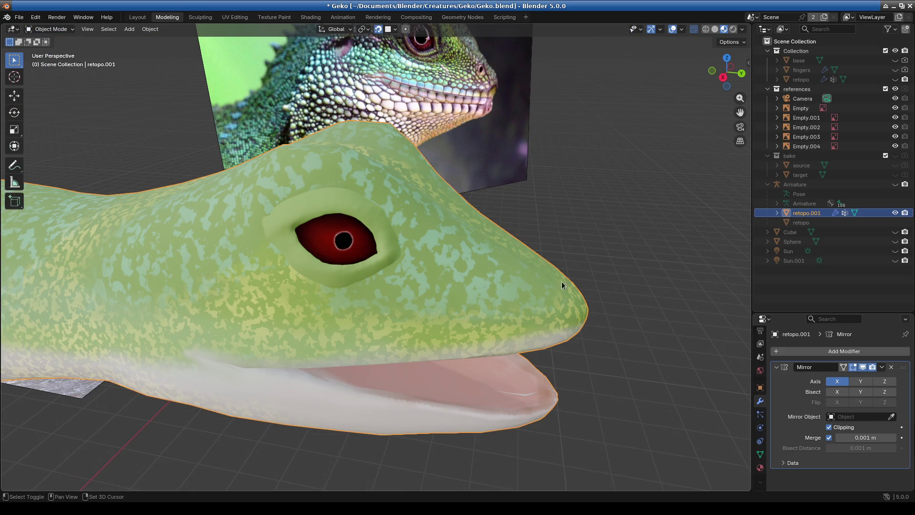
scroll(562, 281, down, 1)
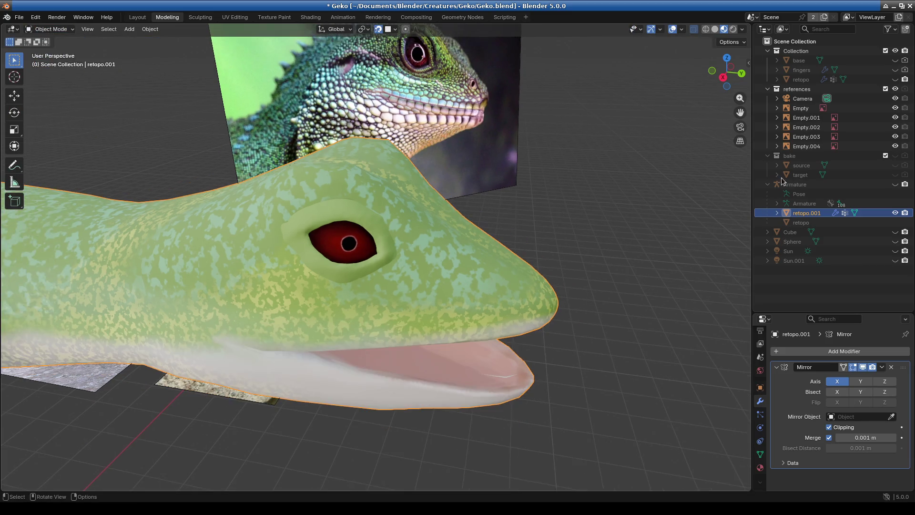
Unhide the original retopo mesh and select it
ctrl+click(803, 215)
click(806, 214)
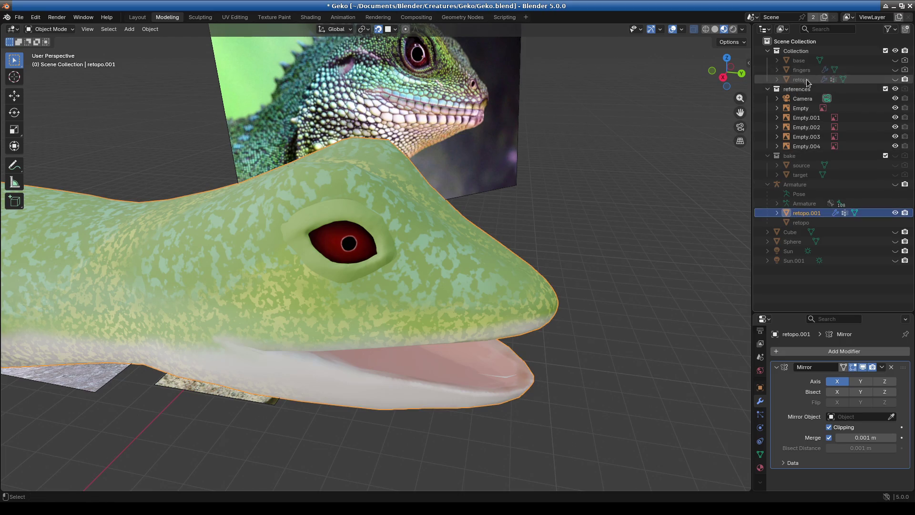
click(895, 79)
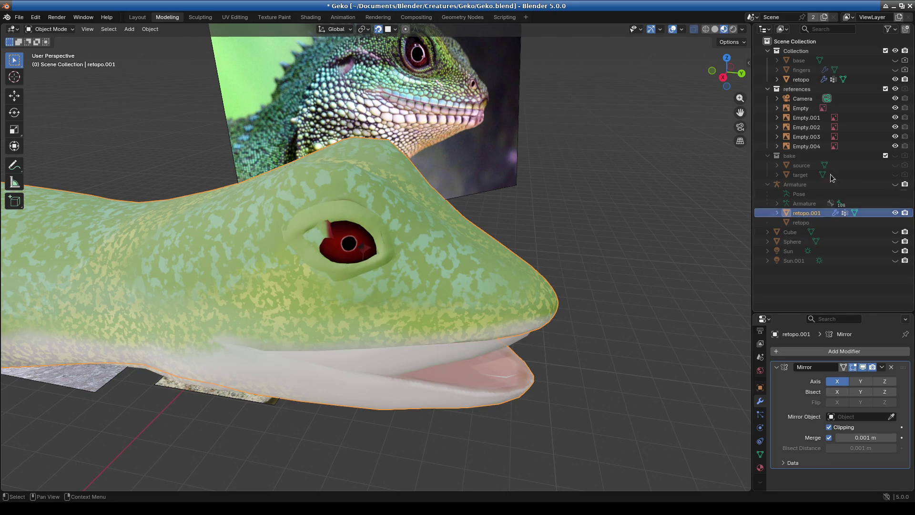
click(801, 79)
scroll(875, 392, down, 4)
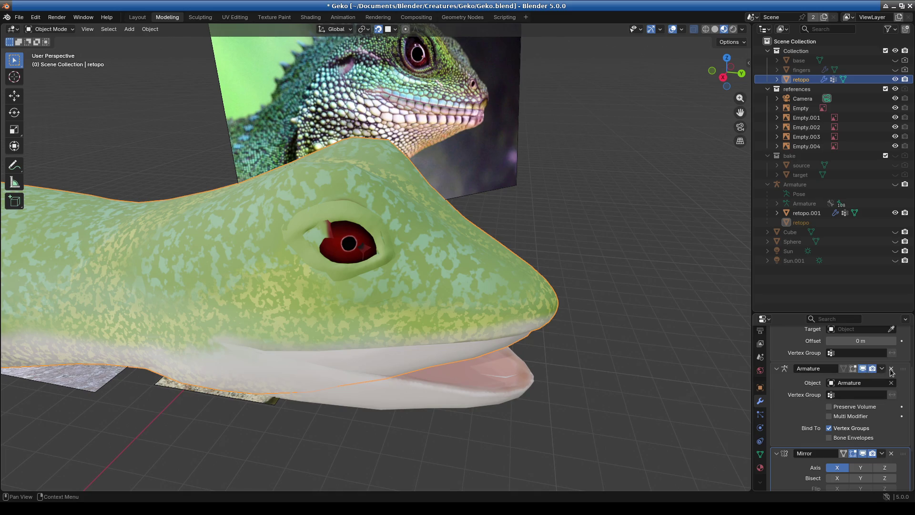
Delete retopo's Armature and Shrinkwrap modifiers and apply its Mirror modifier
click(890, 368)
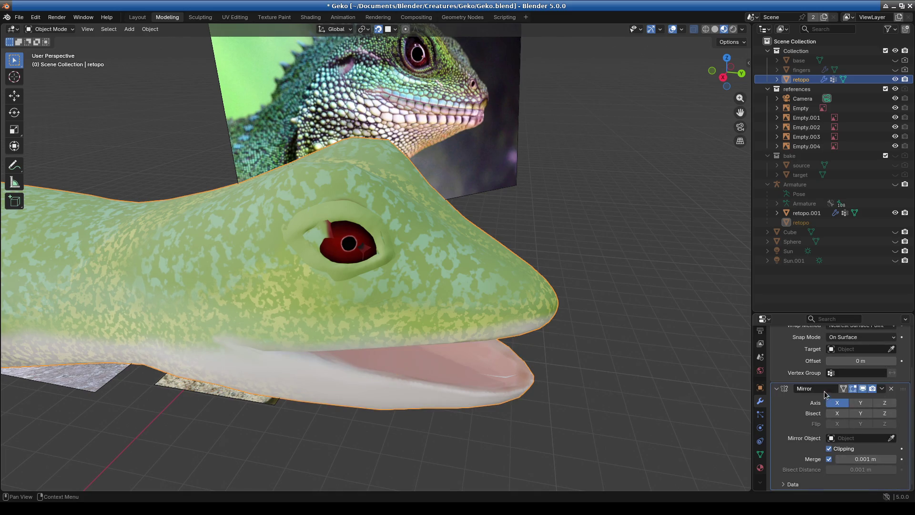
scroll(826, 394, up, 3)
click(882, 445)
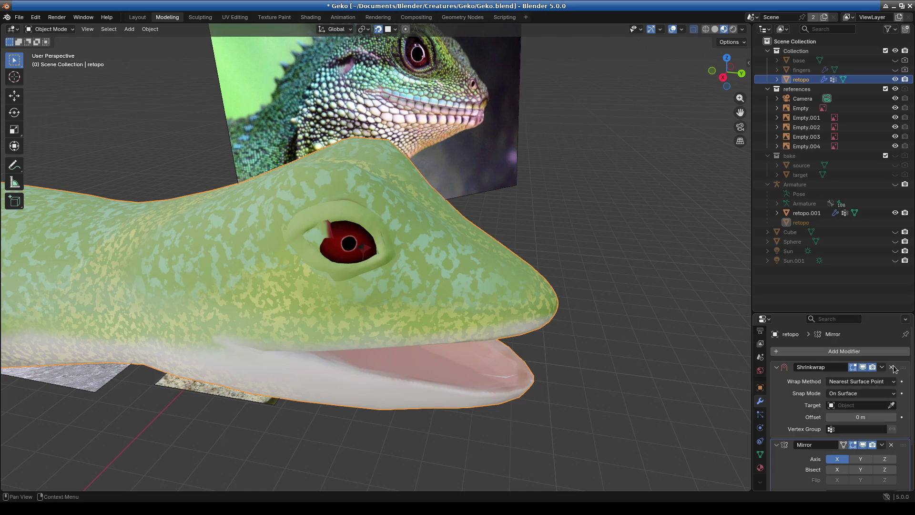
click(892, 367)
click(882, 367)
click(832, 376)
mouse_move(497, 376)
middle_down()
mouse_move(507, 365)
mouse_move(440, 342)
middle_up()
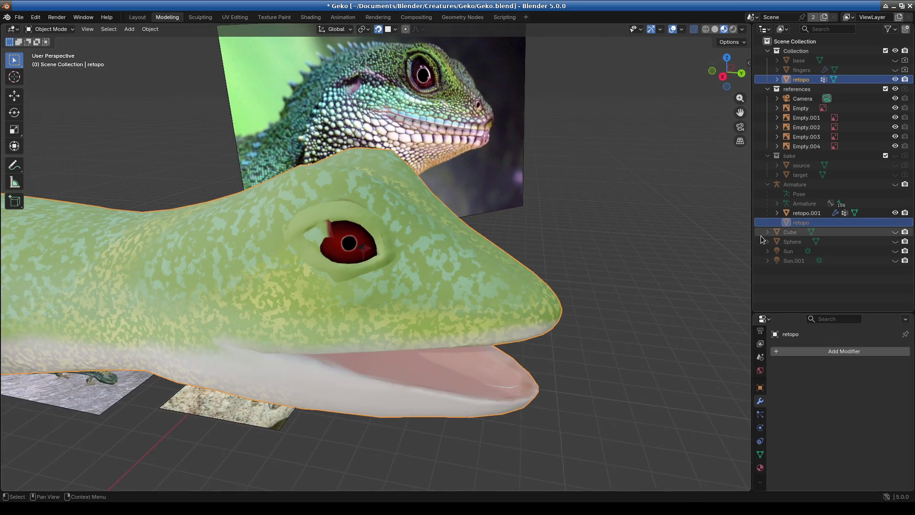
Show the Armature collection again and select retopo.001 with retopo as the active object
click(804, 216)
key(ctrl+z)
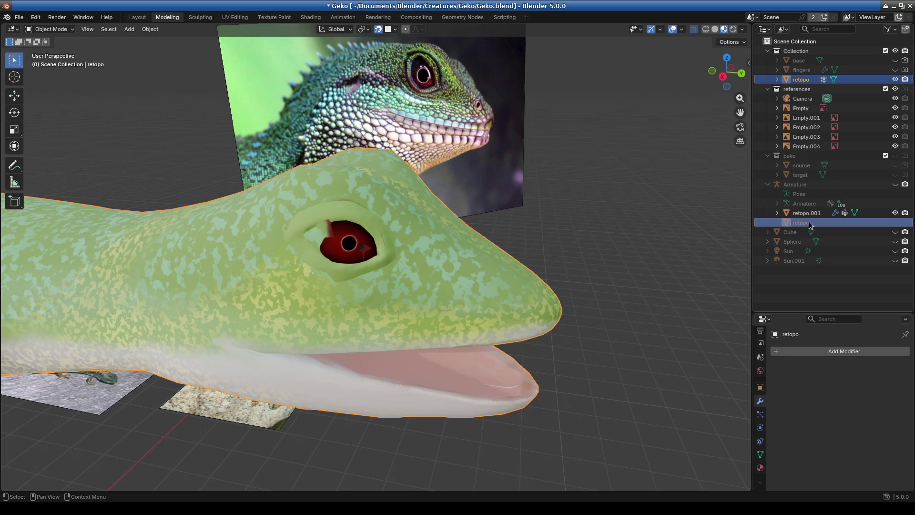
click(799, 84)
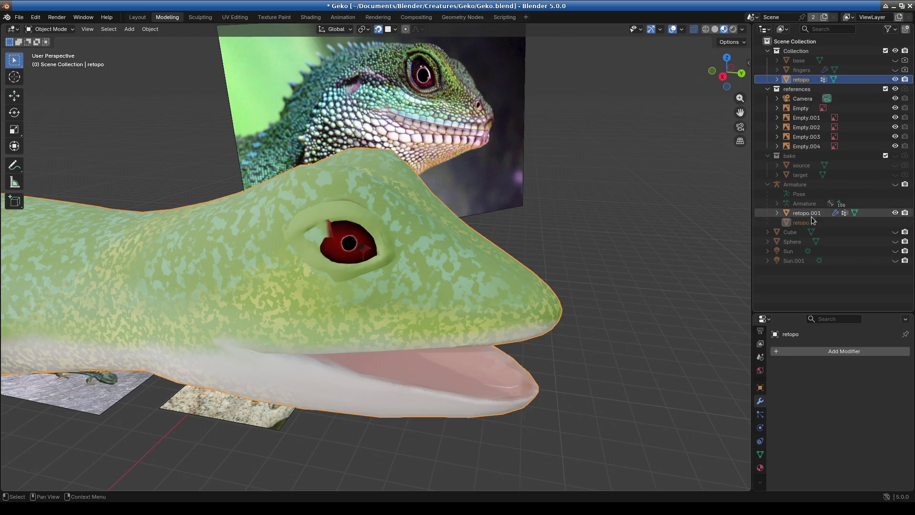
click(894, 184)
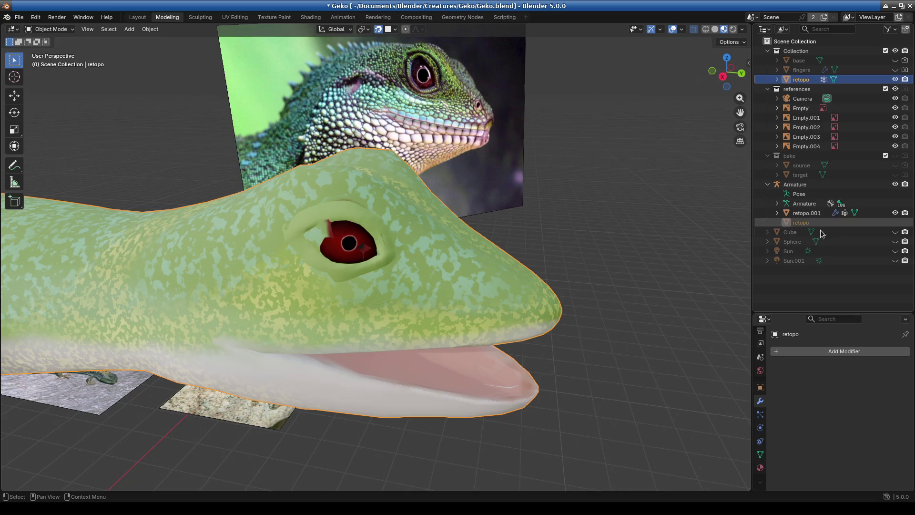
click(803, 222)
click(801, 79)
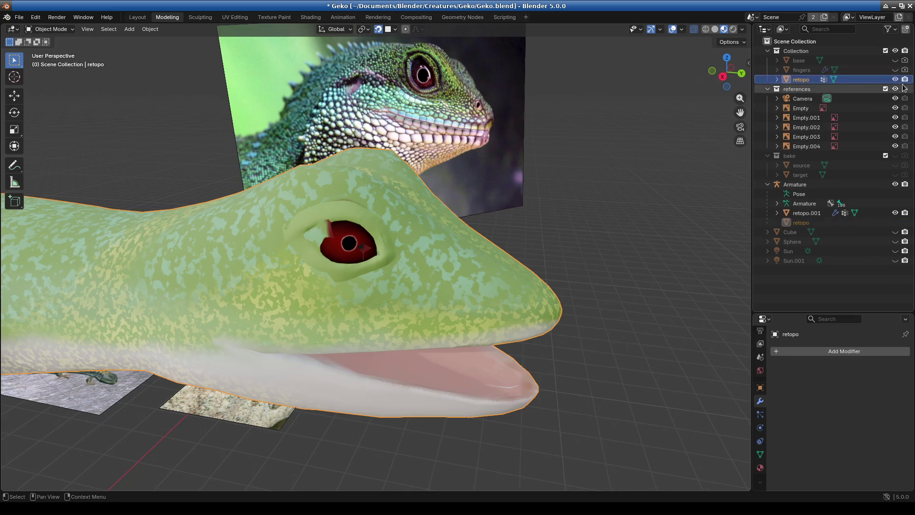
click(807, 213)
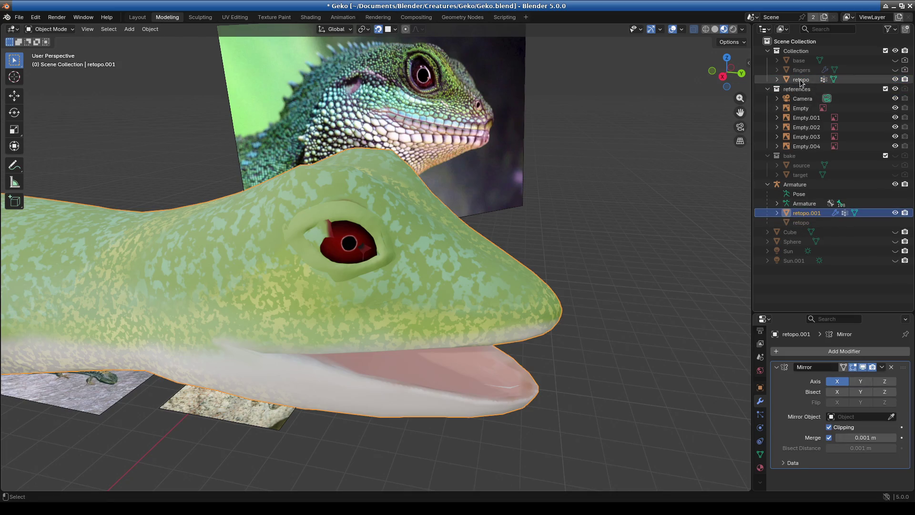
ctrl+click(801, 79)
click(311, 17)
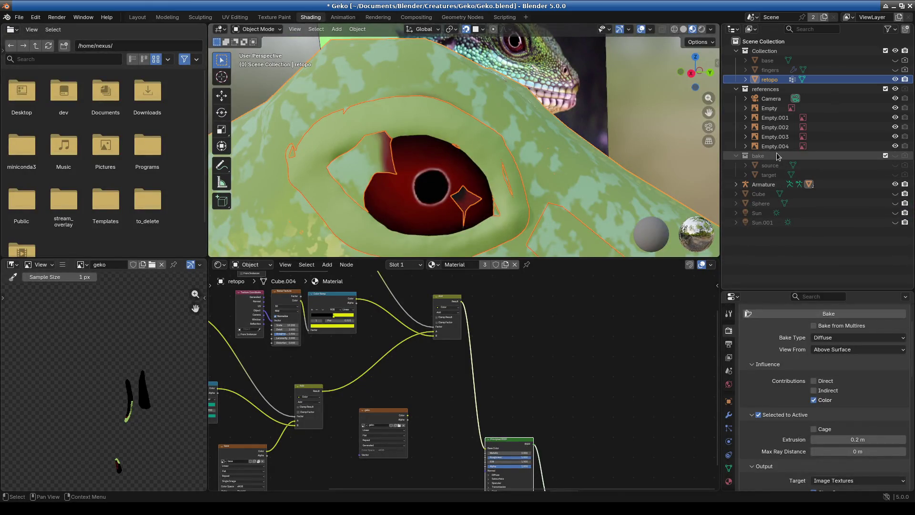
Select retopo.001 plus retopo in the Outliner with retopo active, then pick the geko Image Texture node
click(737, 185)
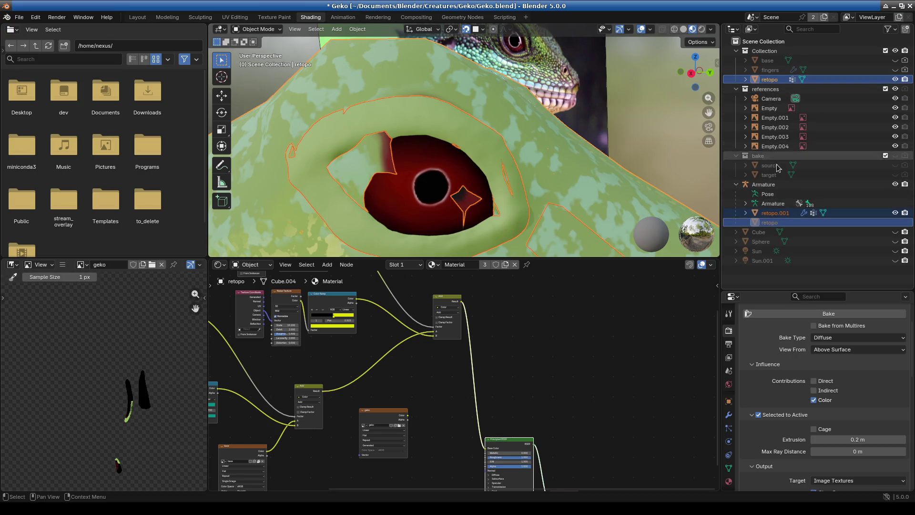
click(774, 213)
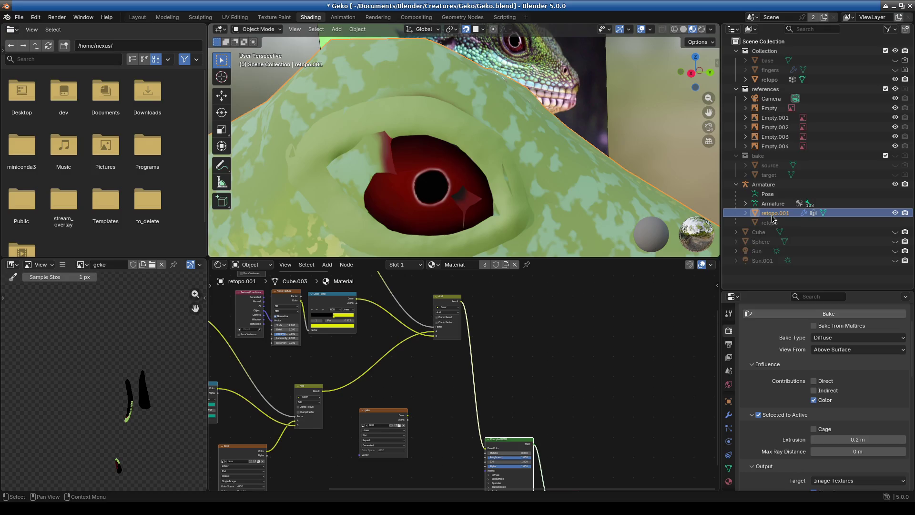
right_click(772, 216)
key(Escape)
click(770, 223)
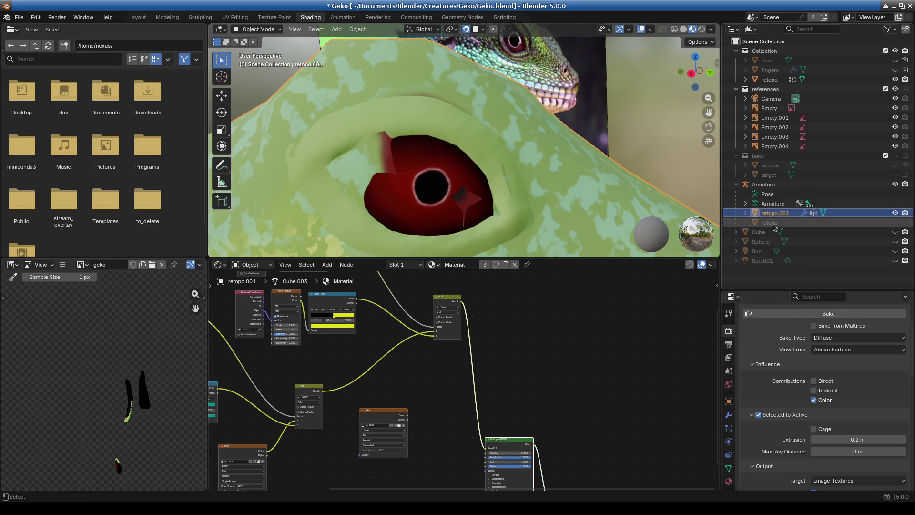
shift+click(773, 214)
scroll(521, 414, down, 2)
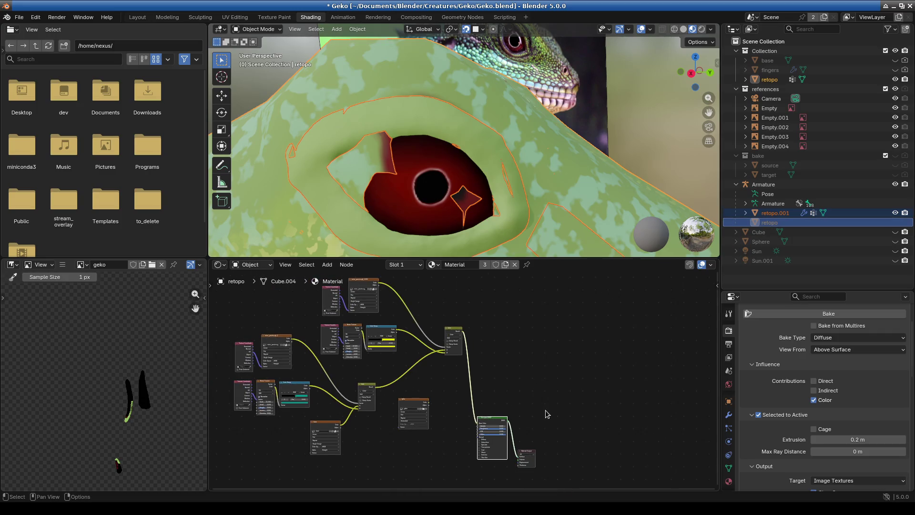
middle_drag(544, 410, 558, 359)
scroll(416, 371, up, 3)
click(367, 347)
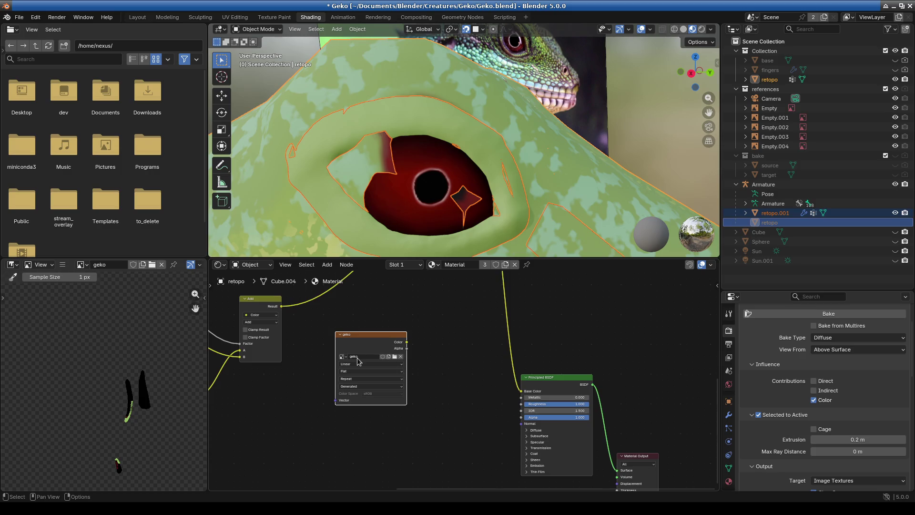
Bake retopo.001's diffuse colour selected-to-active onto the geko image and inspect the result
click(812, 315)
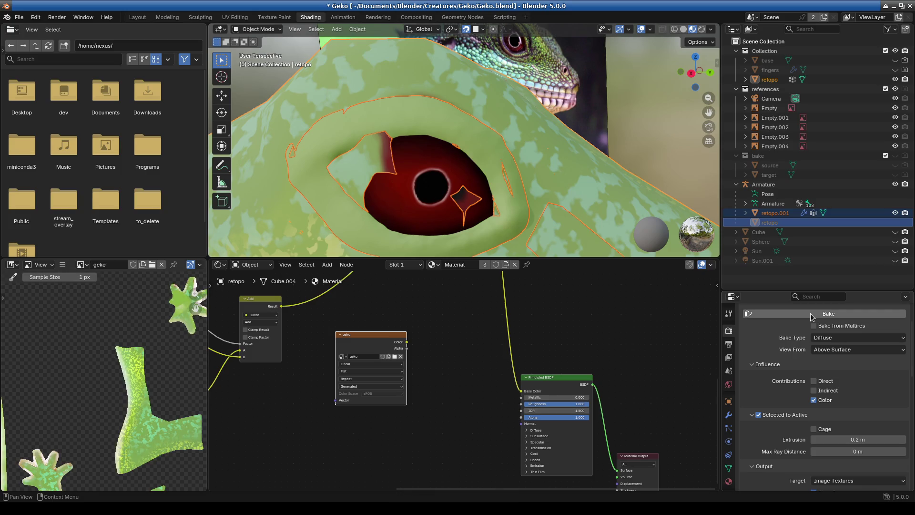
scroll(76, 372, down, 6)
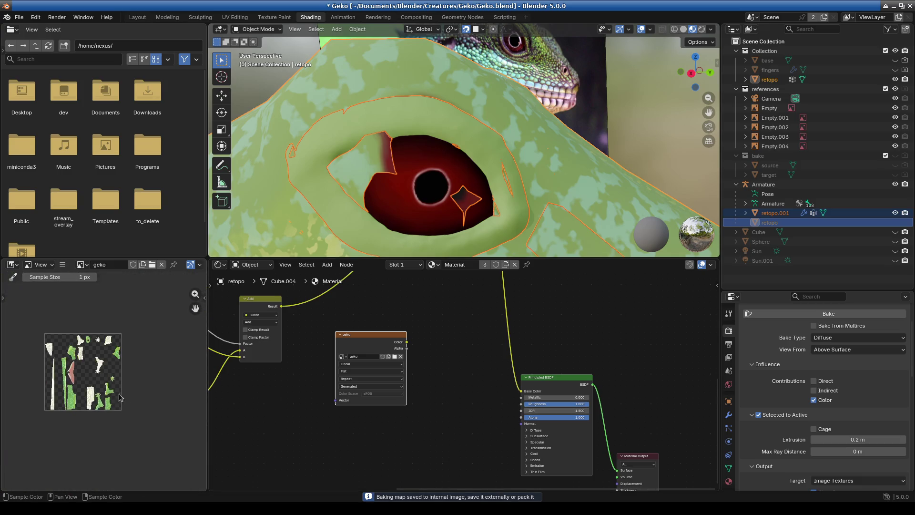
scroll(76, 372, up, 6)
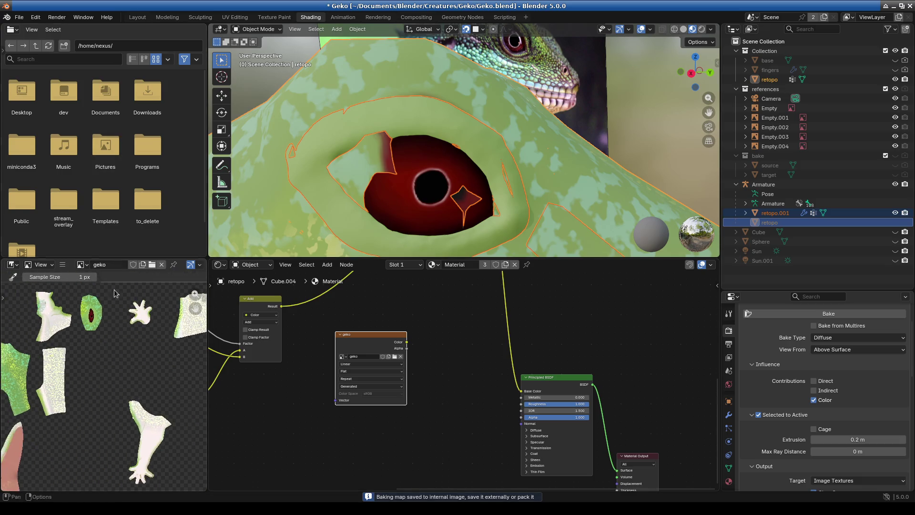
scroll(117, 391, up, 5)
shift+scroll(139, 322, up, 4)
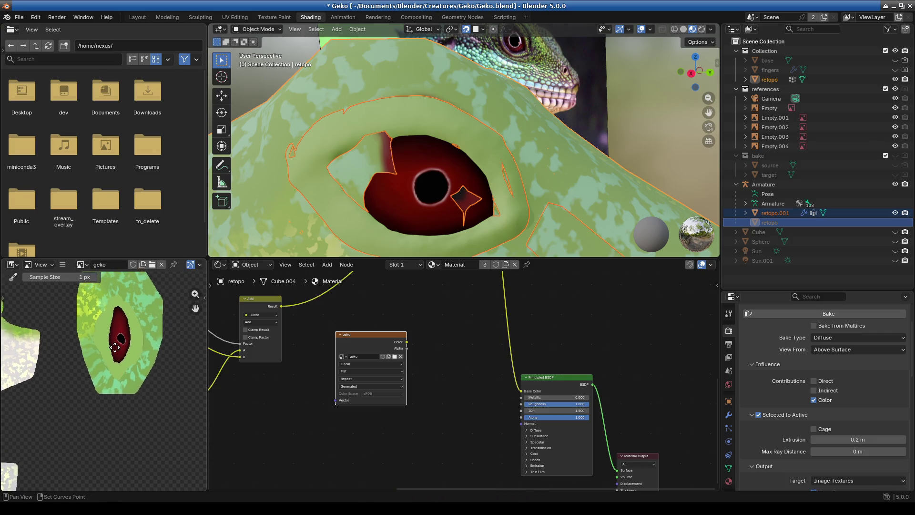
Toggle retopo.001's visibility to compare the baked eye with the modeled eye
drag(562, 259, 561, 347)
click(897, 213)
mouse_move(599, 239)
middle_down()
mouse_move(408, 264)
mouse_move(464, 276)
middle_up()
scroll(460, 262, up, 4)
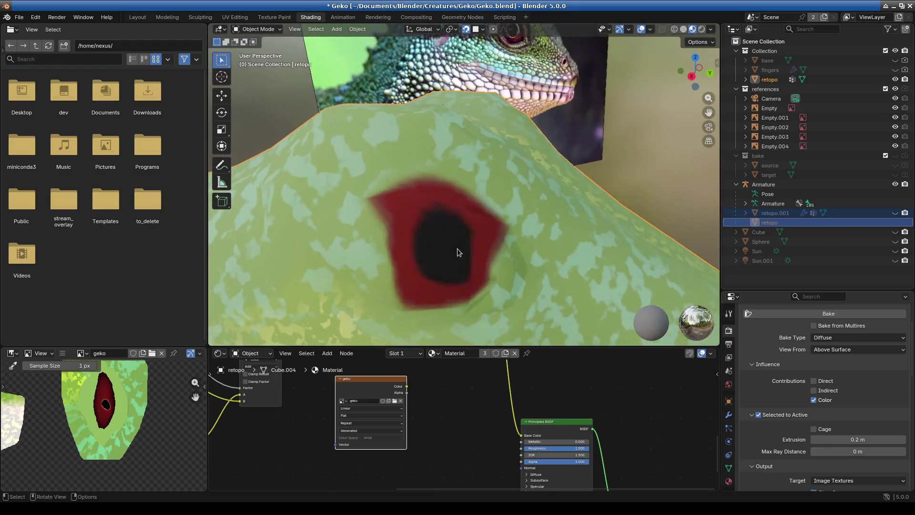
click(897, 213)
click(897, 213)
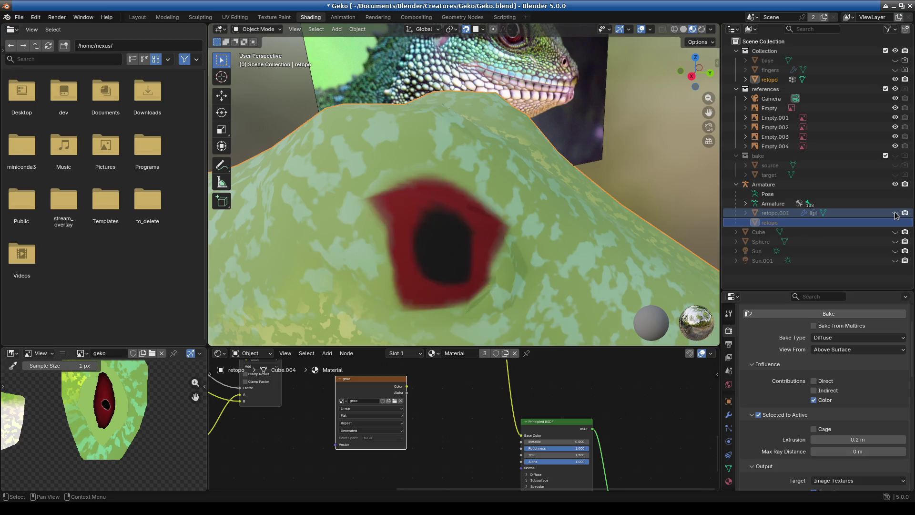
click(896, 214)
click(896, 213)
mouse_move(472, 267)
middle_down()
mouse_move(474, 237)
mouse_move(569, 239)
mouse_move(498, 248)
middle_up()
click(896, 214)
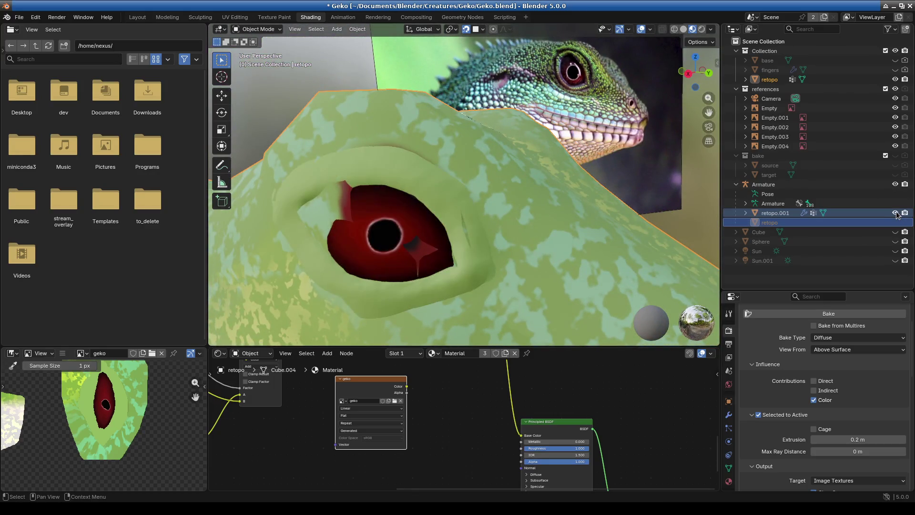
Connect the geko image to Principled BSDF Base Color and hide retopo.001 to view the textured gecko
mouse_move(407, 386)
mouse_down()
mouse_move(477, 433)
mouse_move(521, 436)
mouse_up()
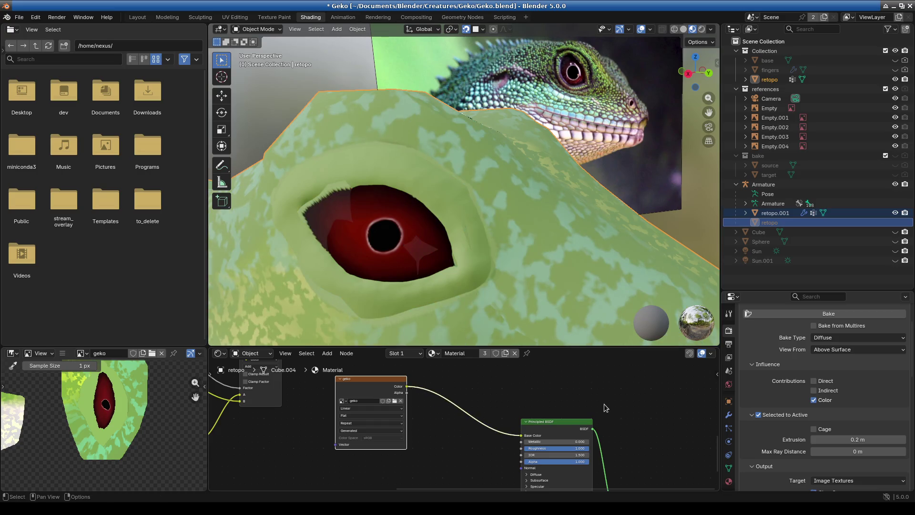
click(895, 214)
mouse_move(384, 258)
middle_down()
mouse_move(416, 260)
mouse_move(302, 275)
mouse_move(444, 282)
mouse_move(362, 268)
mouse_move(442, 243)
mouse_move(425, 274)
mouse_move(448, 257)
middle_up()
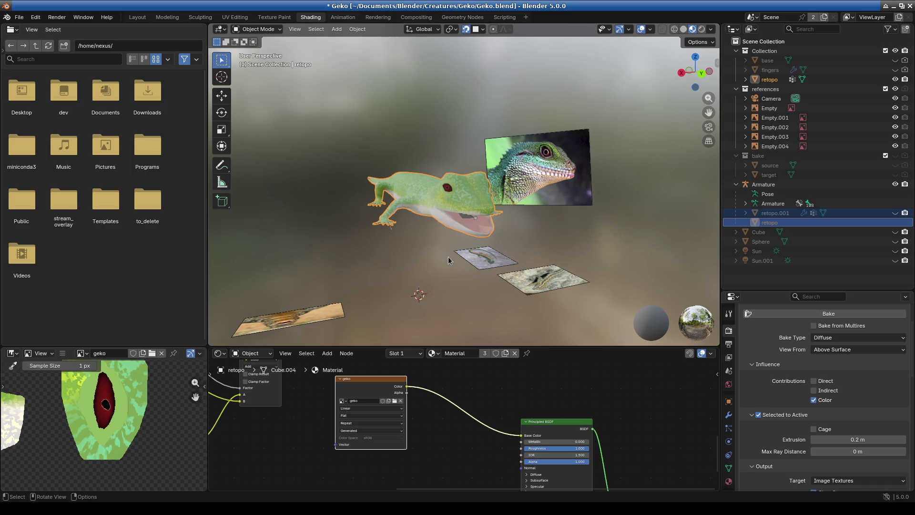
key(alt+F1)
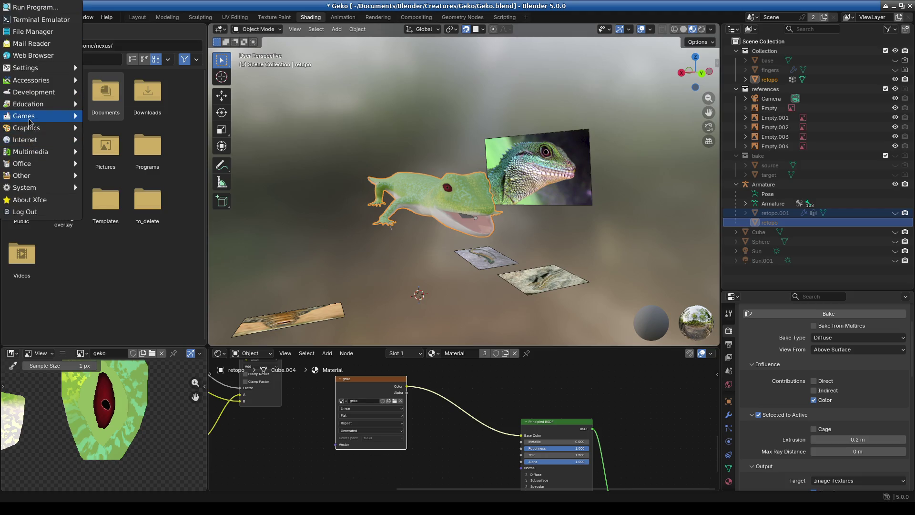
Bring up Steam's Substance 3D Painter 2025 page, pause the trailer, and highlight the 194,99€ and 24,50€ prices
mouse_move(30, 121)
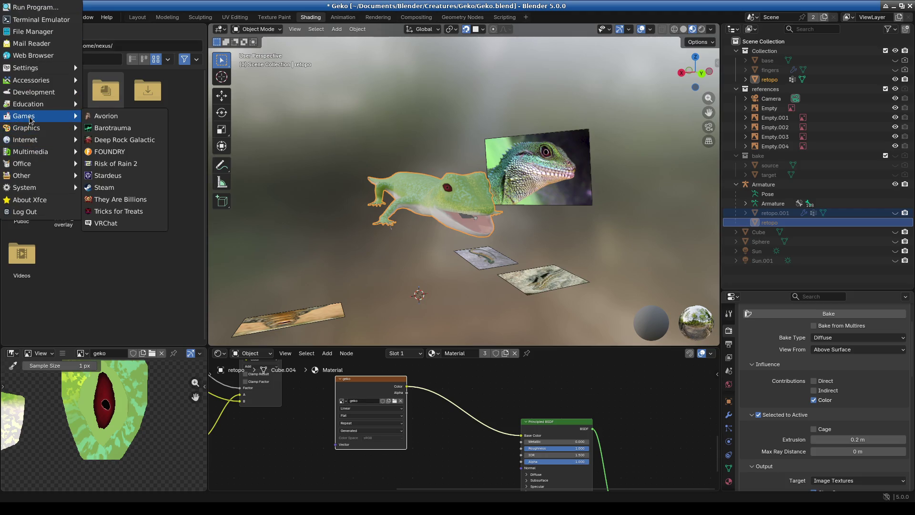
key(Escape)
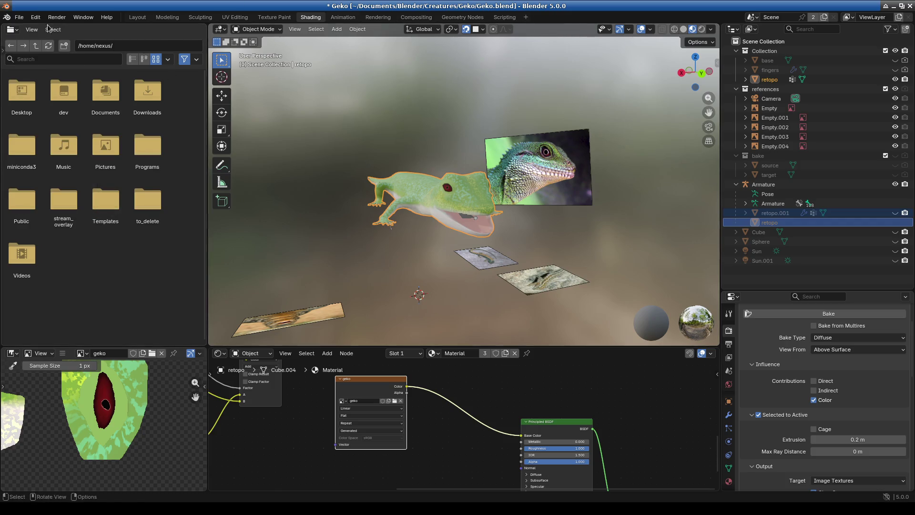
key(alt+Tab)
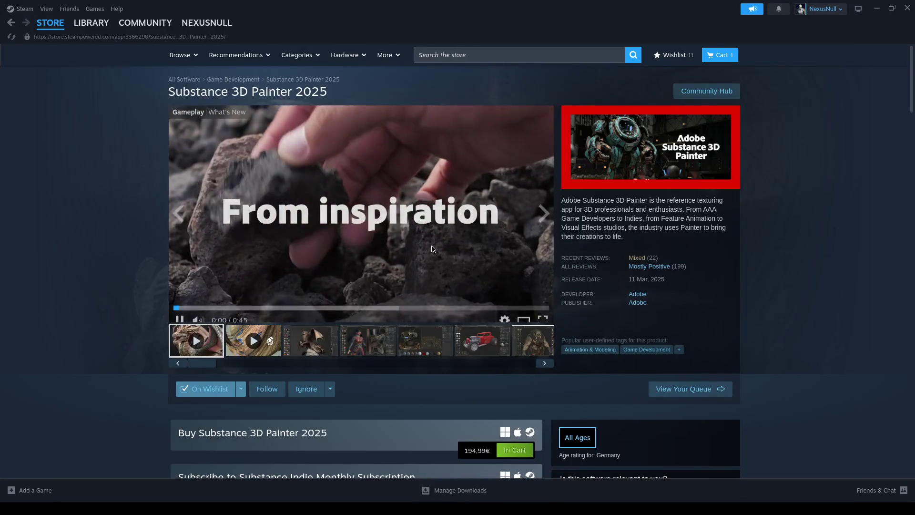
scroll(654, 278, down, 5)
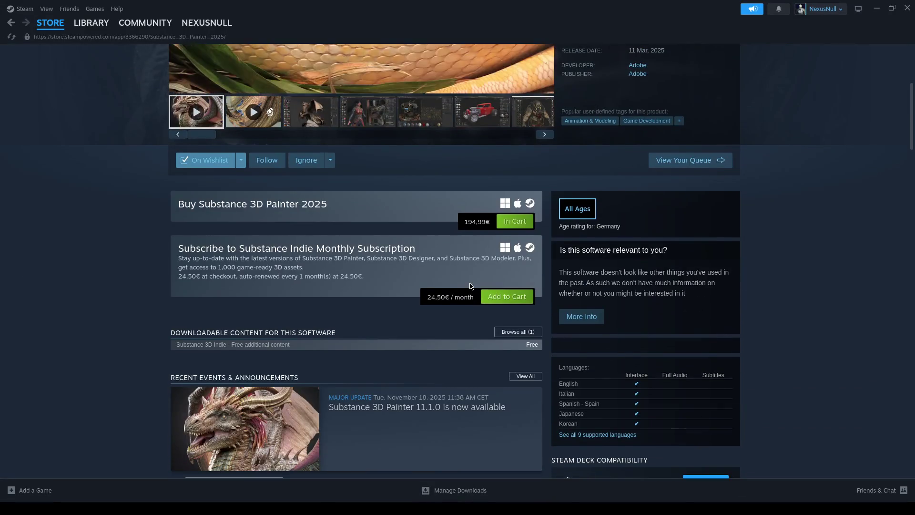
drag(462, 222, 493, 231)
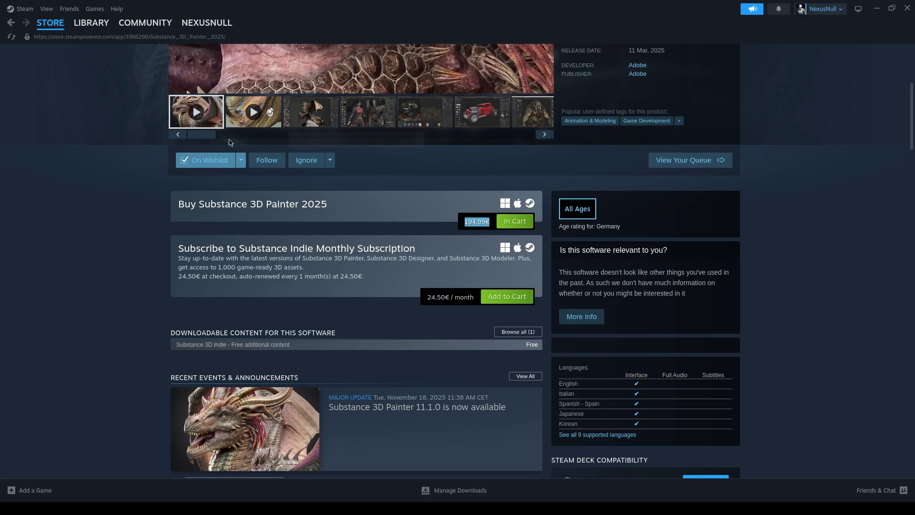
click(310, 67)
drag(432, 296, 464, 302)
click(470, 317)
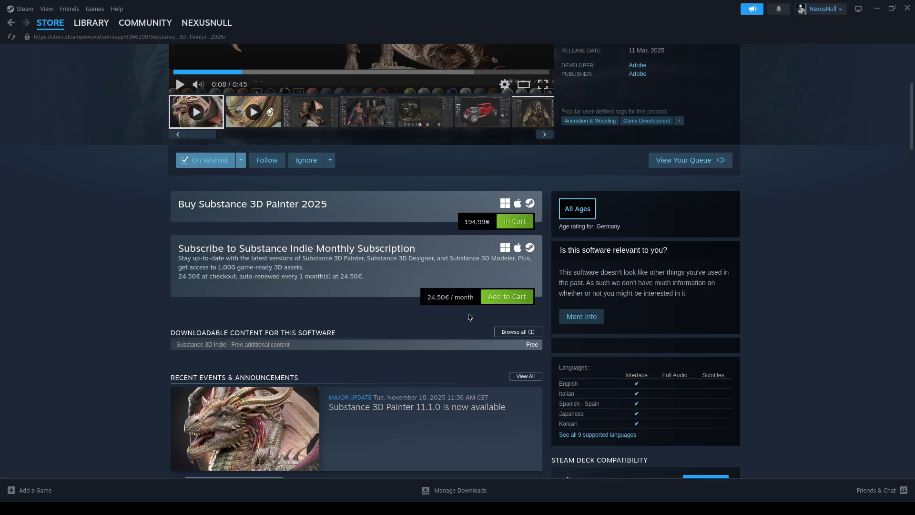
Re-highlight both prices, then select 'Painter 2025' and the word 2025 in the purchase heading
drag(487, 231, 460, 225)
click(456, 244)
scroll(458, 295, up, 5)
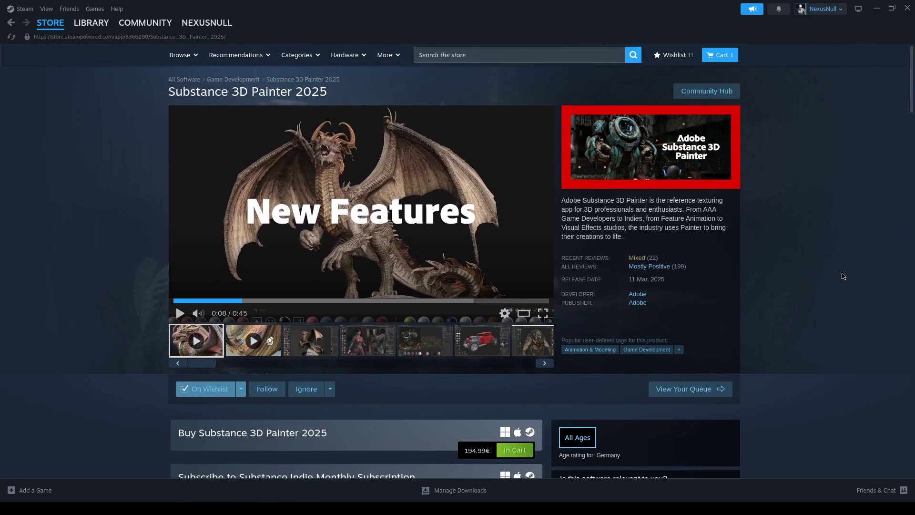
scroll(476, 330, down, 4)
drag(473, 351, 406, 364)
click(403, 360)
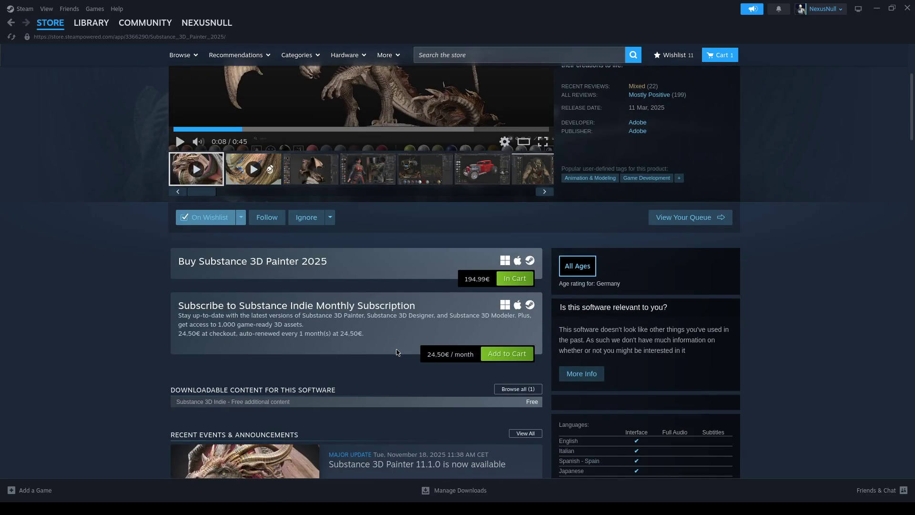
scroll(770, 281, up, 3)
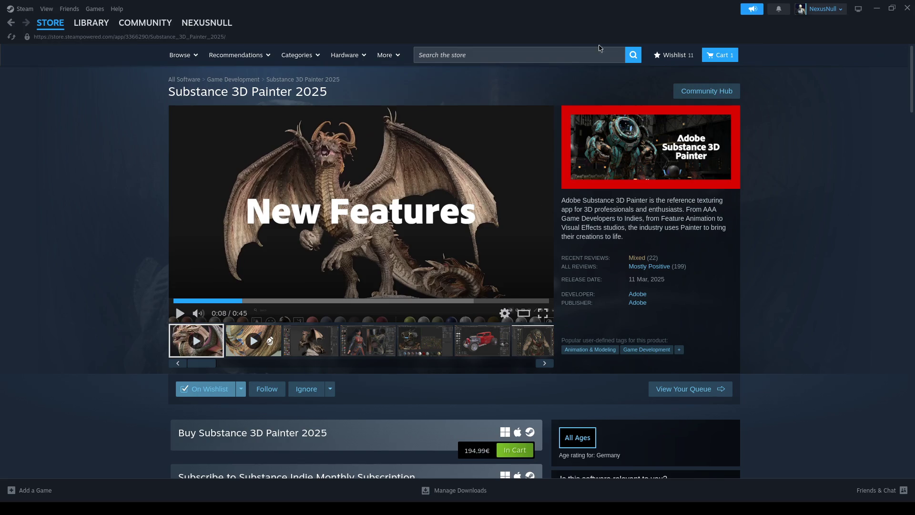
scroll(491, 436, down, 1)
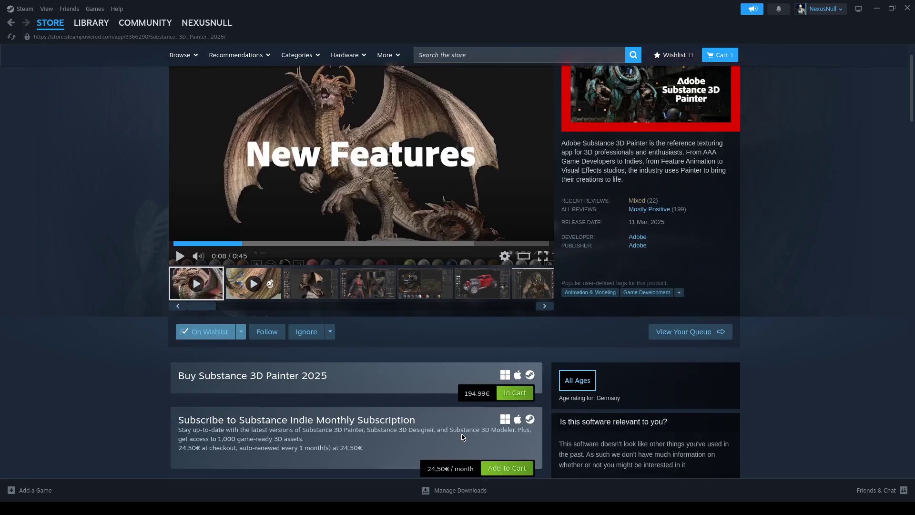
drag(328, 377, 262, 373)
double_click(324, 380)
scroll(454, 282, up, 1)
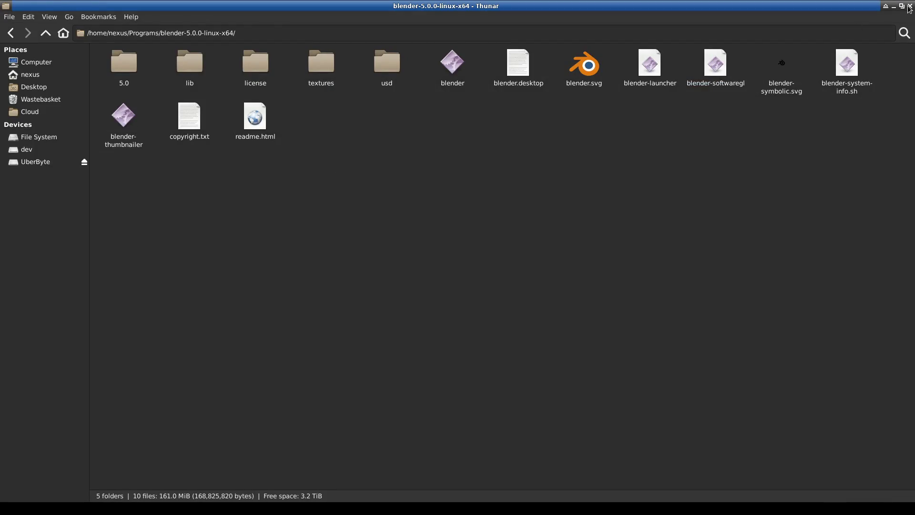
Close the current file manager and start a new one from the Xfce applications menu
click(909, 7)
click(159, 18)
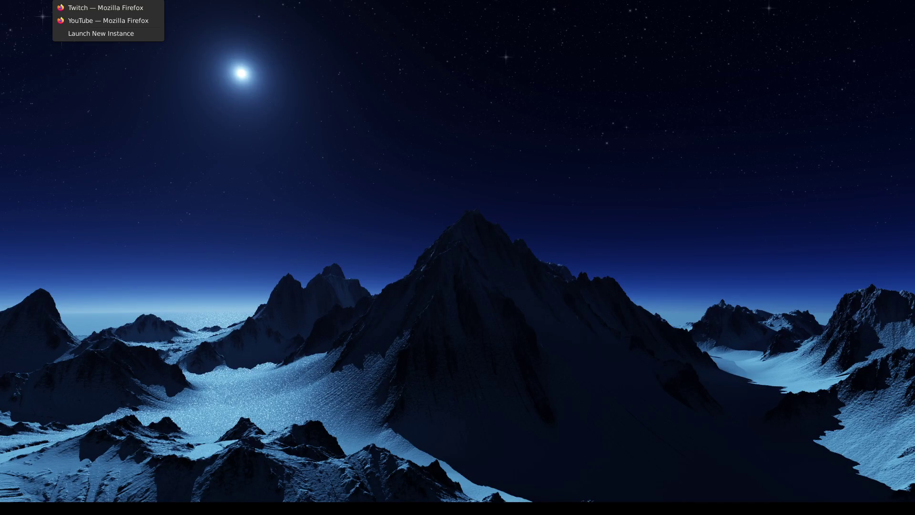
key(Escape)
key(alt+F1)
key(Down)
key(Down)
key(Down)
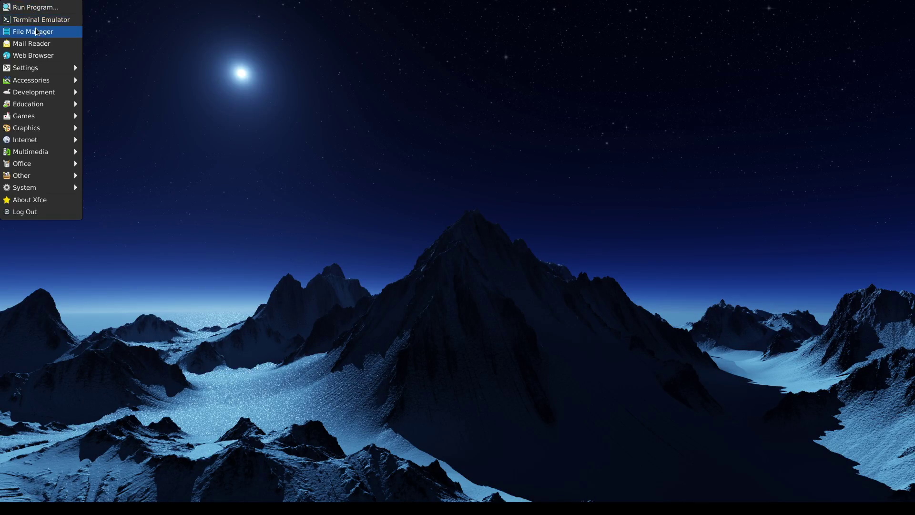
key(Return)
Go to Programs/blender-5.0.0-linux-x64 and launch the blender executable
click(243, 62)
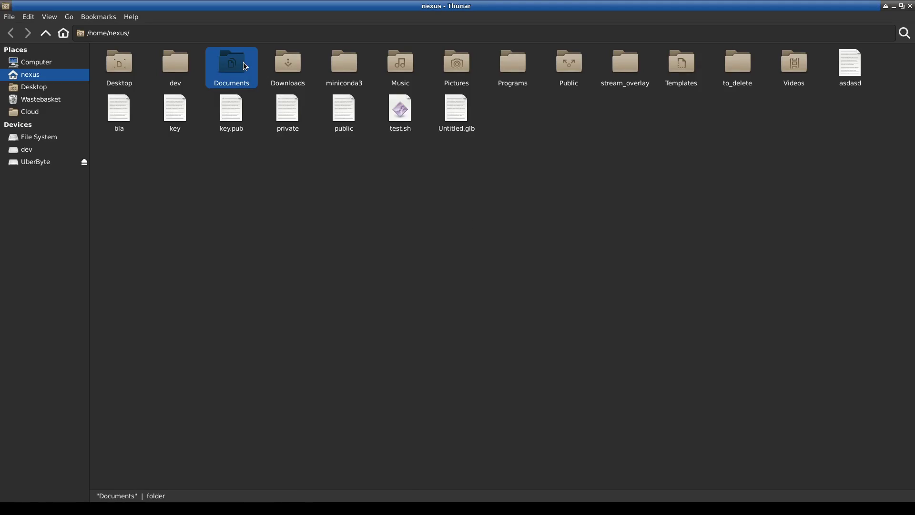
double_click(508, 60)
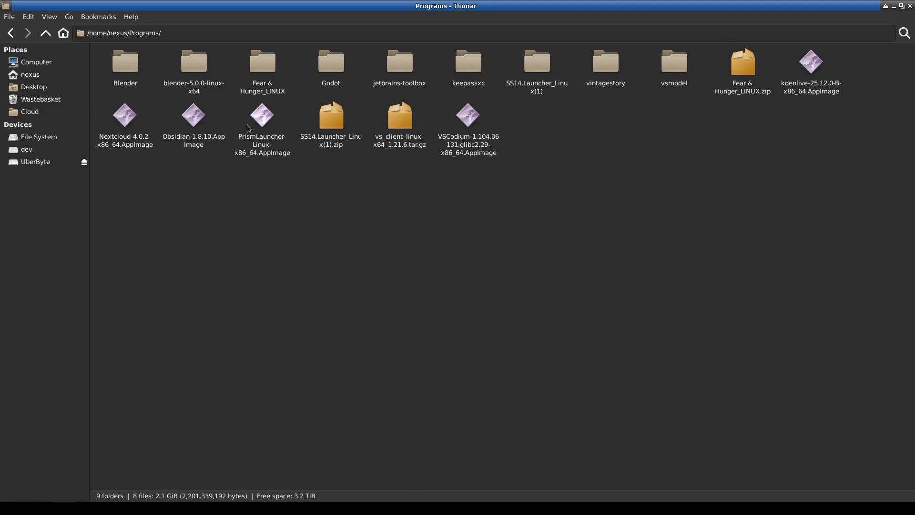
double_click(198, 65)
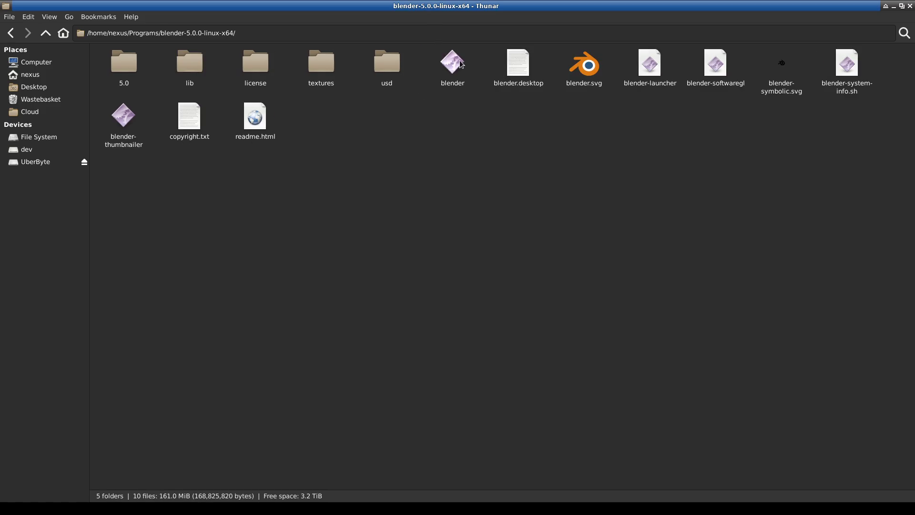
double_click(474, 77)
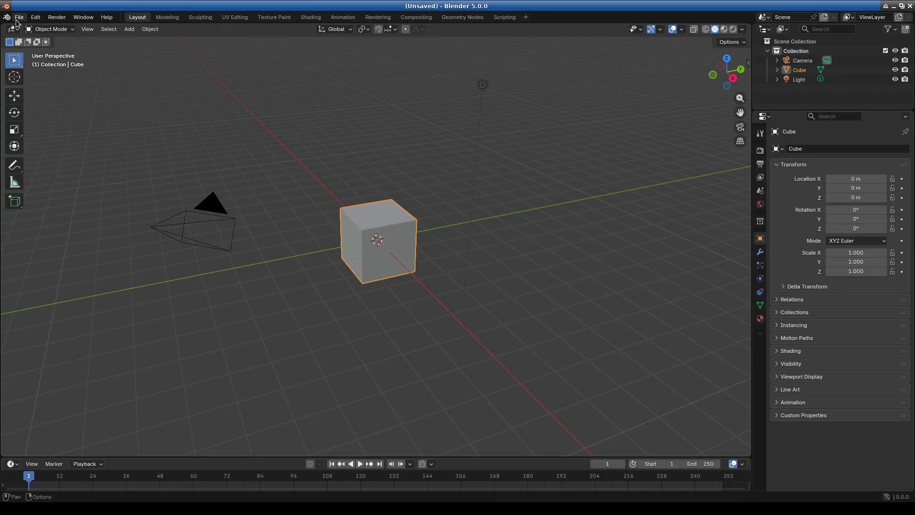
click(19, 17)
Open the recent Geko.blend in Material Preview, hide Cube.001, and turn off the Retopology overlay
mouse_move(68, 47)
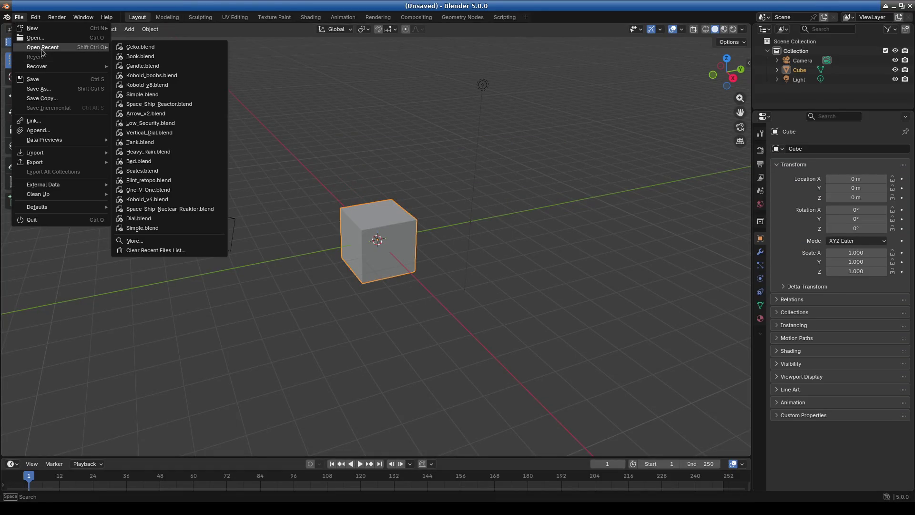
click(166, 49)
scroll(435, 214, down, 3)
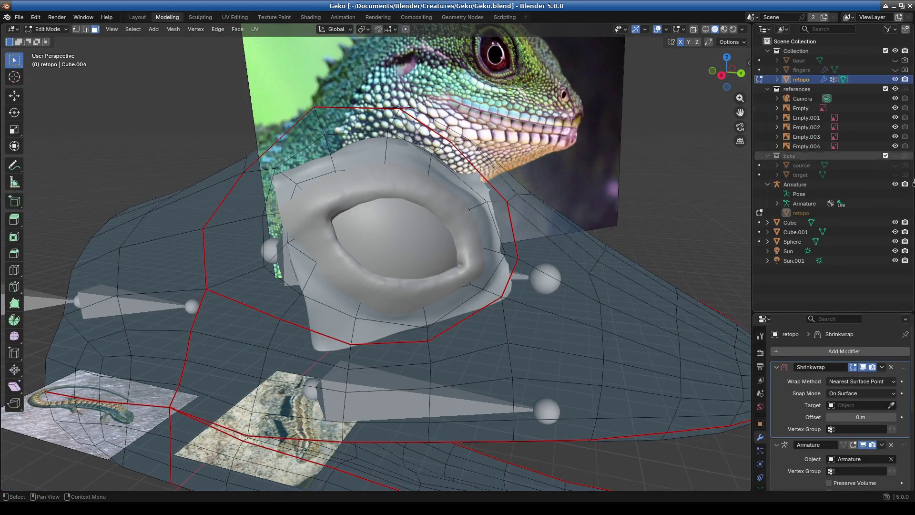
click(724, 30)
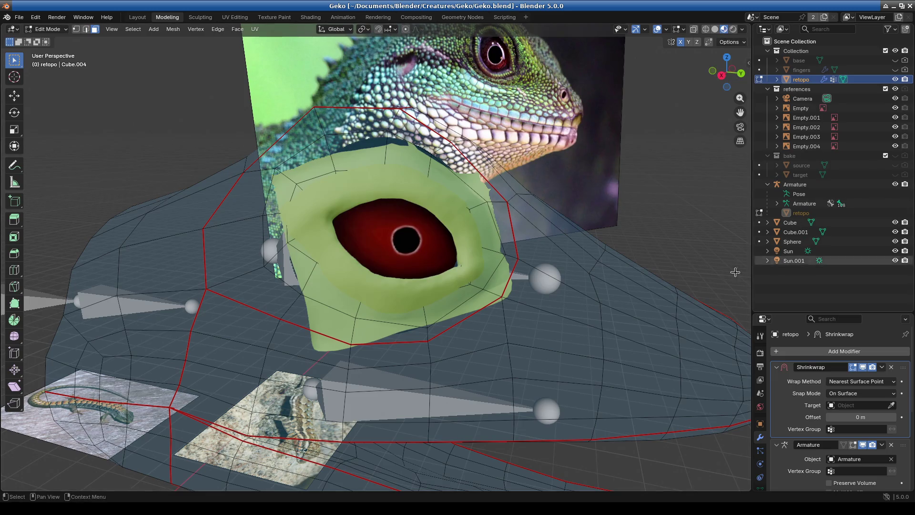
click(895, 232)
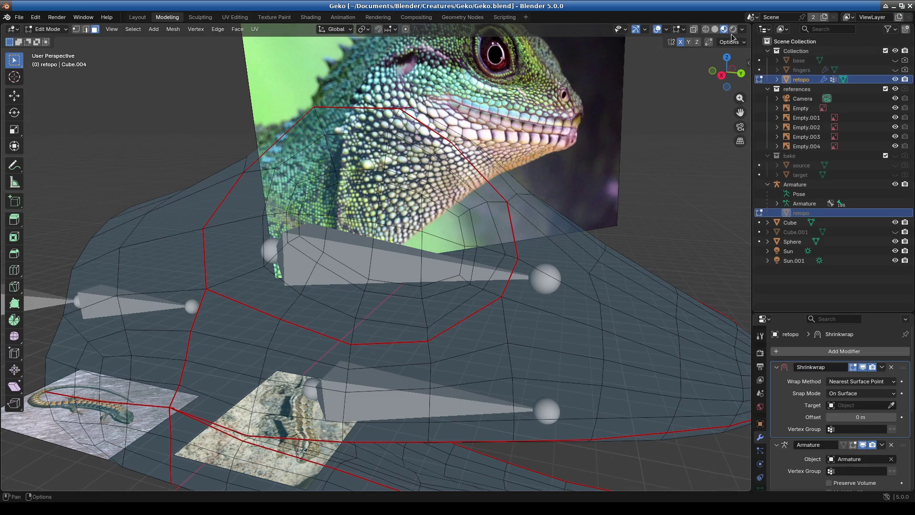
click(682, 29)
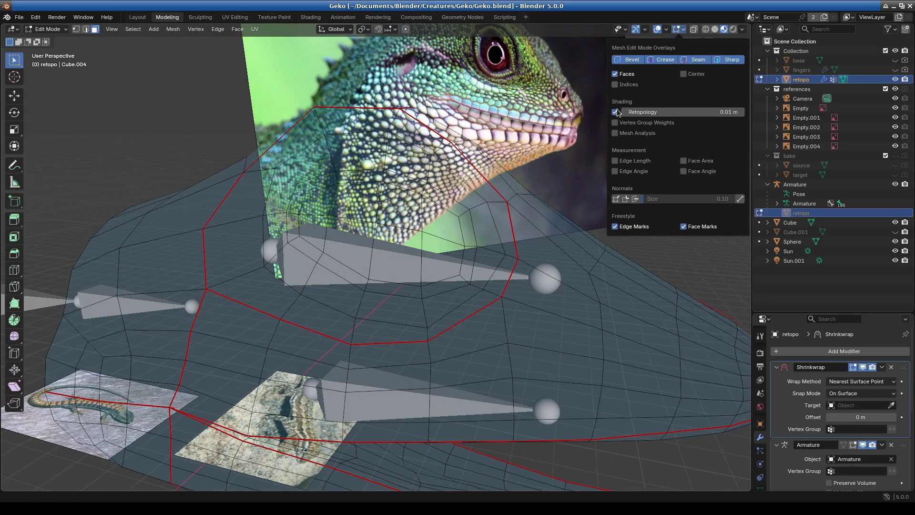
click(616, 112)
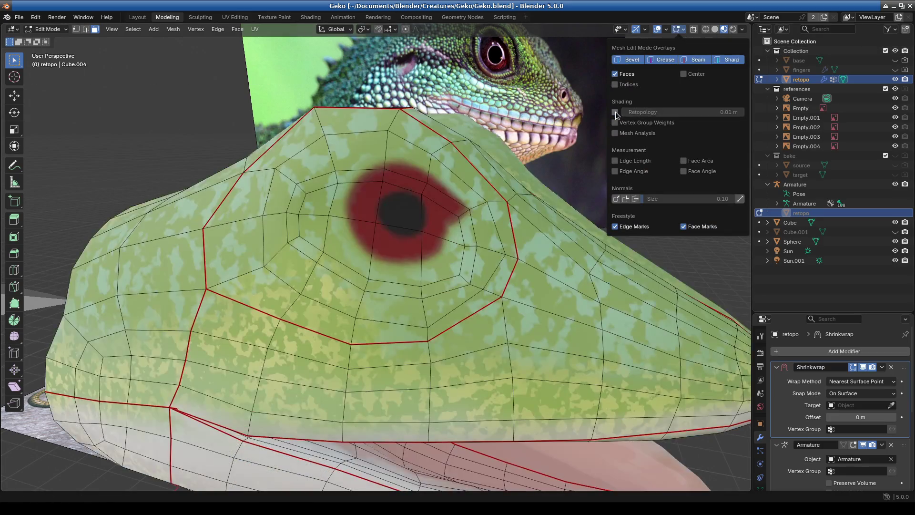
Recover the last session, toggle the fingers and Cube.001 meshes, and disable the Retopology overlay
click(19, 18)
mouse_move(45, 67)
click(184, 66)
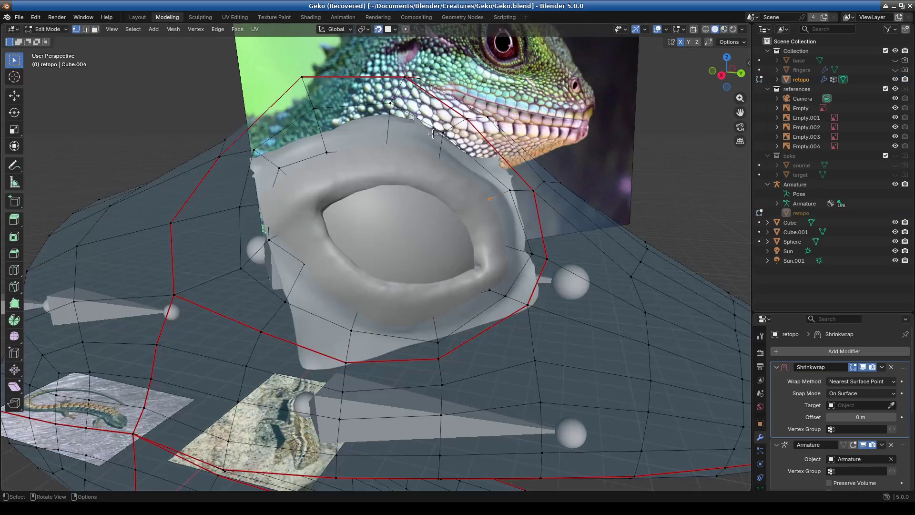
click(896, 70)
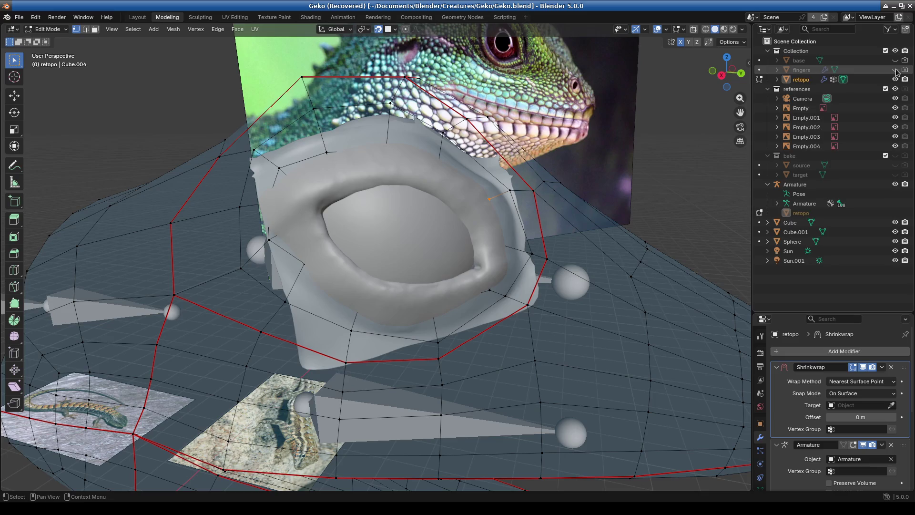
click(895, 70)
click(895, 232)
click(896, 231)
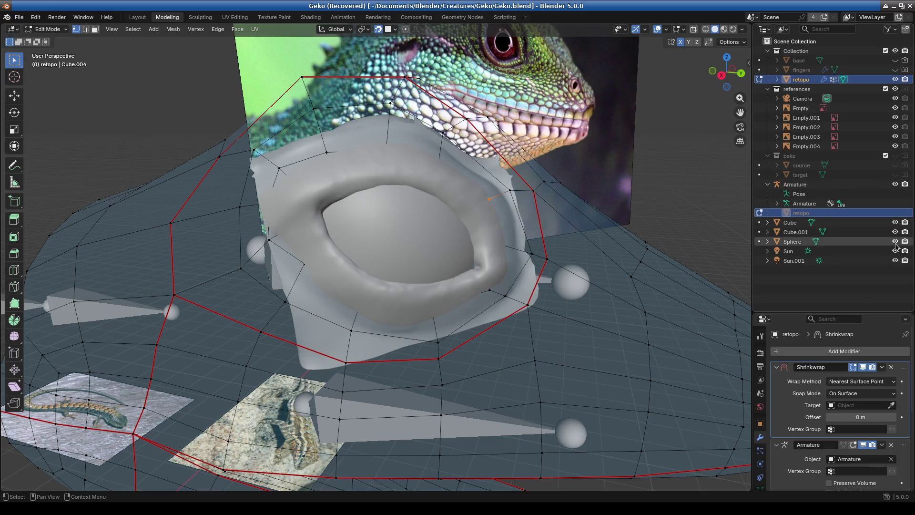
click(679, 30)
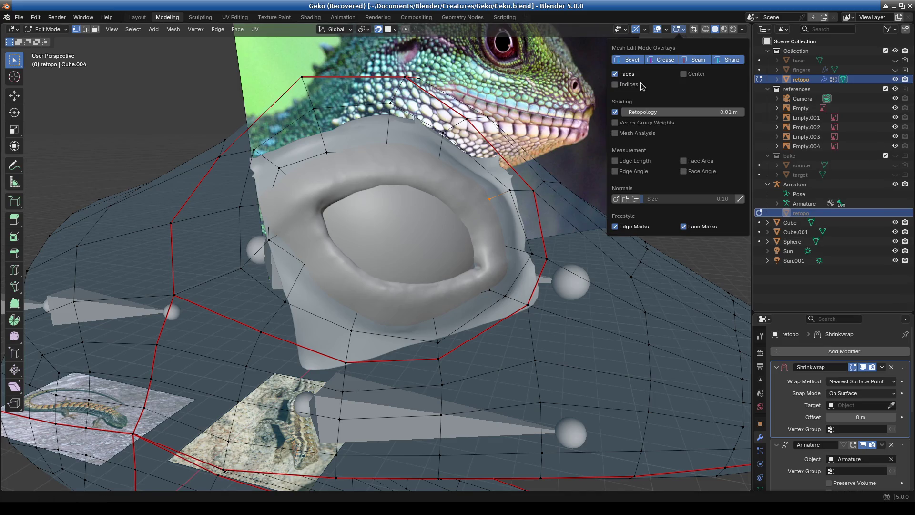
click(615, 112)
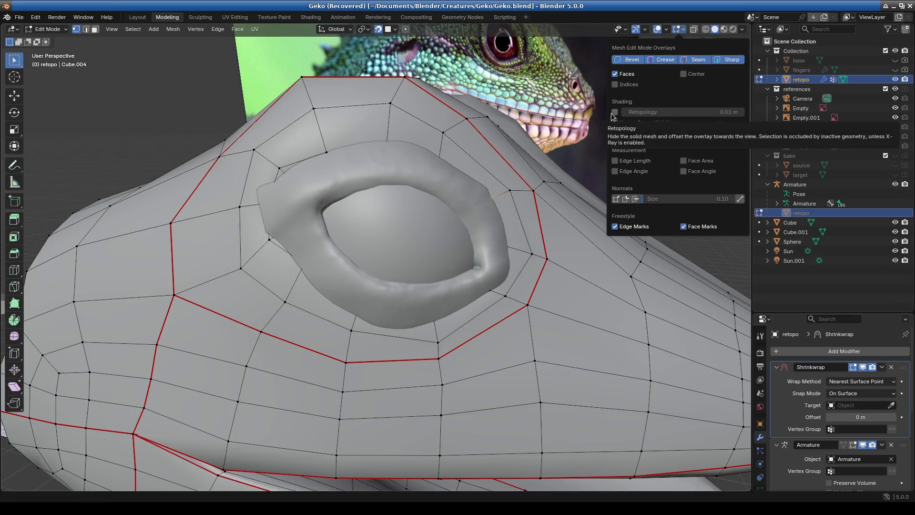
Orbit the textured gecko head in Material Preview, hiding and re-showing the Cube.001 eye mesh
scroll(429, 276, down, 5)
middle_drag(391, 267, 471, 279)
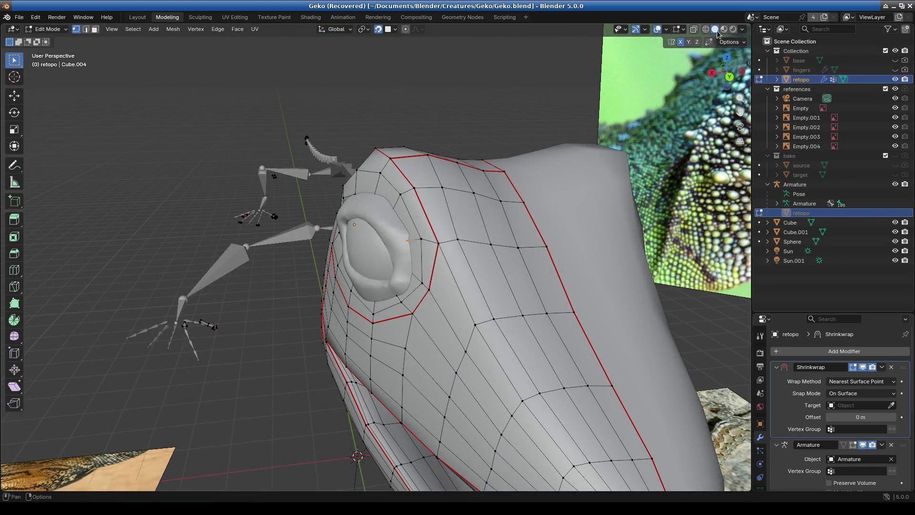
click(724, 29)
middle_drag(668, 143, 744, 172)
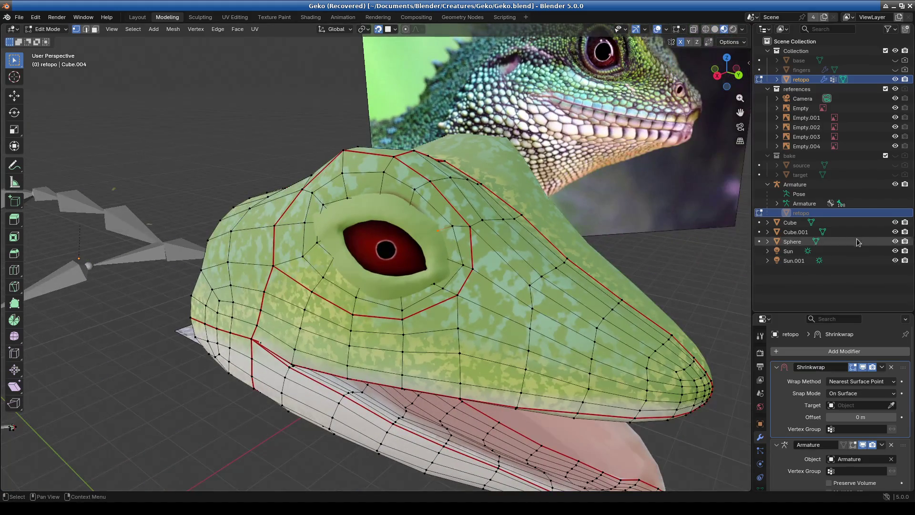
click(895, 234)
middle_drag(619, 248, 594, 244)
click(895, 231)
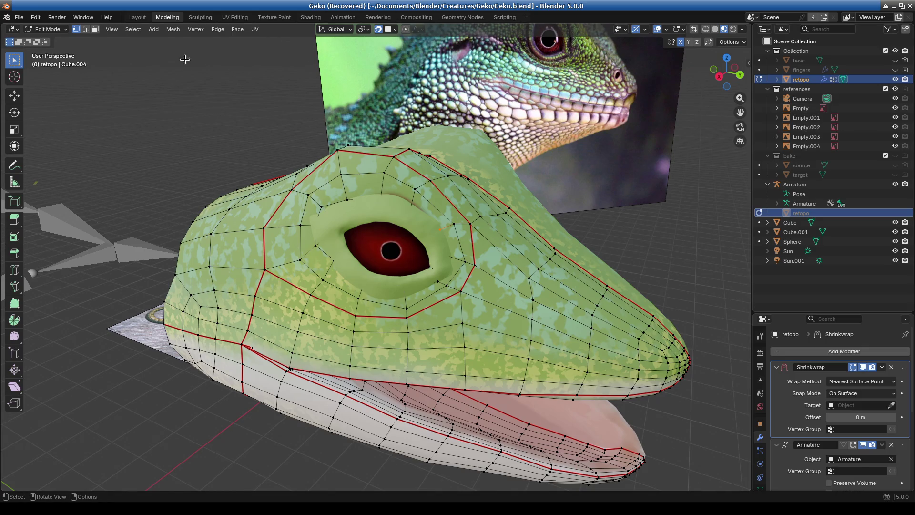
click(19, 18)
Recover the Geko_12847_autosave.blend backup from Auto Save and orbit the gecko
mouse_move(48, 70)
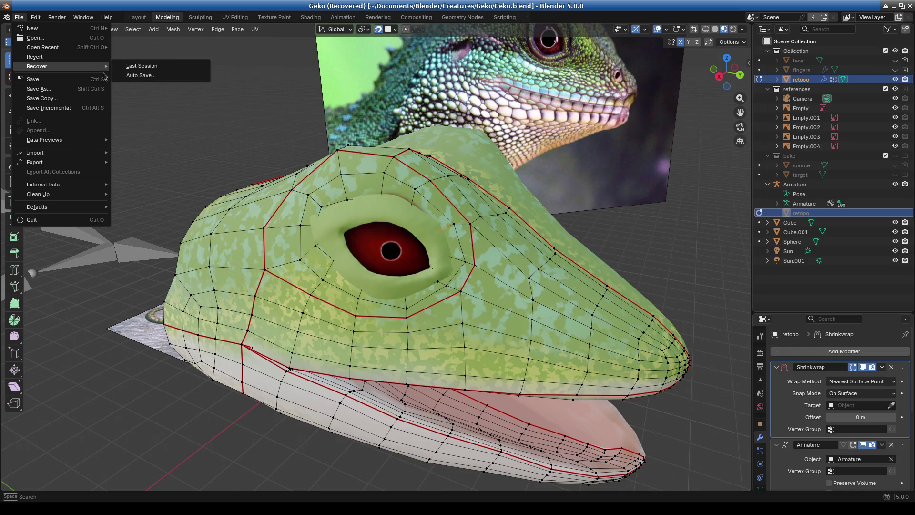
click(145, 78)
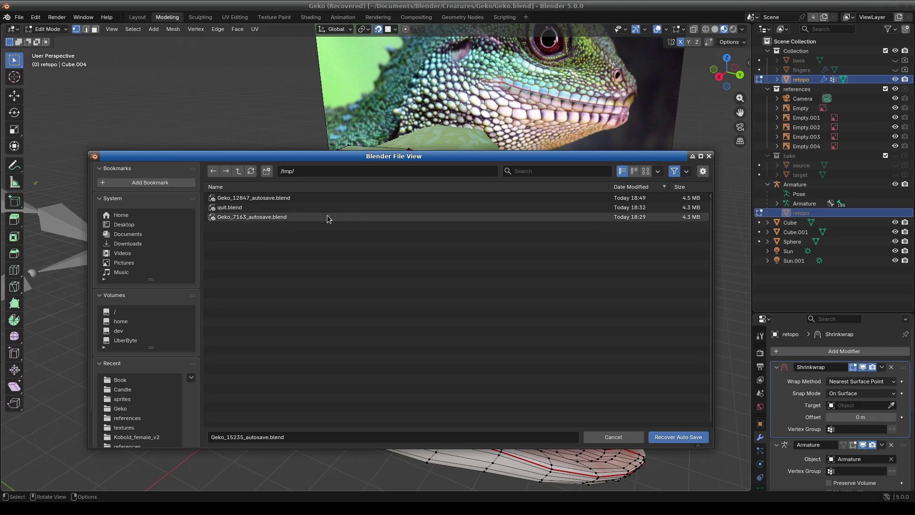
double_click(594, 192)
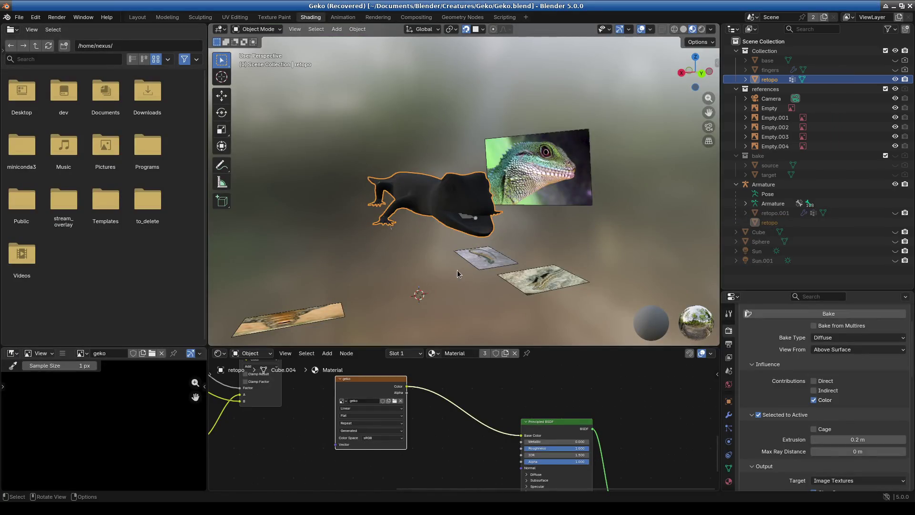
scroll(456, 270, up, 5)
middle_drag(501, 293, 511, 277)
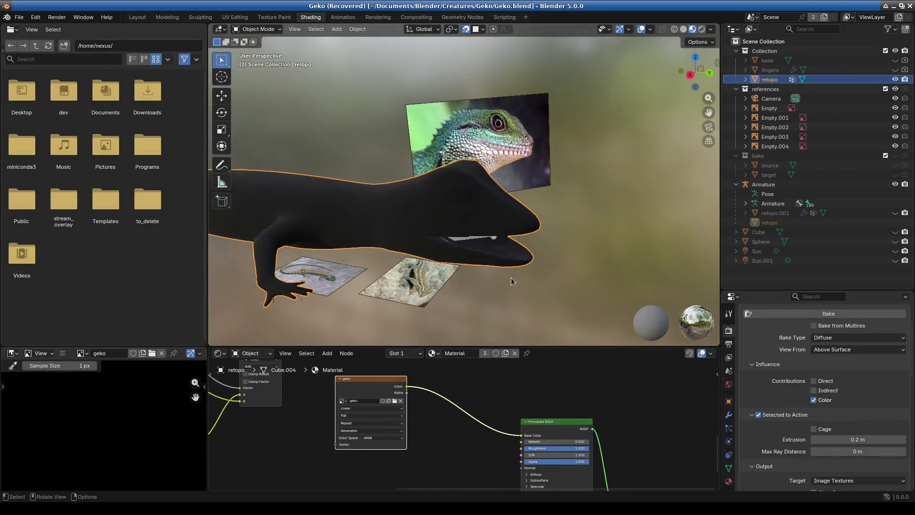
scroll(511, 278, up, 3)
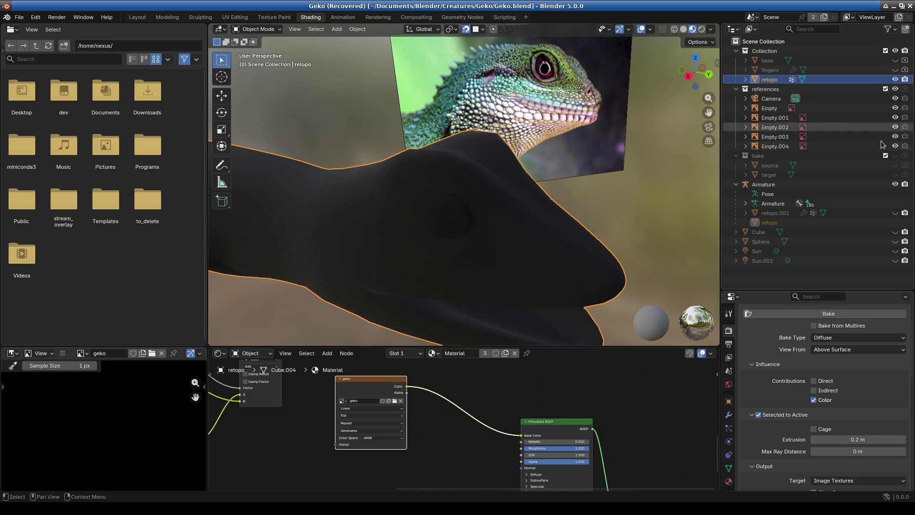
Check the Layout and Shading workspaces, toggle solid and material preview shading, and enlarge the node editor
click(137, 18)
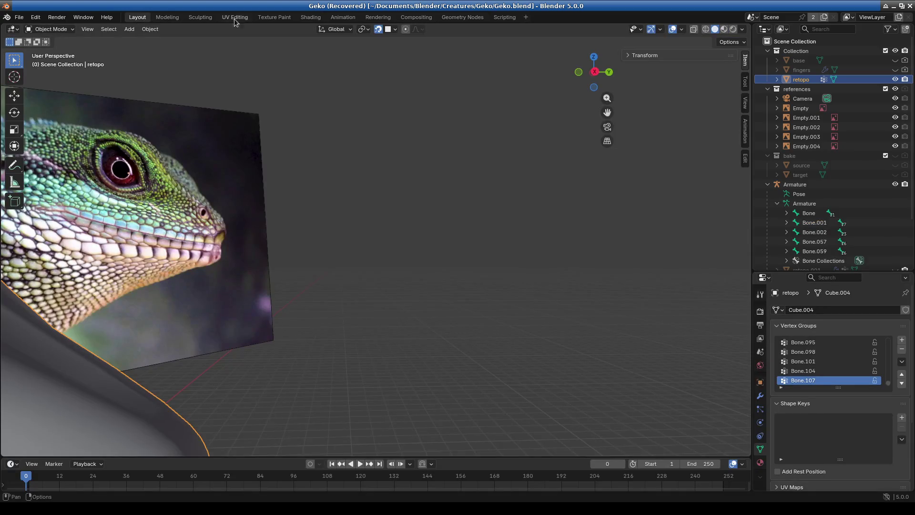
click(310, 17)
scroll(511, 210, down, 5)
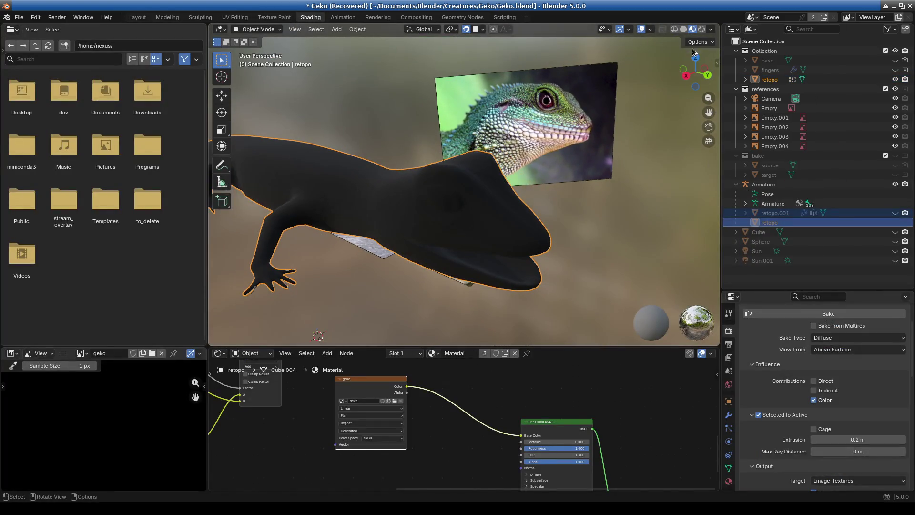
click(684, 29)
click(693, 29)
mouse_move(534, 191)
middle_down()
mouse_move(560, 215)
mouse_move(599, 301)
middle_up()
scroll(514, 404, down, 2)
drag(375, 347, 375, 195)
Recover another Auto Save backup, choosing Don't Save to discard current changes
click(19, 17)
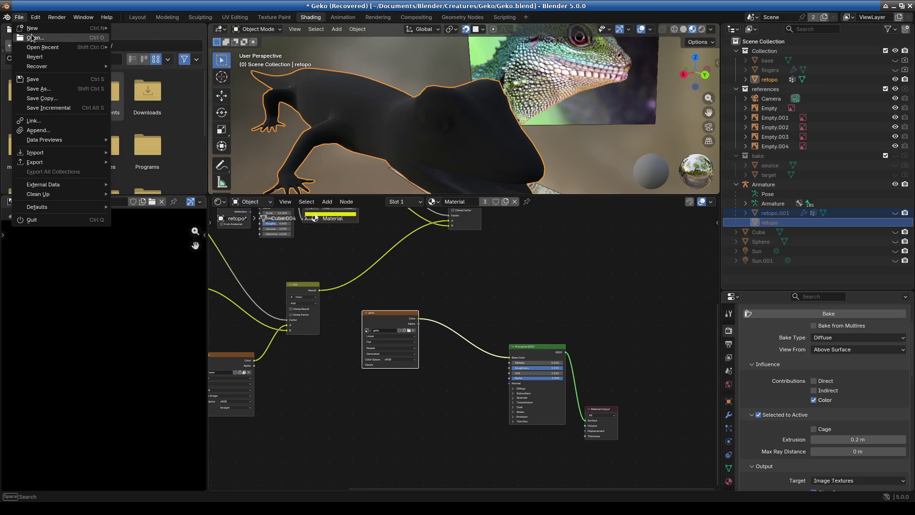
mouse_move(53, 66)
click(159, 75)
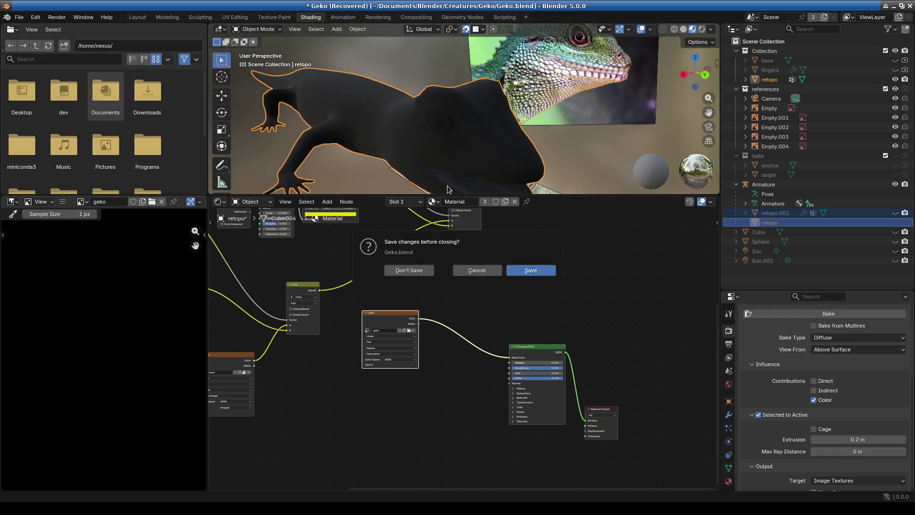
click(409, 270)
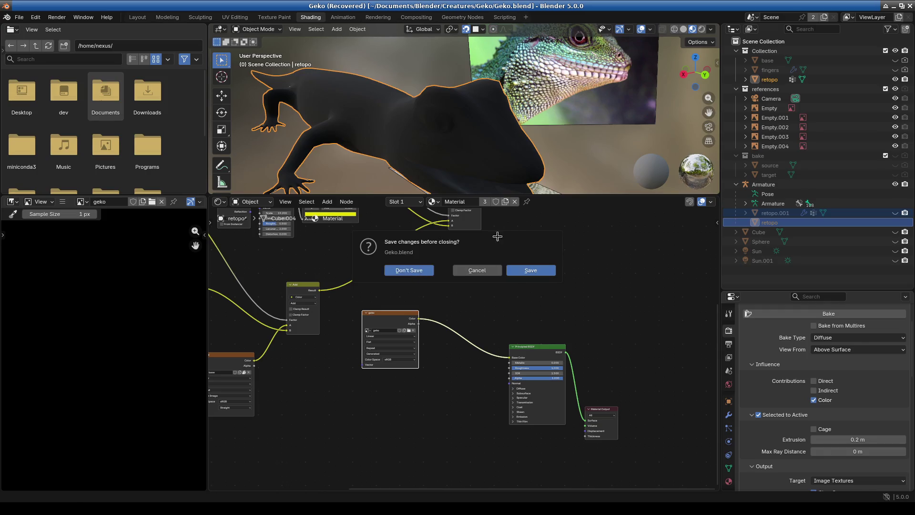
mouse_move(477, 267)
middle_down()
mouse_move(487, 279)
mouse_move(501, 276)
middle_up()
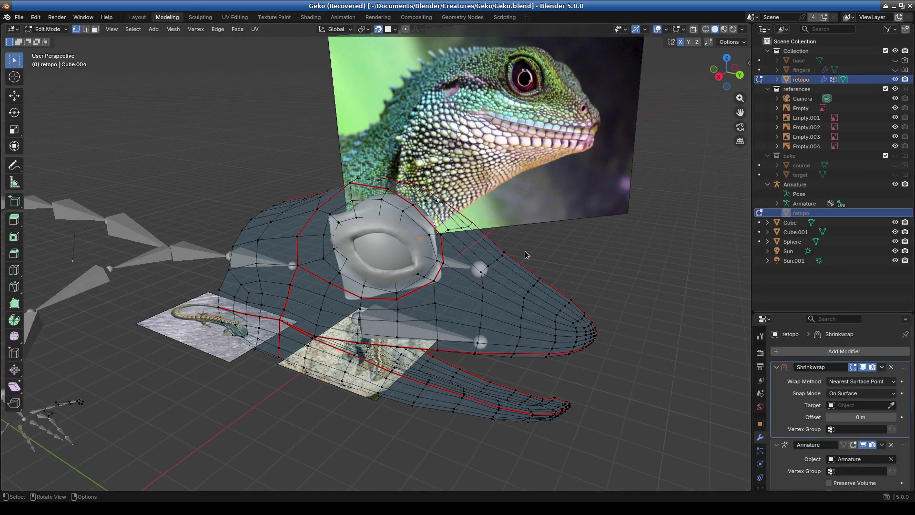
Zoom in on the eye and switch the retopo mesh to Object Mode and back to Edit Mode
scroll(454, 291, down, 5)
scroll(454, 290, up, 2)
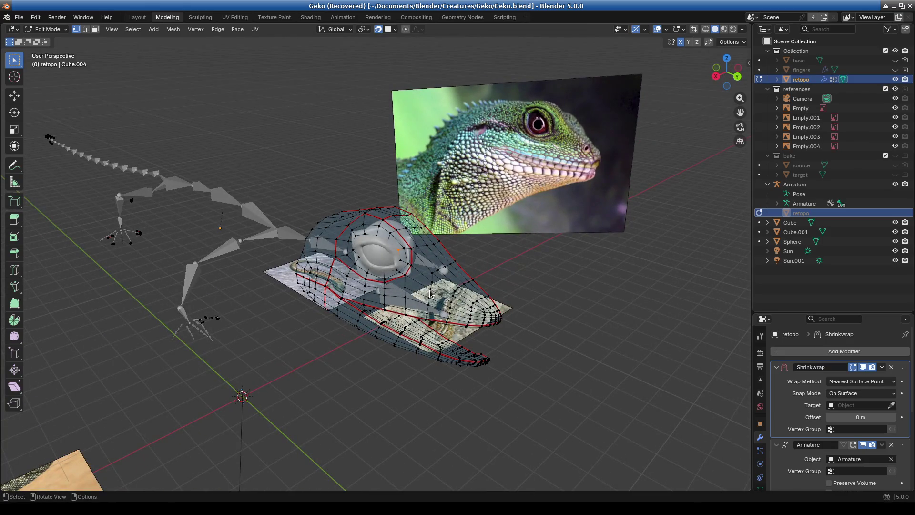
scroll(432, 291, up, 3)
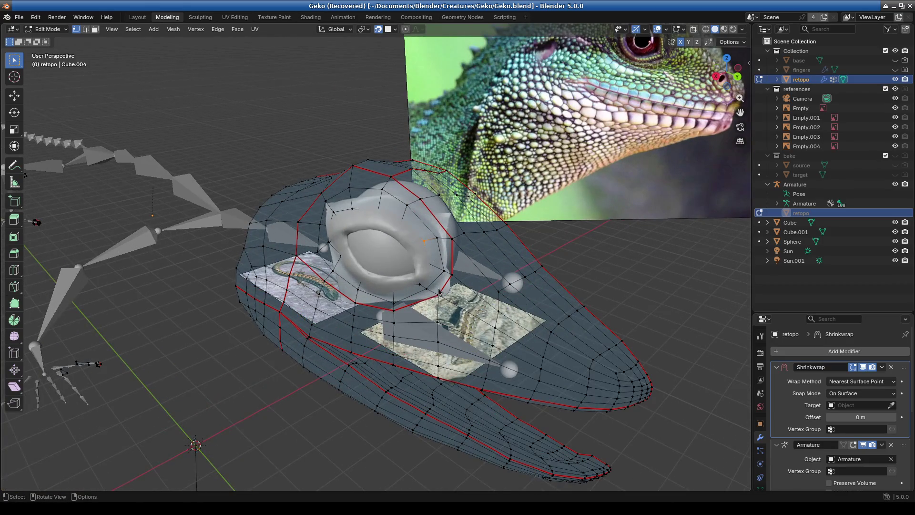
scroll(439, 291, up, 5)
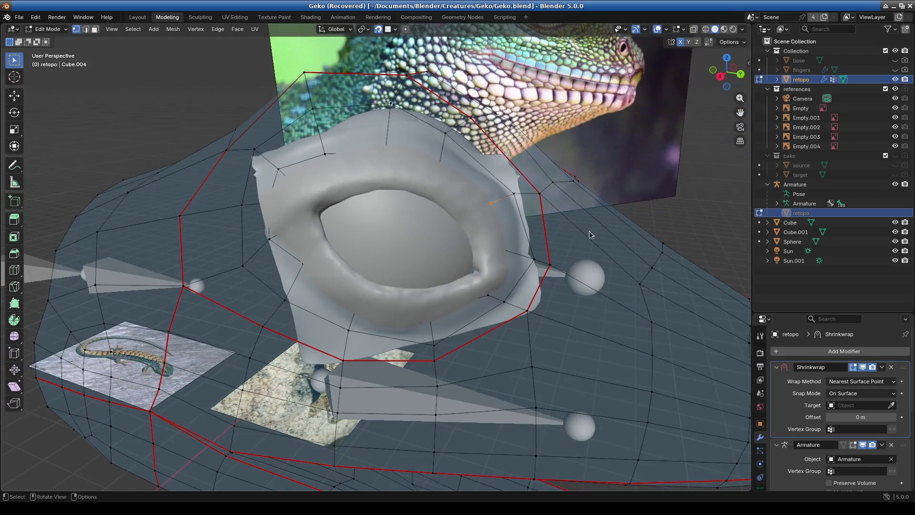
scroll(414, 223, down, 1)
click(52, 29)
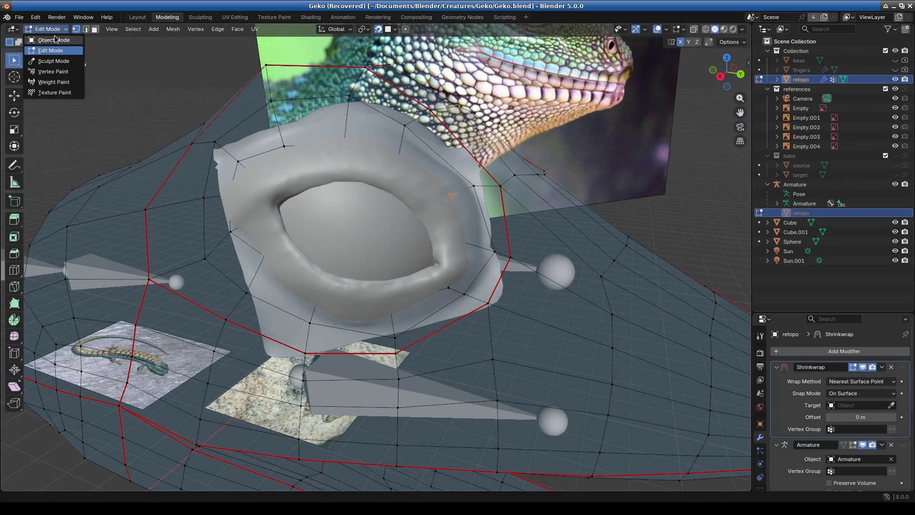
click(54, 40)
click(58, 29)
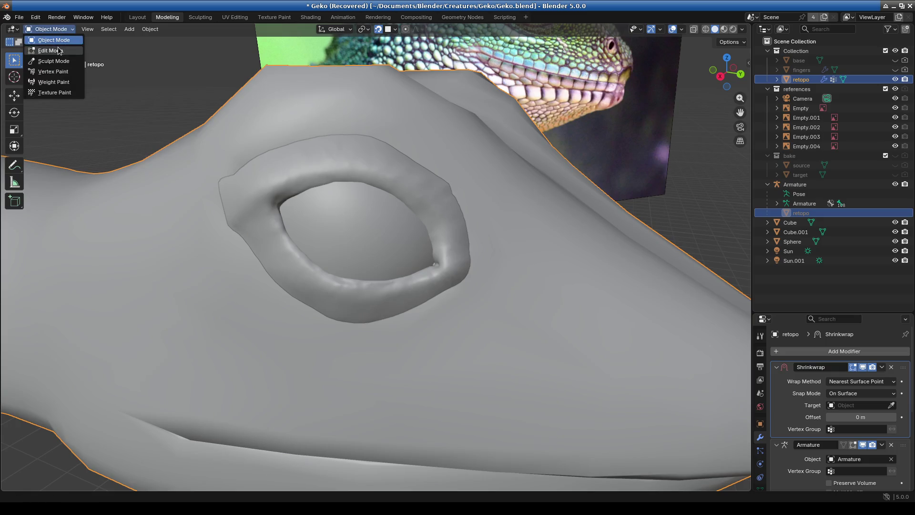
click(51, 51)
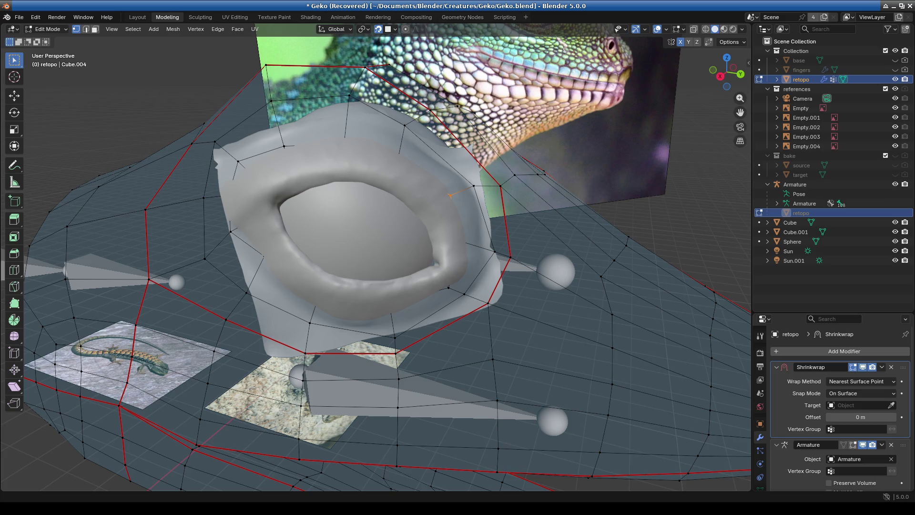
Enable X-Ray and orbit around the eye socket
middle_drag(458, 286, 480, 357)
scroll(429, 367, up, 8)
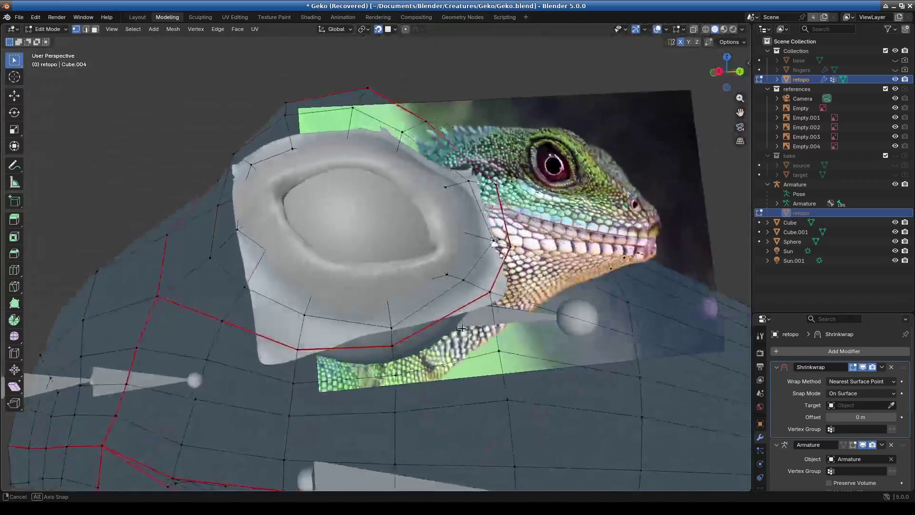
scroll(379, 304, up, 5)
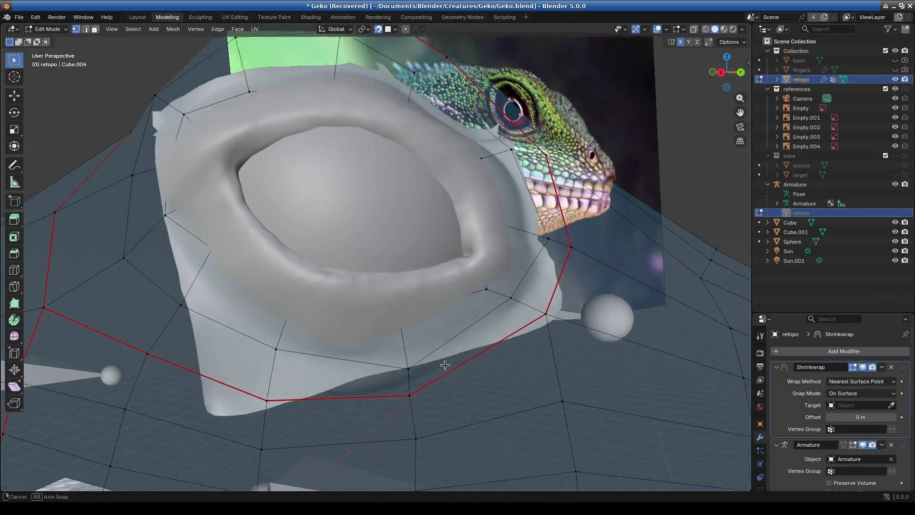
click(695, 29)
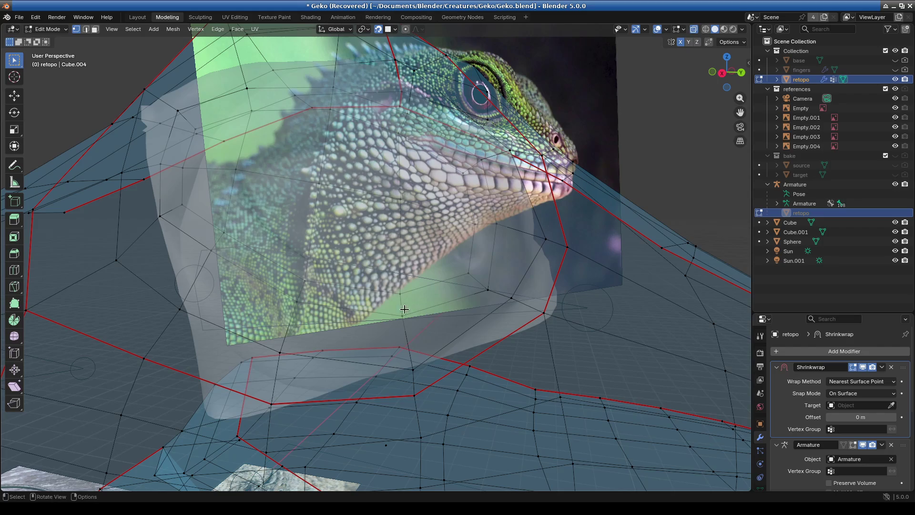
mouse_move(410, 339)
middle_down()
mouse_move(402, 321)
mouse_move(446, 312)
mouse_move(420, 301)
middle_up()
Raise X-Ray opacity to 0.918, turn off the Retopology overlay, and view the eye from below
click(744, 29)
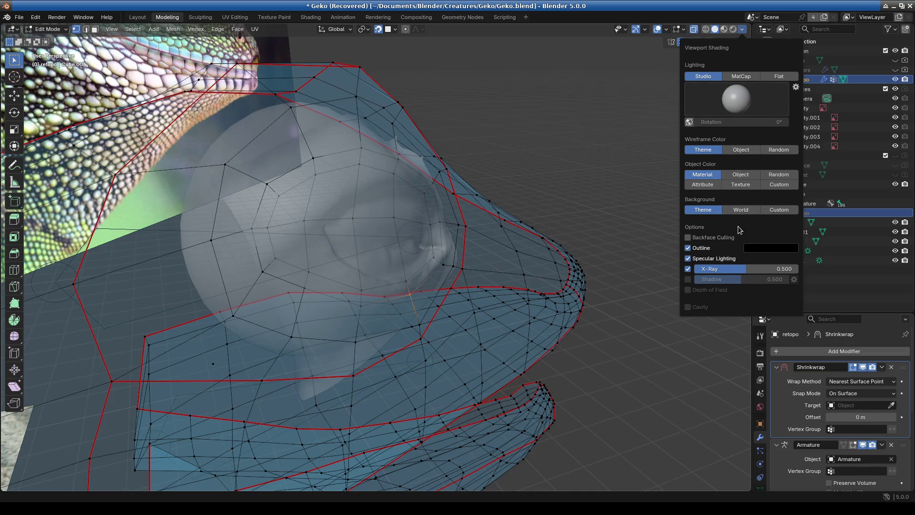
drag(747, 275, 799, 269)
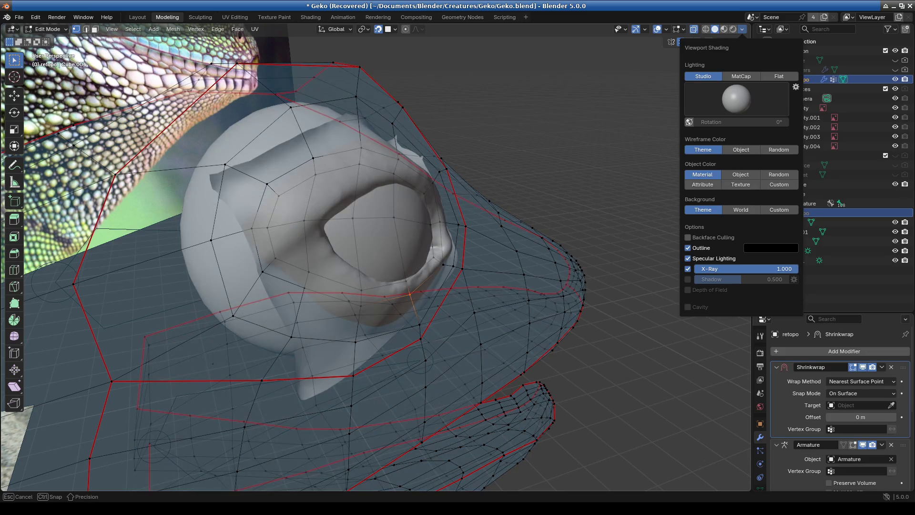
click(683, 29)
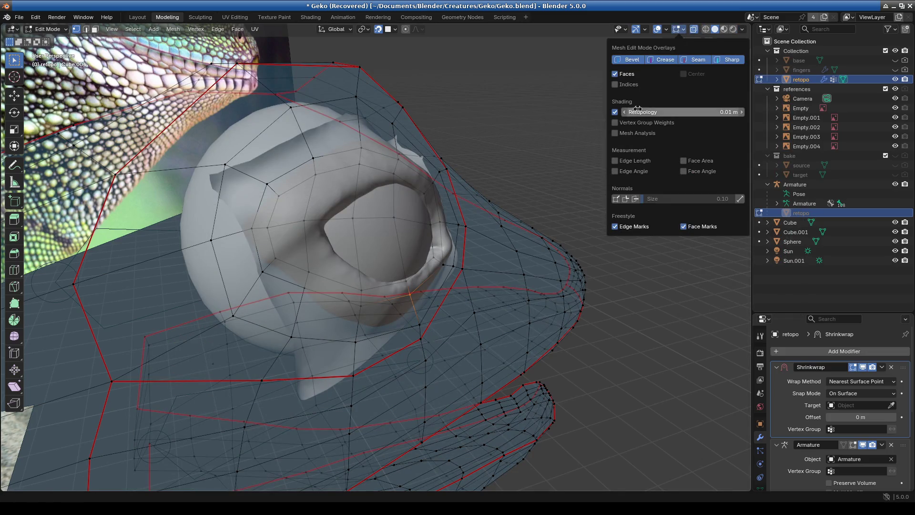
click(615, 112)
mouse_move(579, 159)
middle_down()
mouse_move(476, 248)
mouse_move(415, 320)
mouse_move(419, 352)
mouse_move(438, 314)
middle_up()
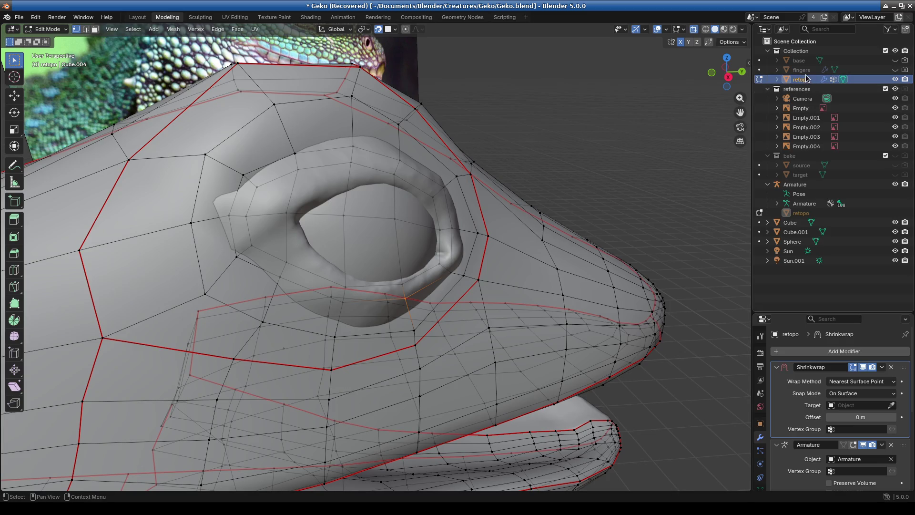
mouse_move(429, 248)
middle_down()
mouse_move(415, 200)
mouse_move(441, 245)
mouse_move(431, 252)
mouse_move(444, 259)
middle_up()
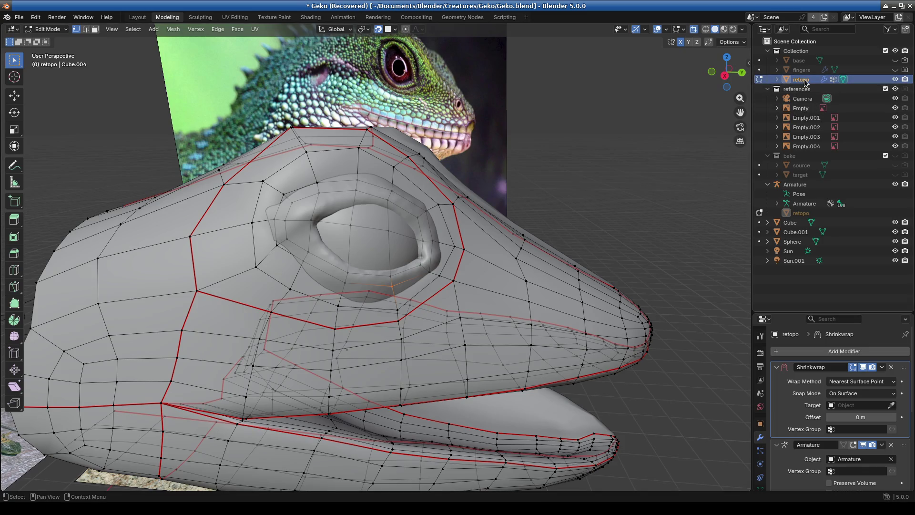
click(46, 29)
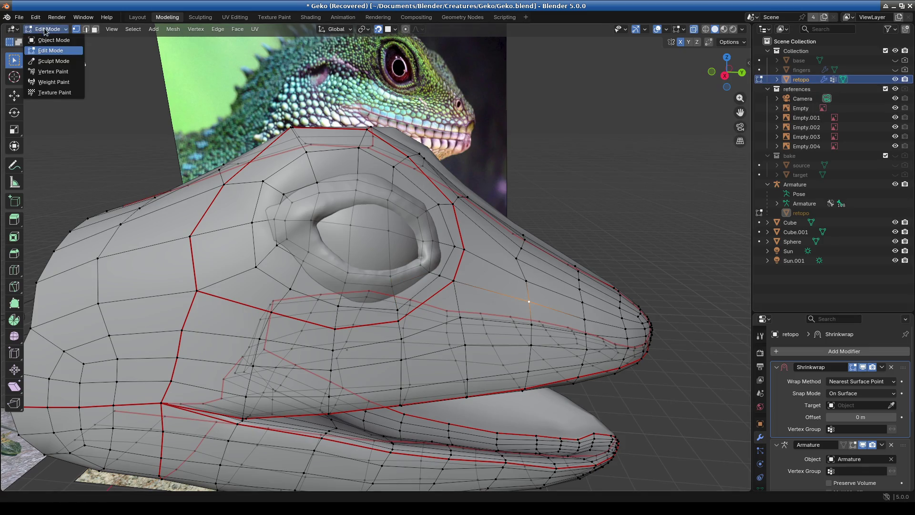
In Object Mode, duplicate the retopo mesh in place with Shift+D
click(50, 36)
click(510, 267)
key(shift+d)
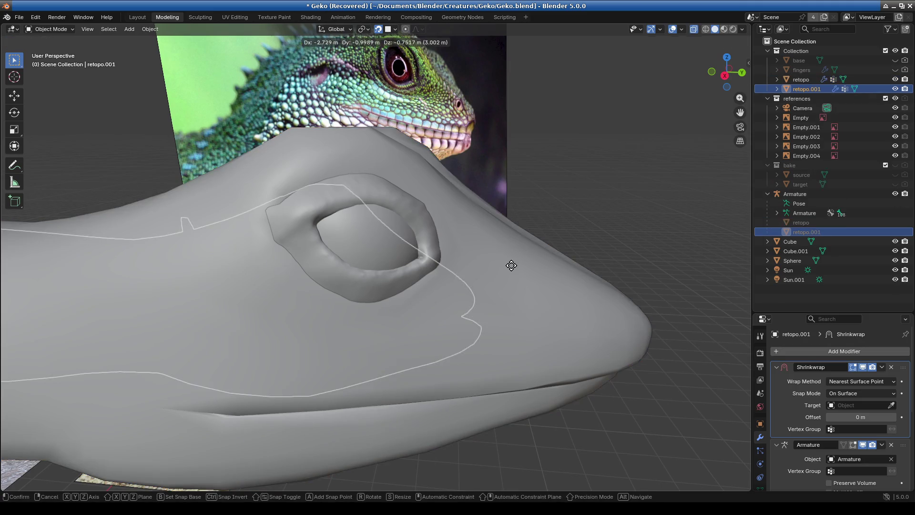
key(Escape)
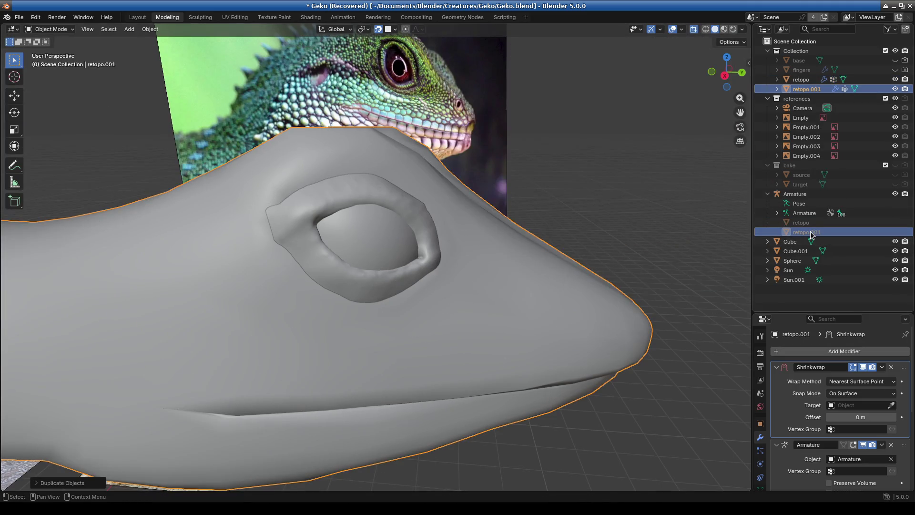
Delete the copy's Shrinkwrap and Armature modifiers and apply its Mirror modifier
click(891, 367)
click(891, 367)
click(882, 368)
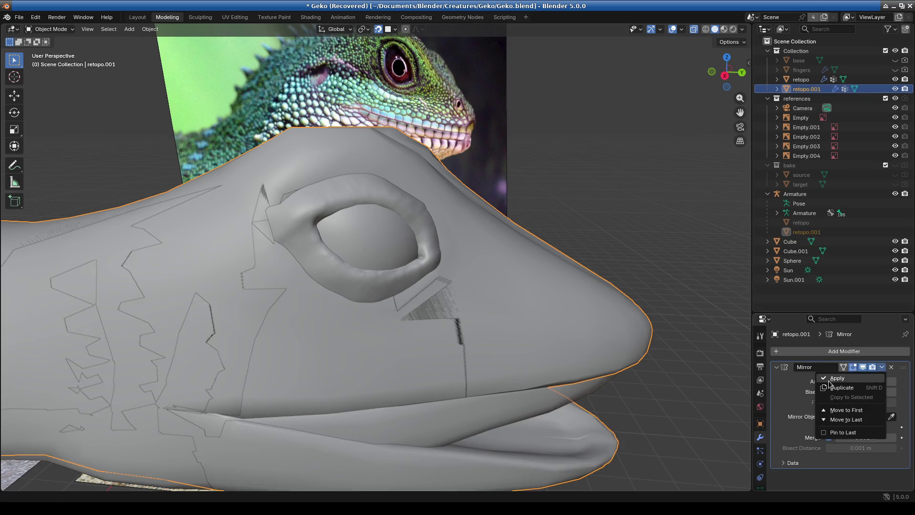
click(838, 382)
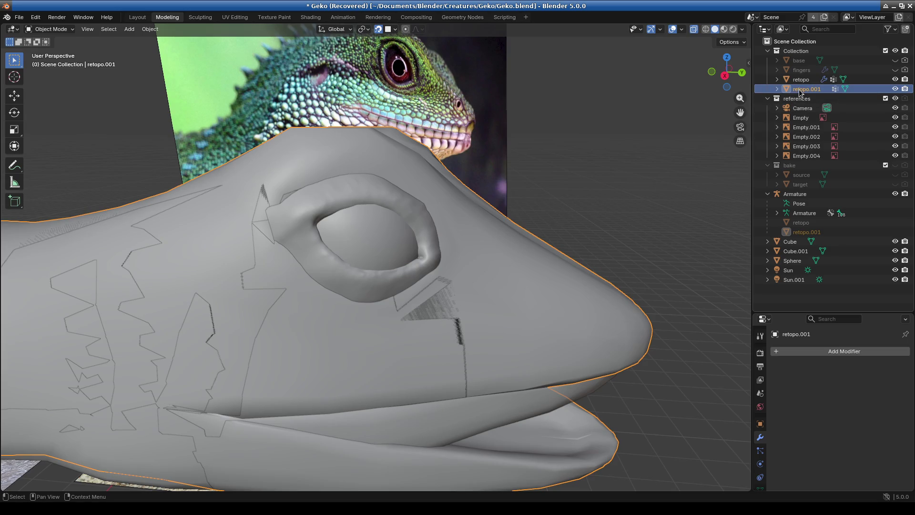
Clear the copy's parent so it is no longer parented to Armature
right_click(806, 232)
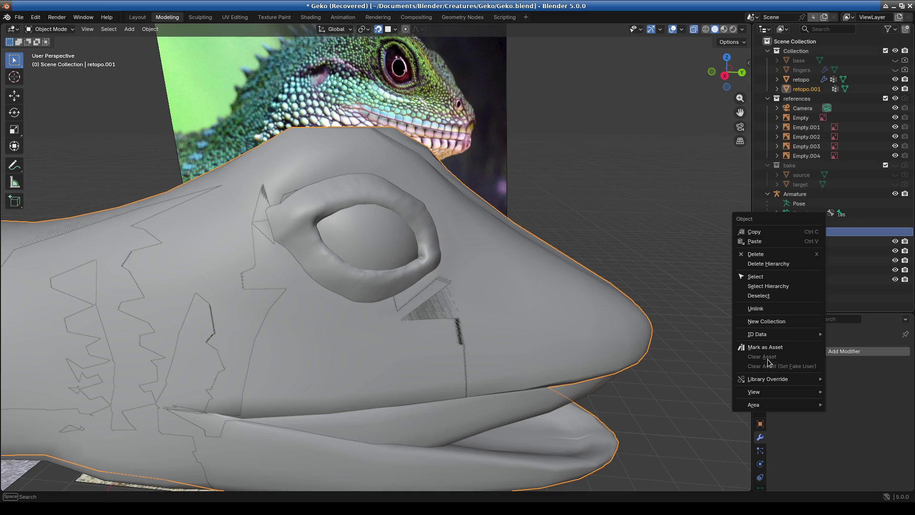
scroll(502, 276, down, 4)
right_click(501, 276)
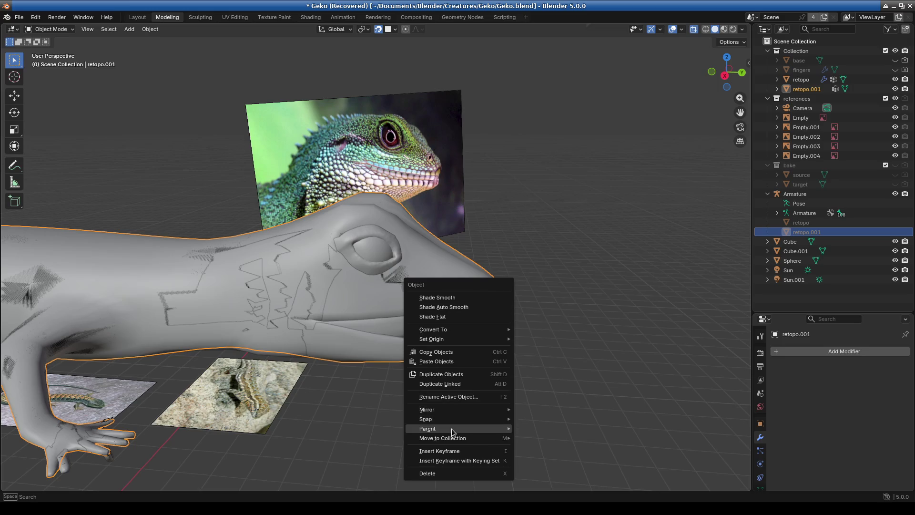
mouse_move(452, 428)
click(570, 410)
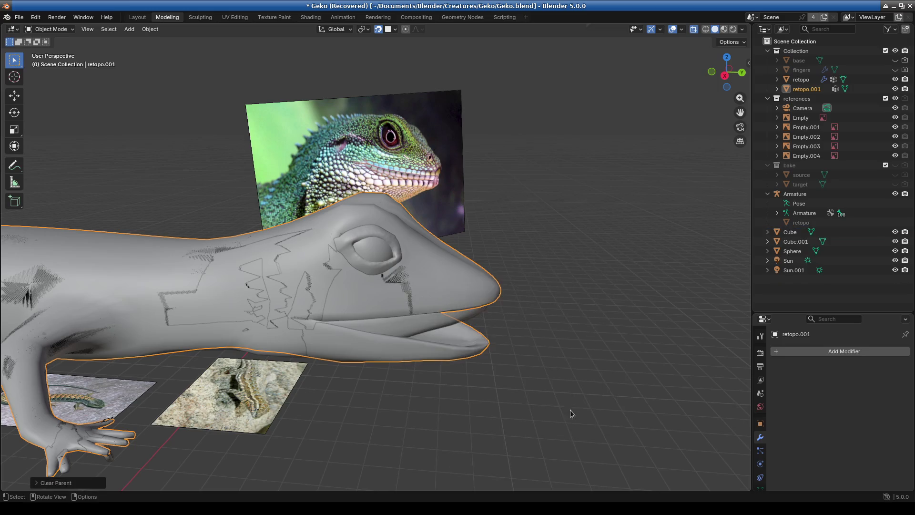
right_click(430, 271)
mouse_move(434, 260)
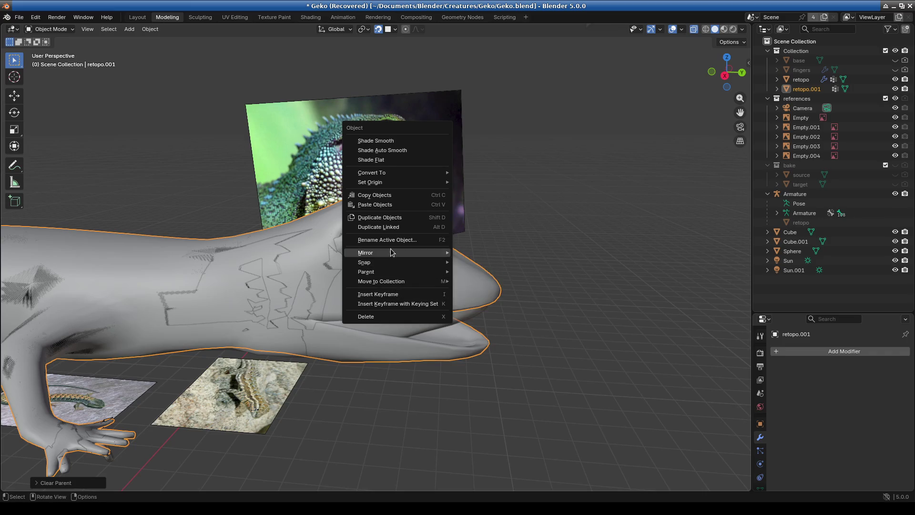
Rename retopo.001 to bake_thingy in the Outliner
double_click(816, 90)
text(bake_thing)
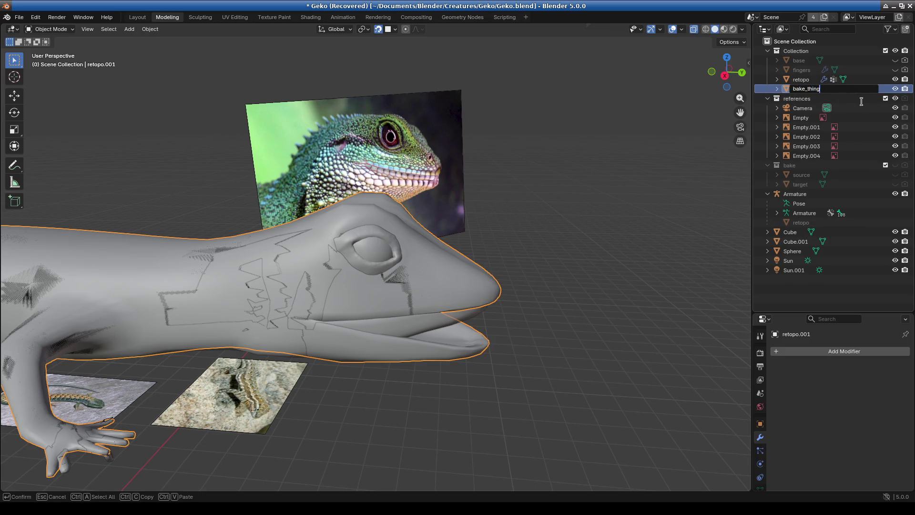
text(y)
key(Return)
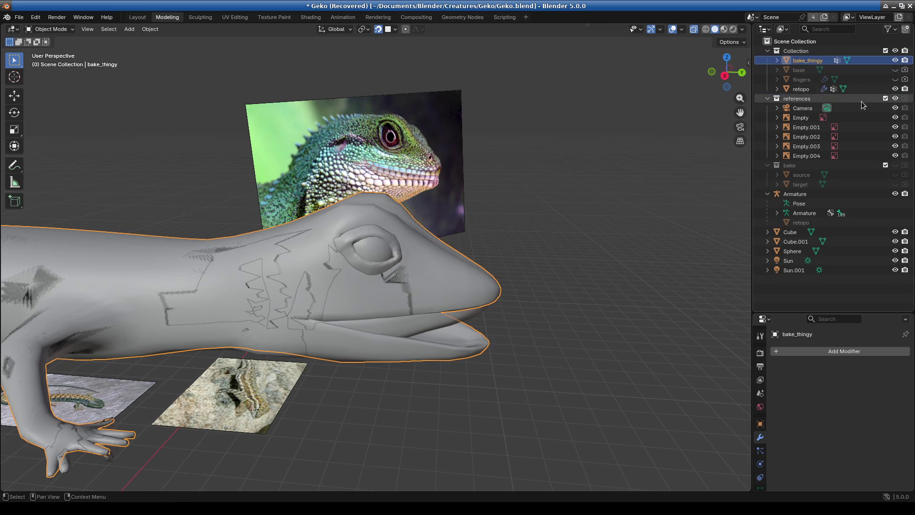
right_click(796, 42)
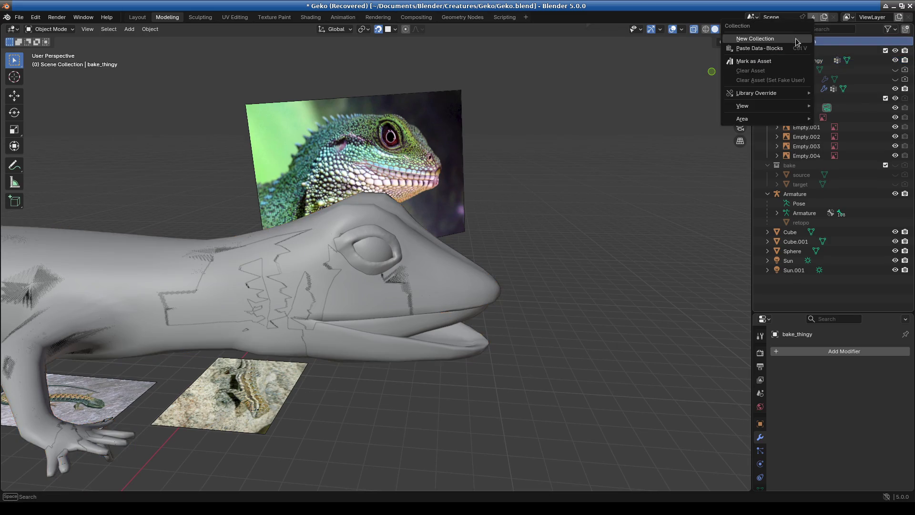
Create Collection 4 and move bake_thingy and Cube.001 into it
click(794, 39)
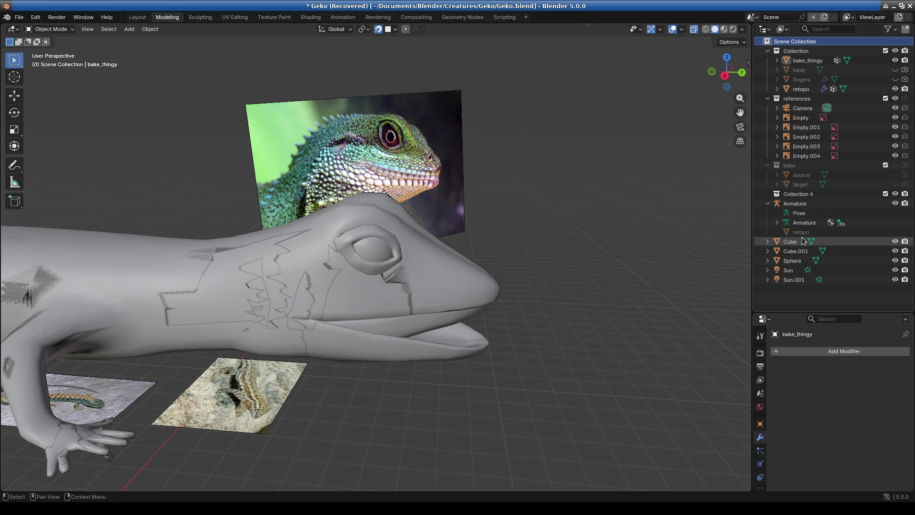
click(791, 194)
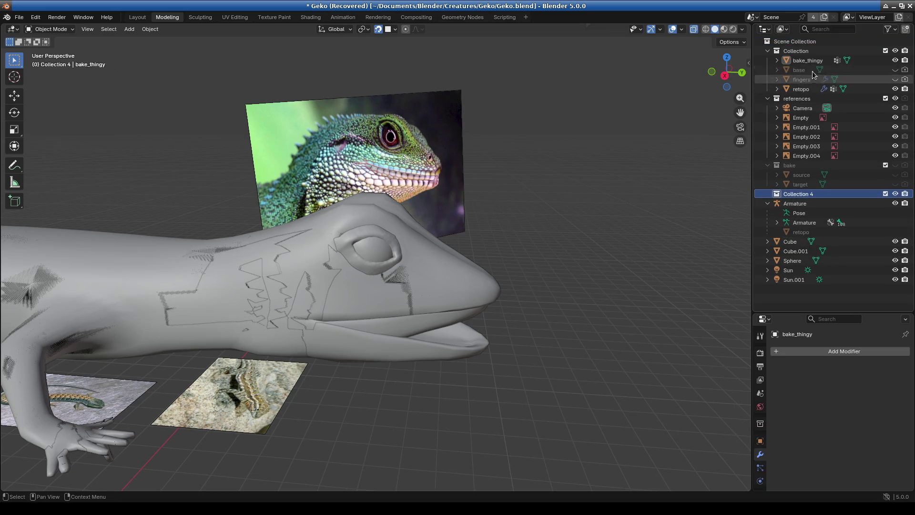
mouse_move(808, 61)
mouse_down()
mouse_move(802, 164)
mouse_move(811, 194)
mouse_up()
click(802, 166)
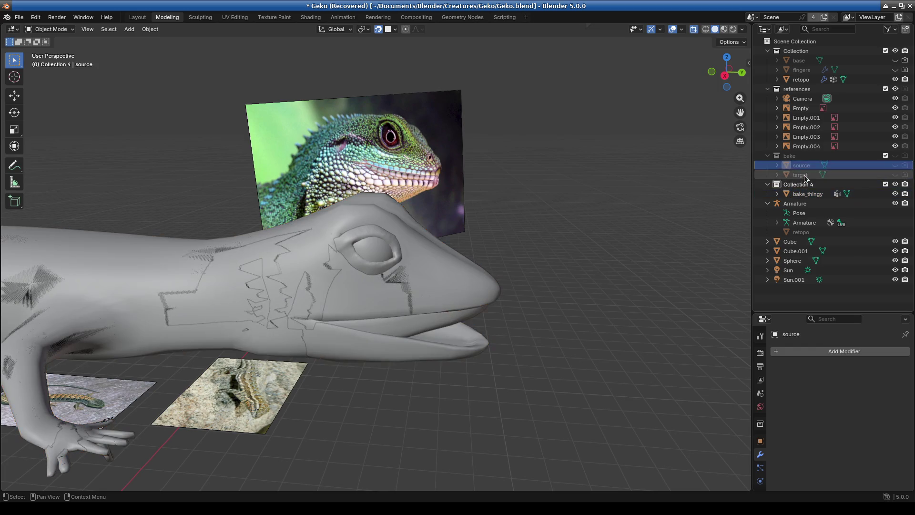
click(801, 175)
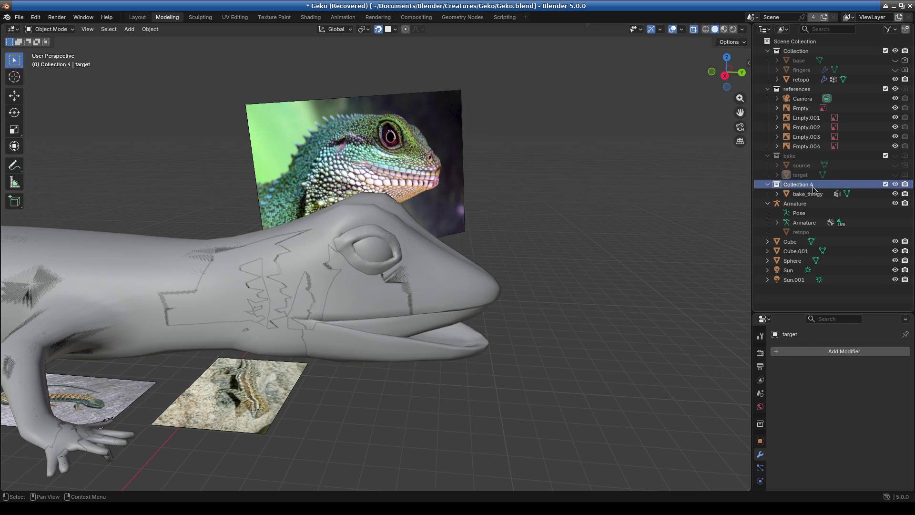
click(810, 194)
click(792, 243)
mouse_move(794, 253)
mouse_down()
mouse_move(814, 198)
mouse_move(809, 173)
mouse_move(810, 188)
mouse_up()
Join bake_thingy into Cube.001 with Ctrl+J and hide the original retopo mesh
ctrl+click(807, 195)
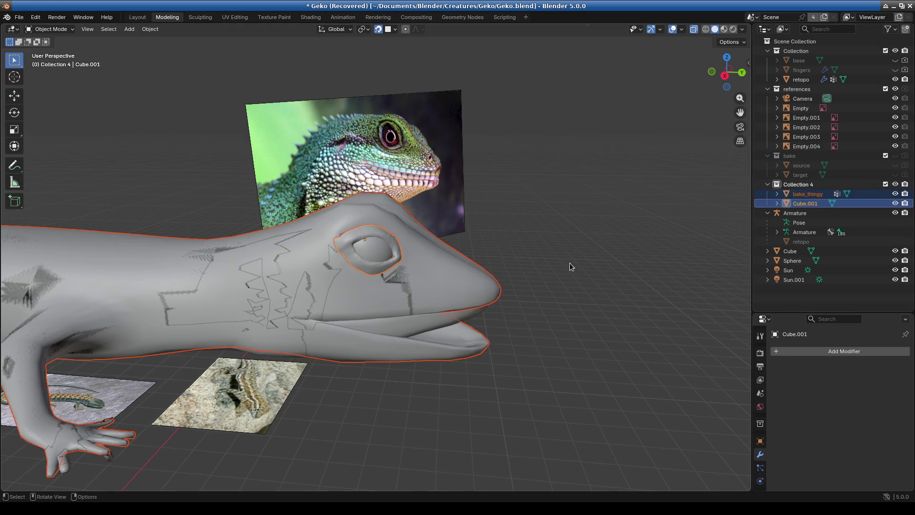
key(ctrl+j)
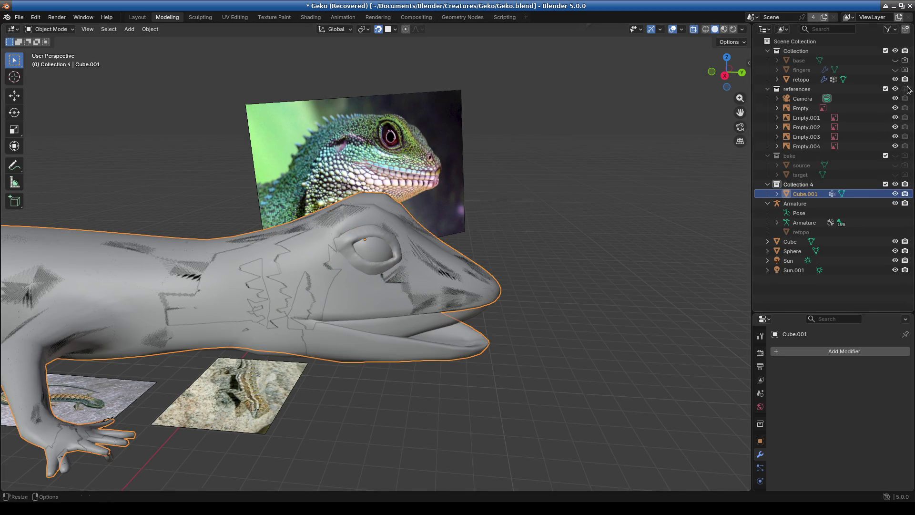
click(895, 80)
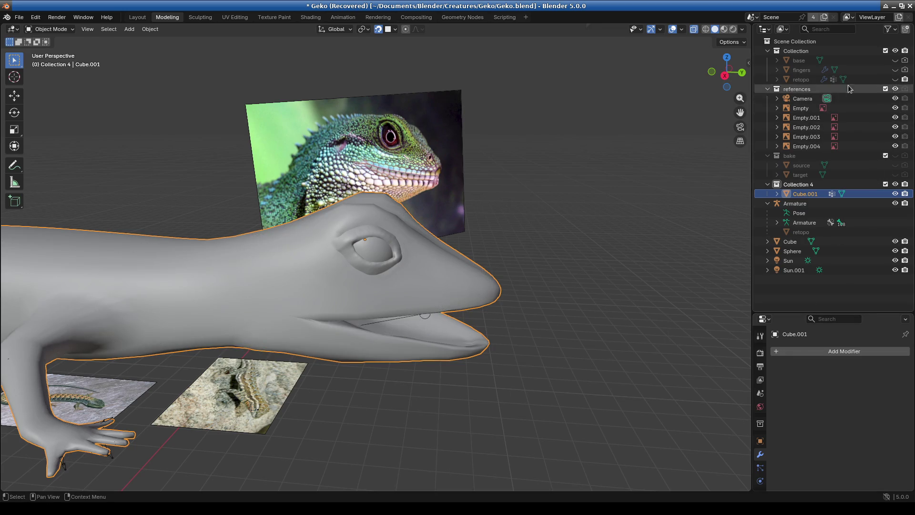
click(801, 80)
Delete the retopo's Shrinkwrap and Armature modifiers, keeping only Mirror
scroll(807, 447, down, 2)
scroll(811, 364, up, 2)
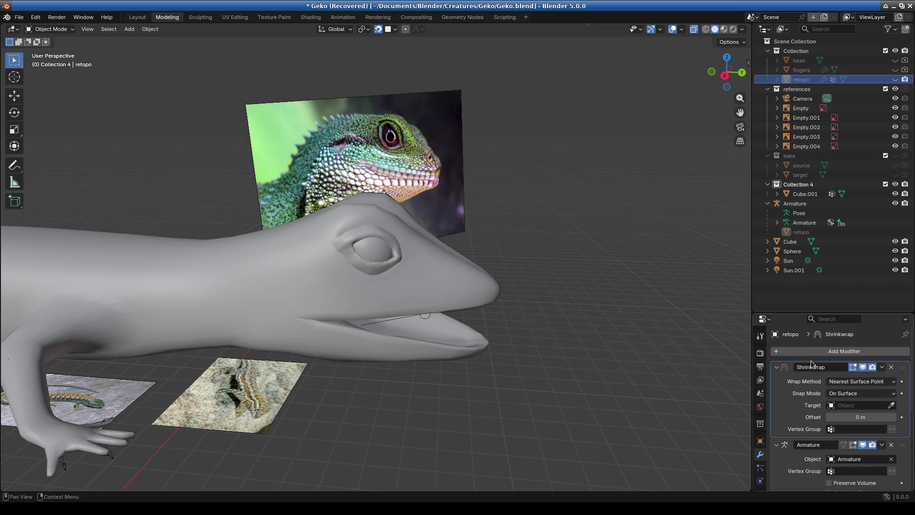
scroll(880, 376, down, 3)
scroll(887, 376, up, 3)
click(892, 368)
click(883, 367)
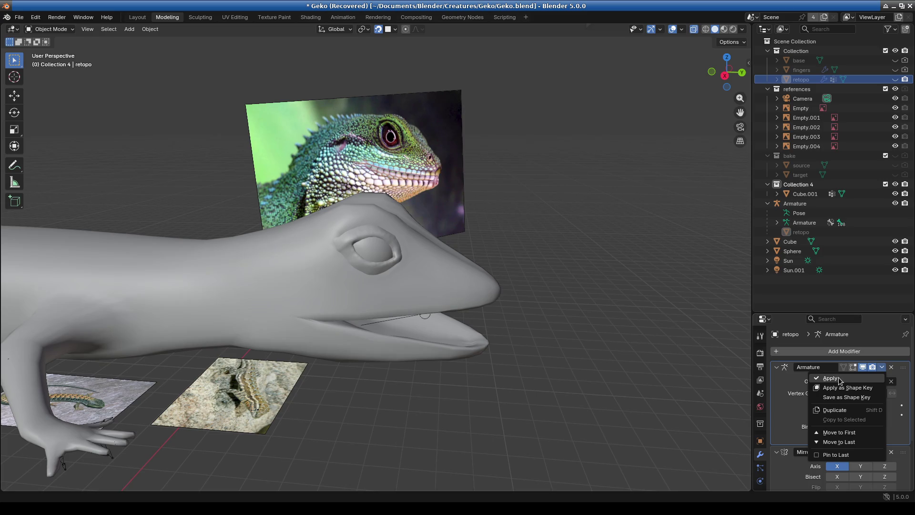
click(892, 368)
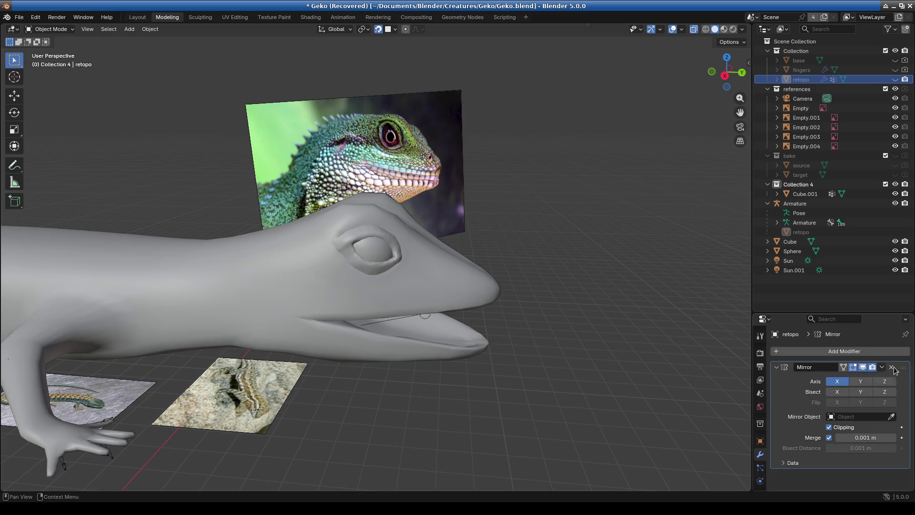
Select the joined Cube.001 and orbit to check the eyeball sits in its eyelid socket
mouse_move(529, 353)
middle_down()
mouse_move(517, 351)
mouse_move(502, 314)
mouse_move(450, 305)
mouse_move(462, 344)
mouse_move(410, 353)
mouse_move(271, 289)
mouse_move(319, 279)
mouse_move(304, 305)
middle_up()
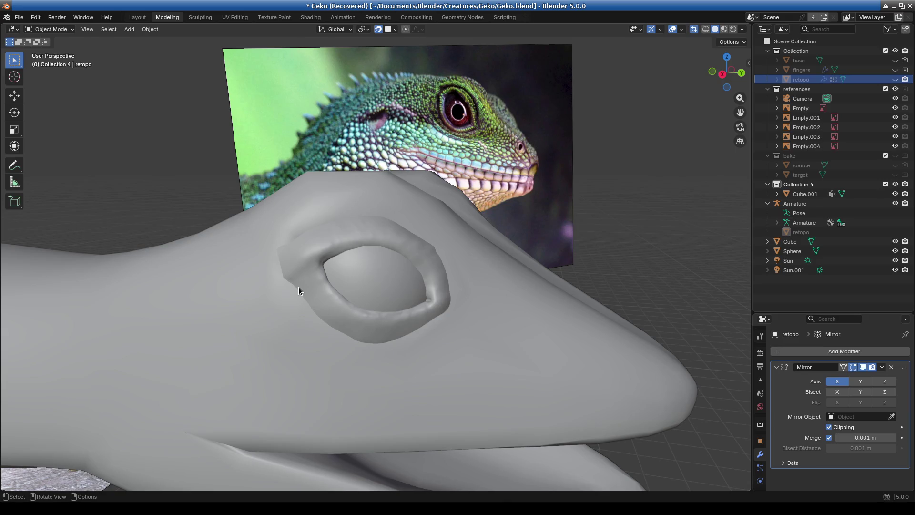
mouse_move(350, 279)
middle_down()
mouse_move(360, 292)
mouse_move(309, 296)
mouse_move(440, 291)
mouse_move(393, 315)
mouse_move(351, 318)
mouse_move(353, 297)
middle_up()
click(359, 294)
scroll(353, 296, down, 4)
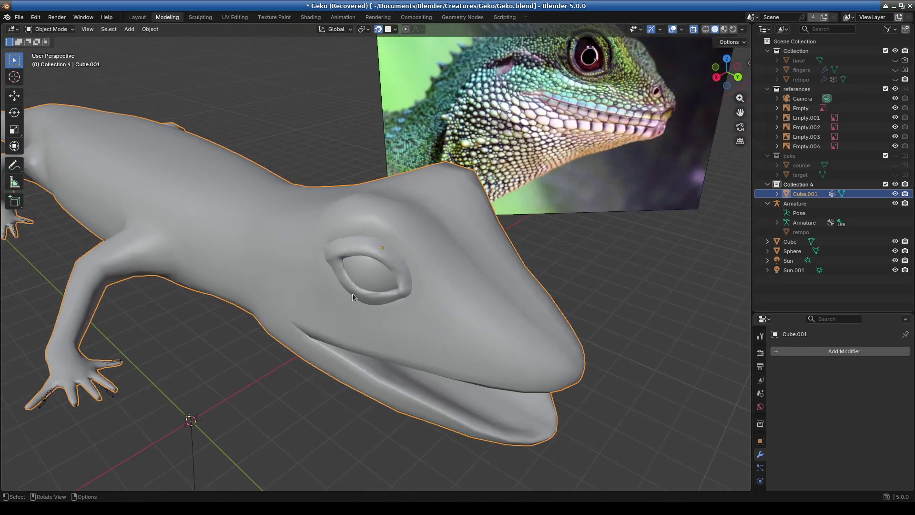
click(19, 17)
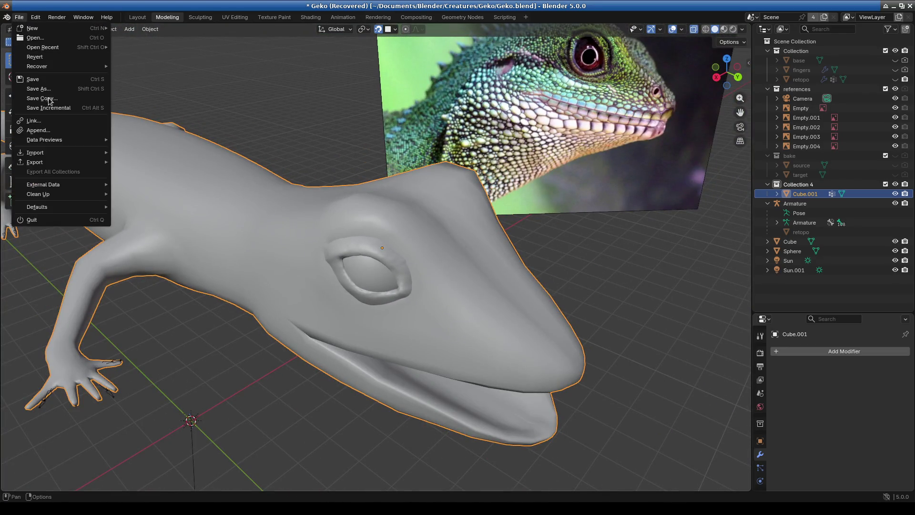
scroll(391, 274, up, 4)
middle_drag(391, 274, 380, 271)
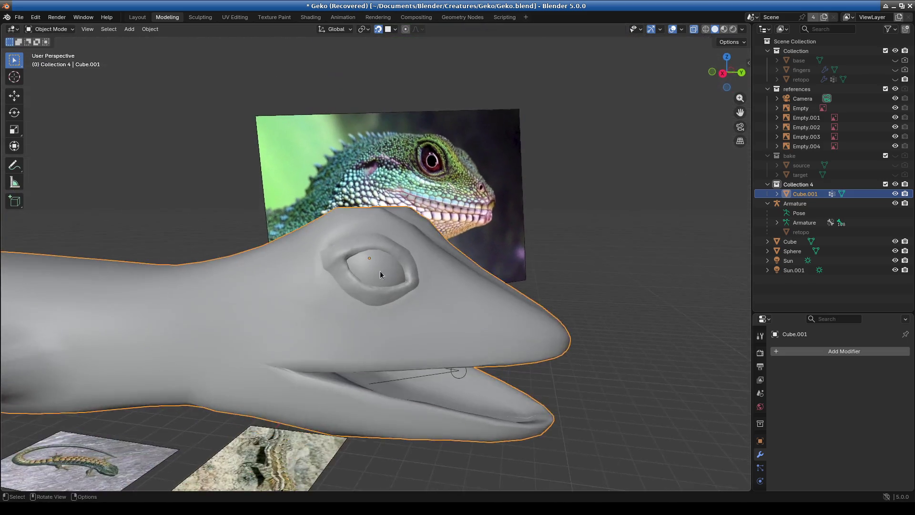